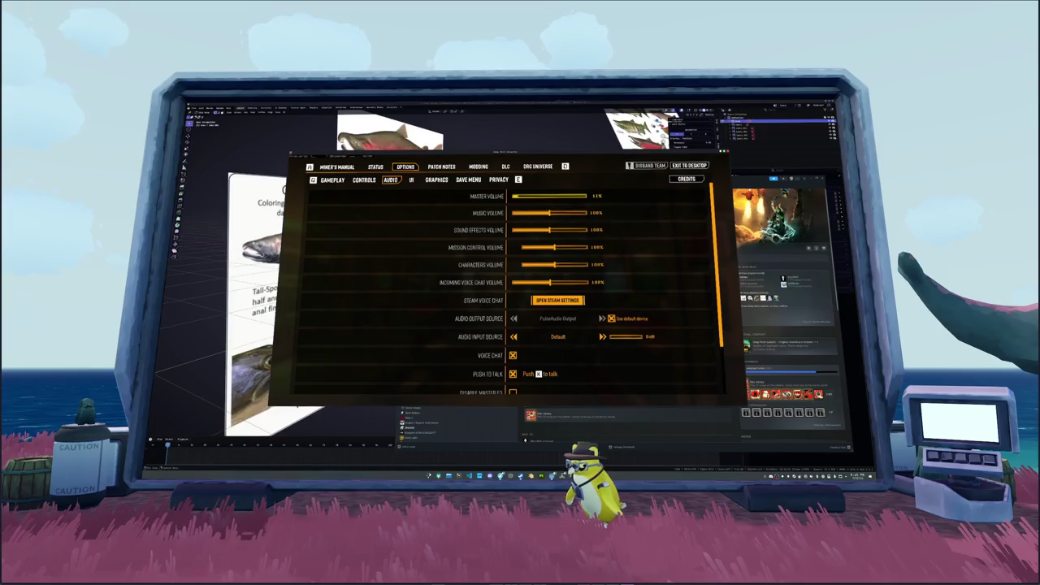
Close the audio options, try the Engineer and Scout classes, then walk back into the hub as Driller.
key(Escape)
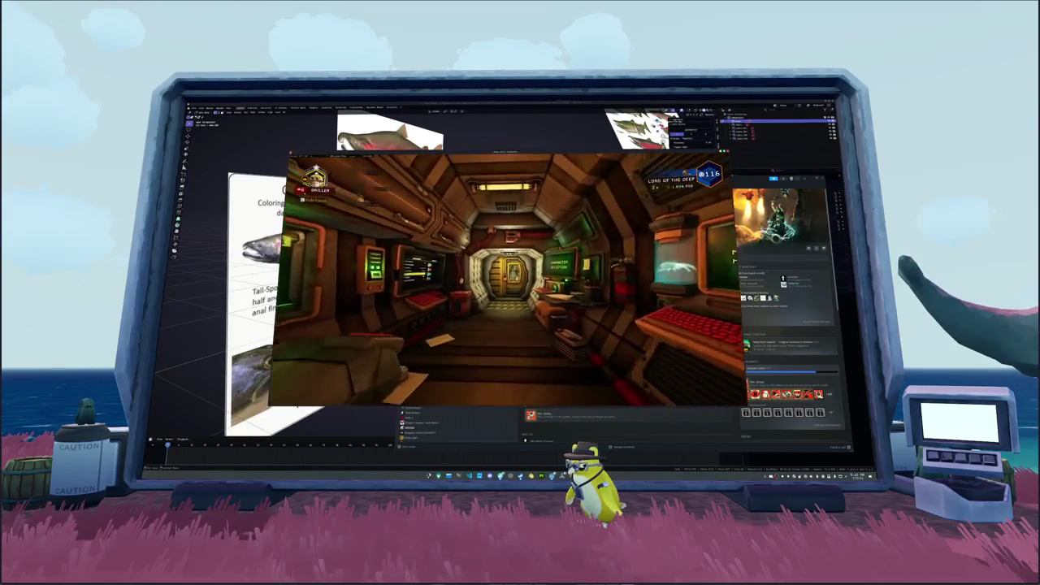
key(e)
click(497, 340)
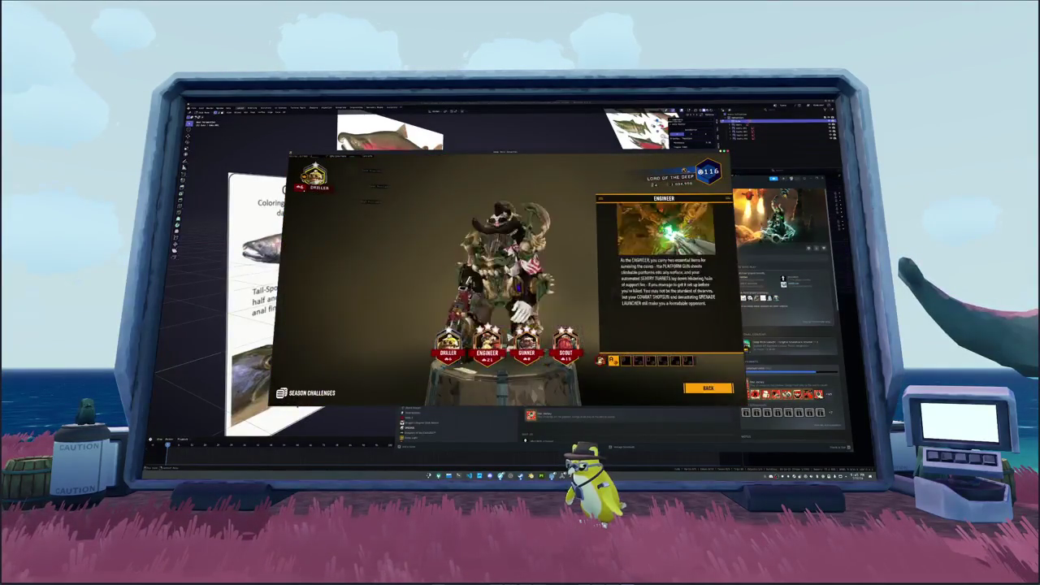
key(Escape)
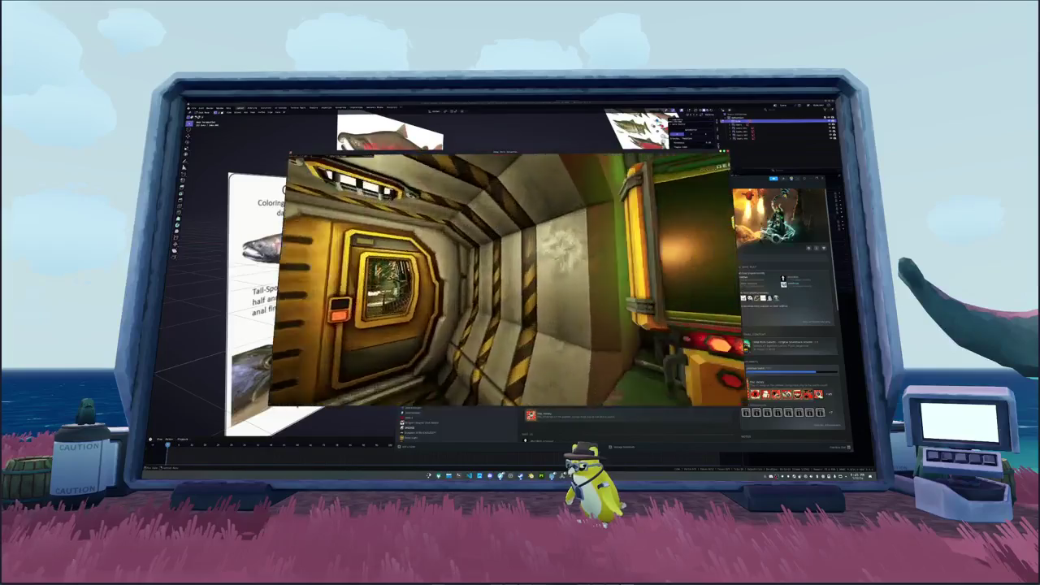
key(e)
key(Escape)
key(w)
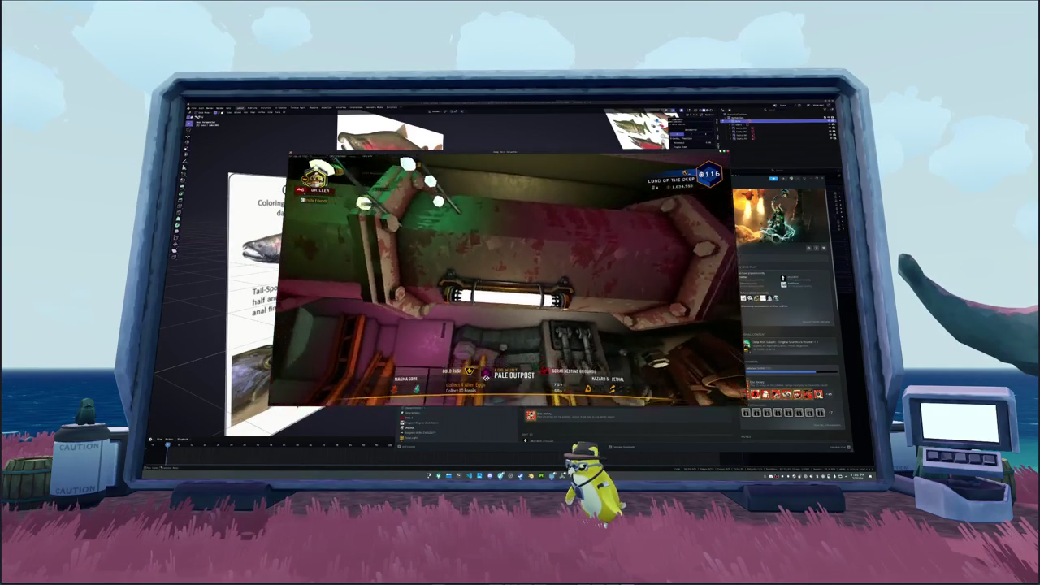
Snip the glowing light fixture and the red keyboard console, closing the console preview.
key(super+shift+s)
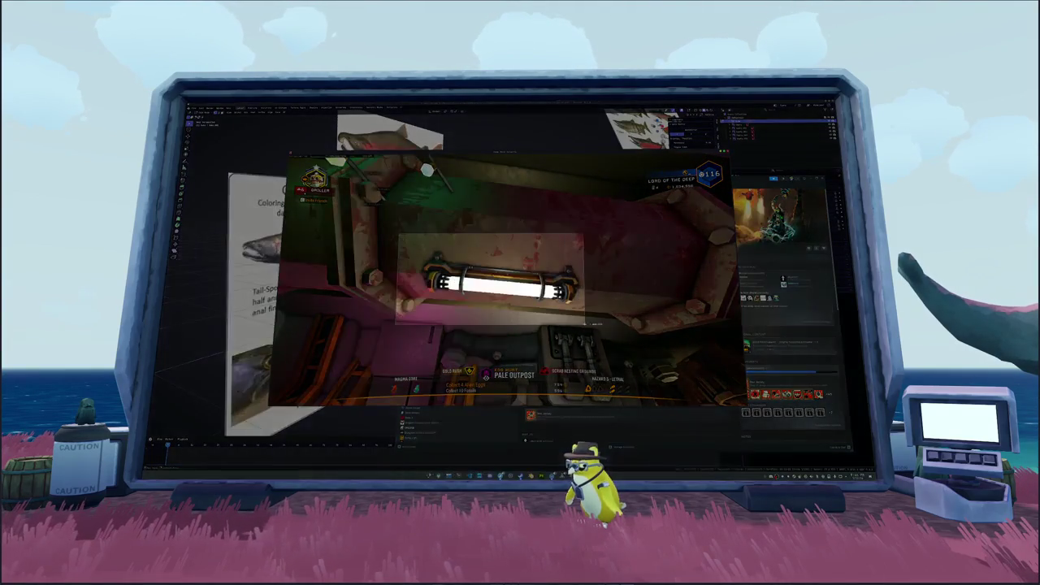
drag(412, 243, 638, 329)
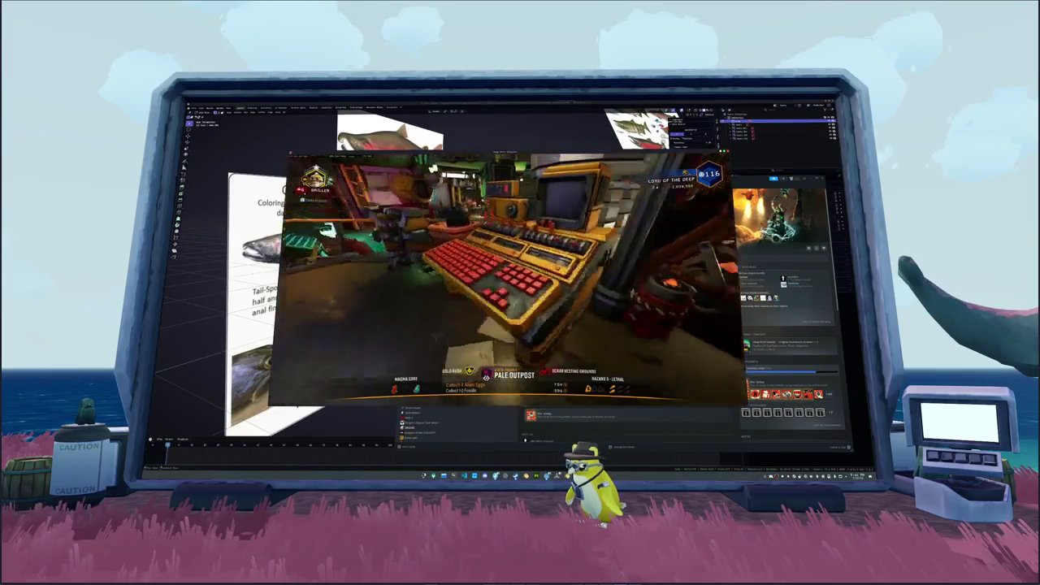
key(Print)
drag(395, 234, 614, 335)
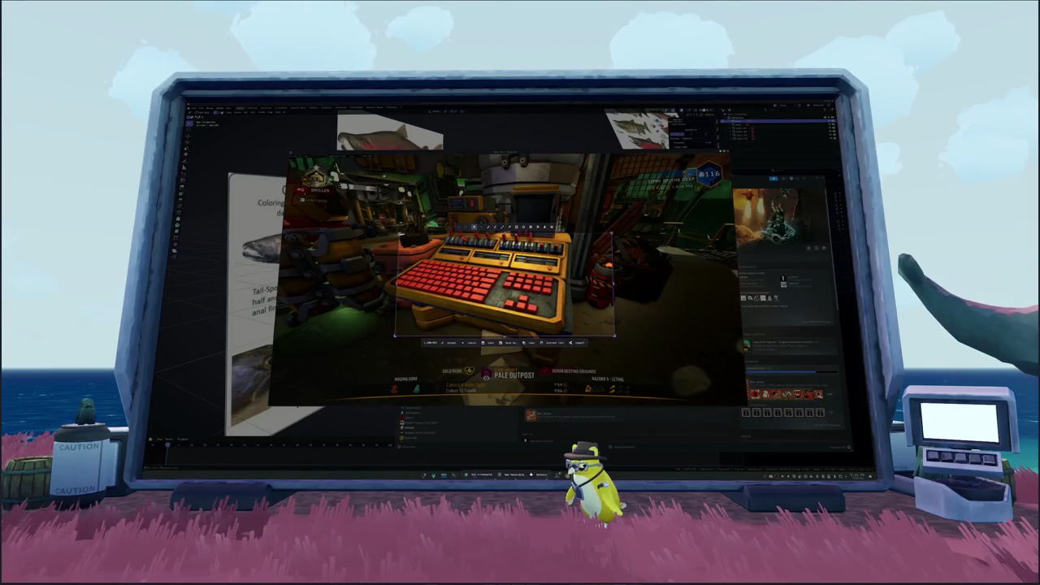
key(Return)
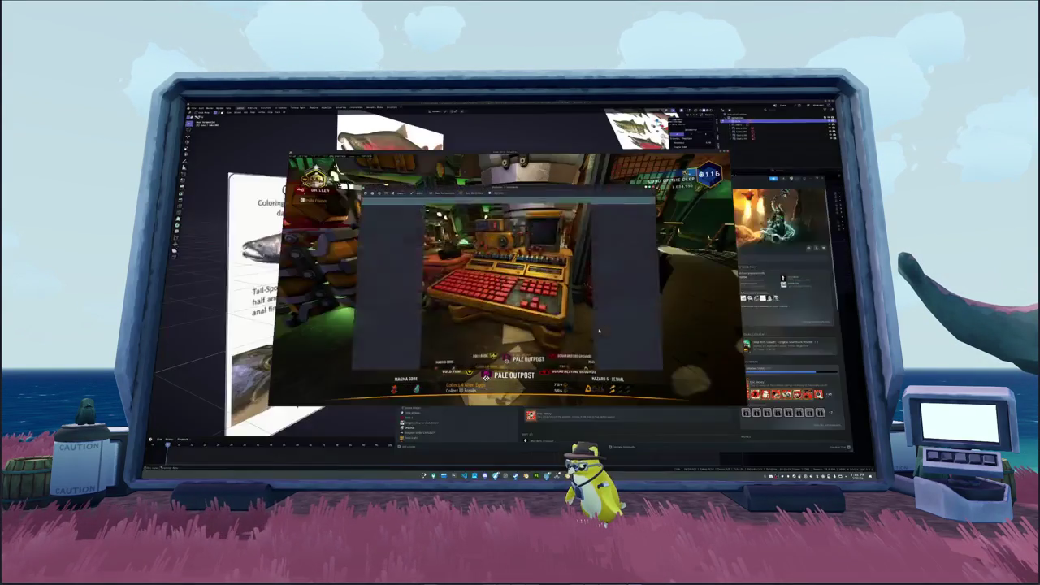
key(Escape)
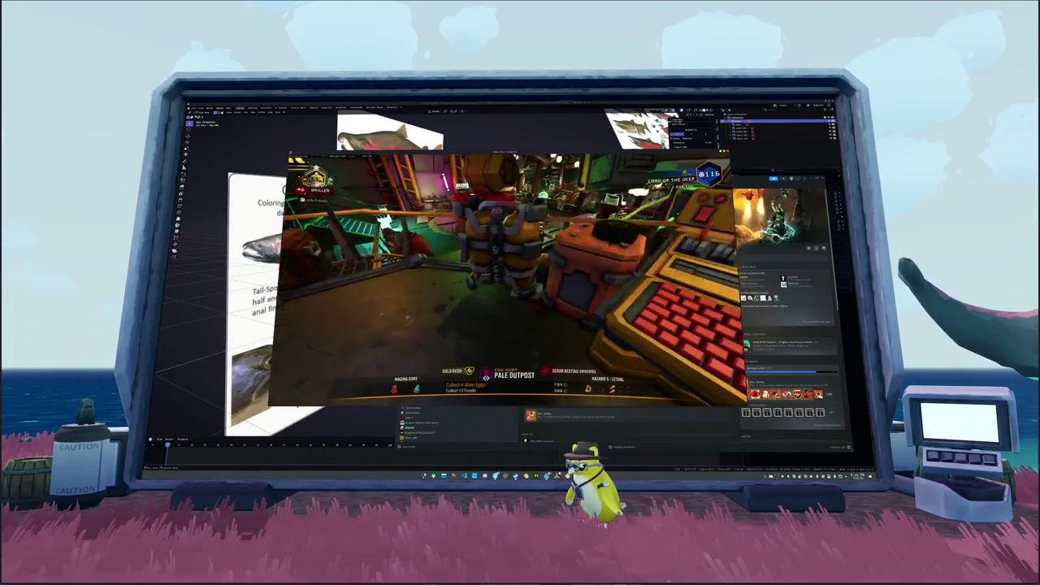
key(super+shift+s)
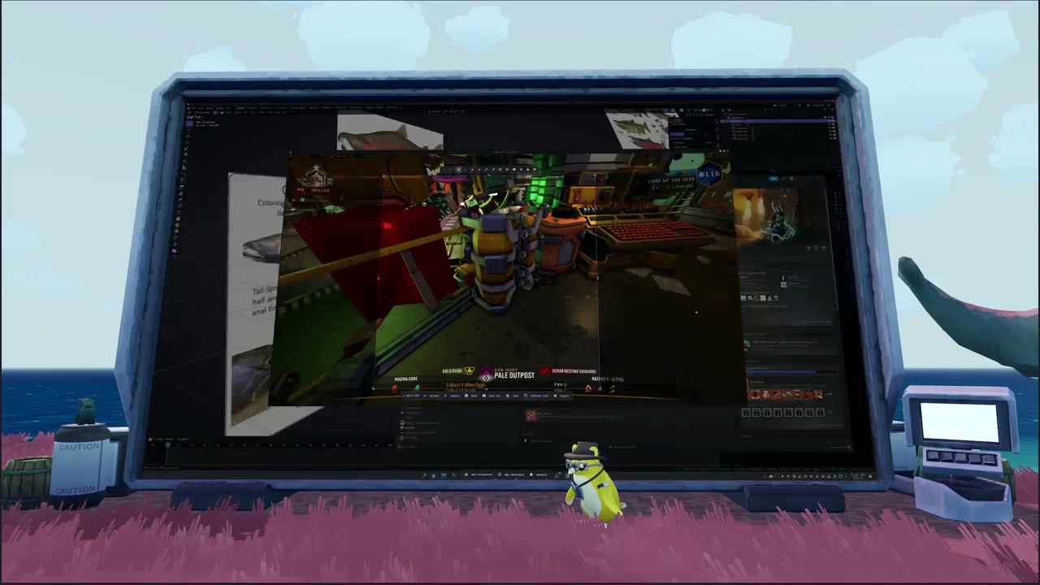
Dismiss the leftover snip overlays and start the Pale Outpost mission from the terminal.
key(Escape)
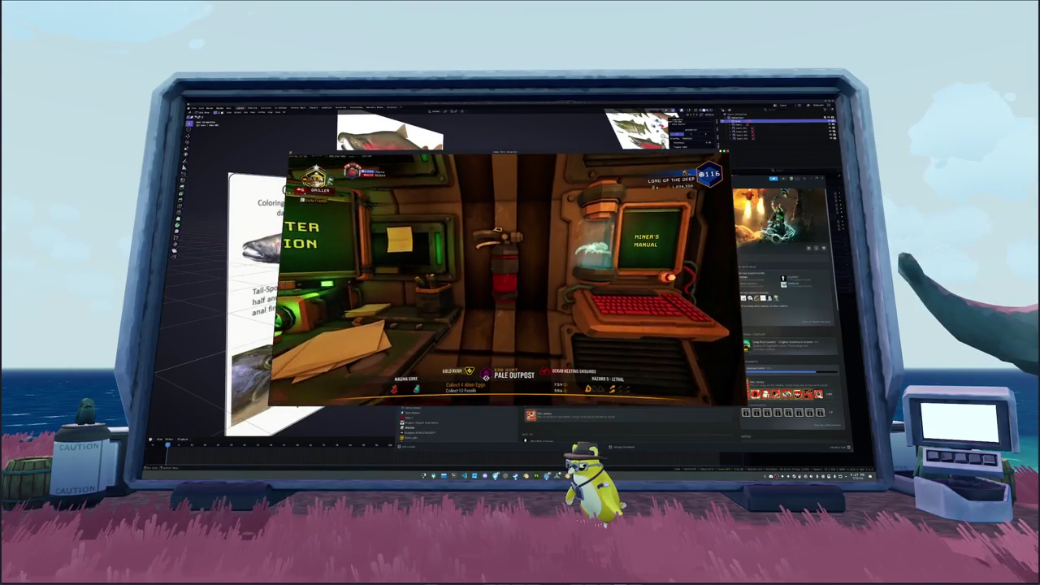
key(Print)
click(445, 294)
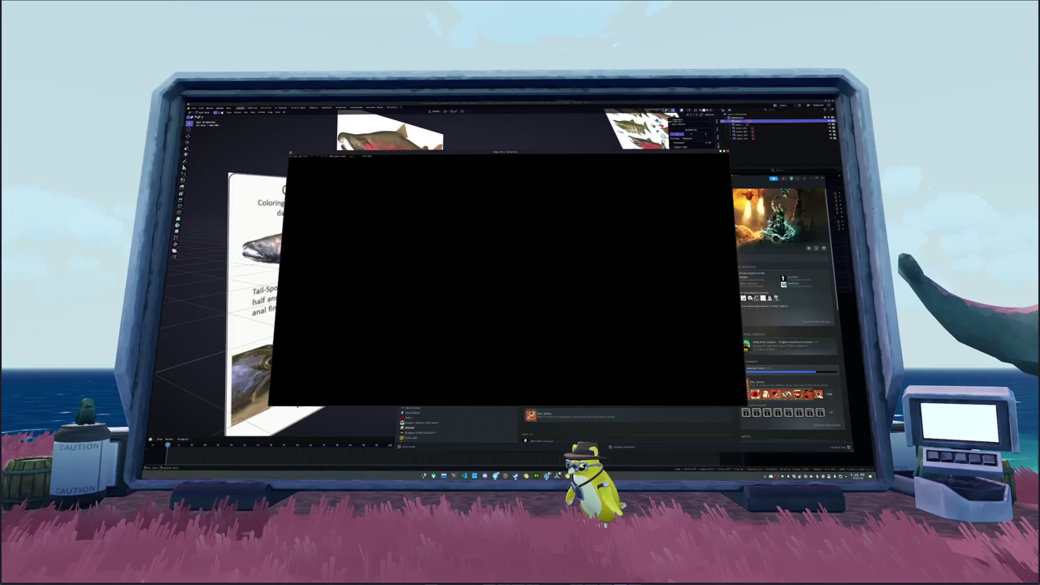
Snip the drop-pod frame with its chat line and drag the preview window to the upper left.
key(super)
key(Escape)
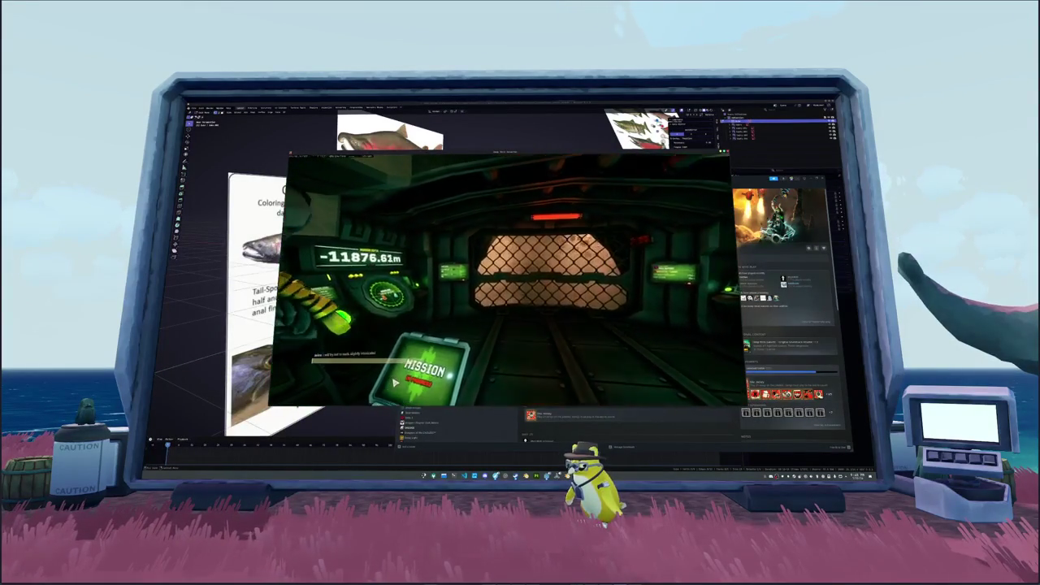
key(super+shift+Print)
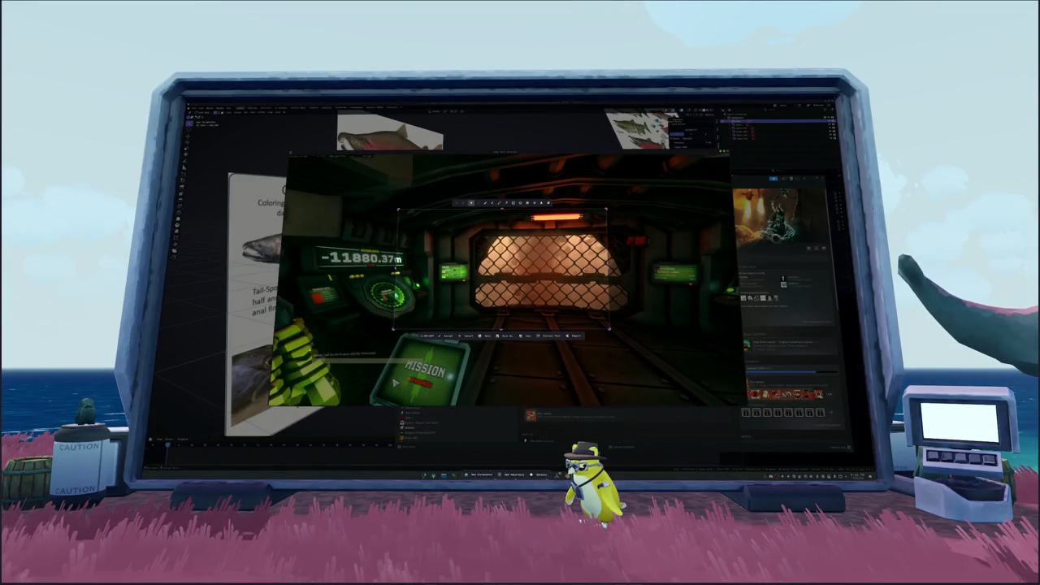
key(Return)
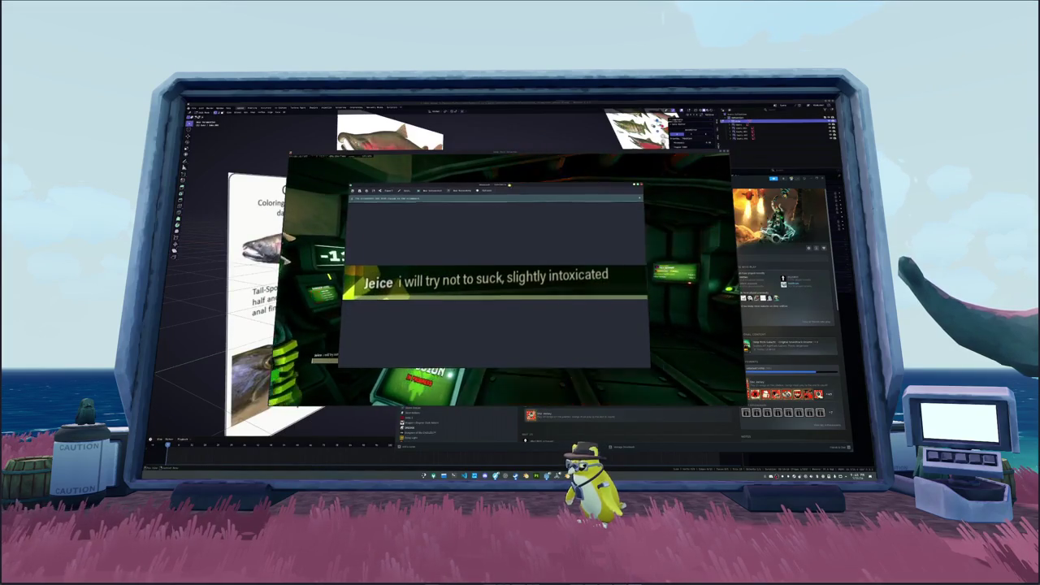
drag(511, 241, 329, 201)
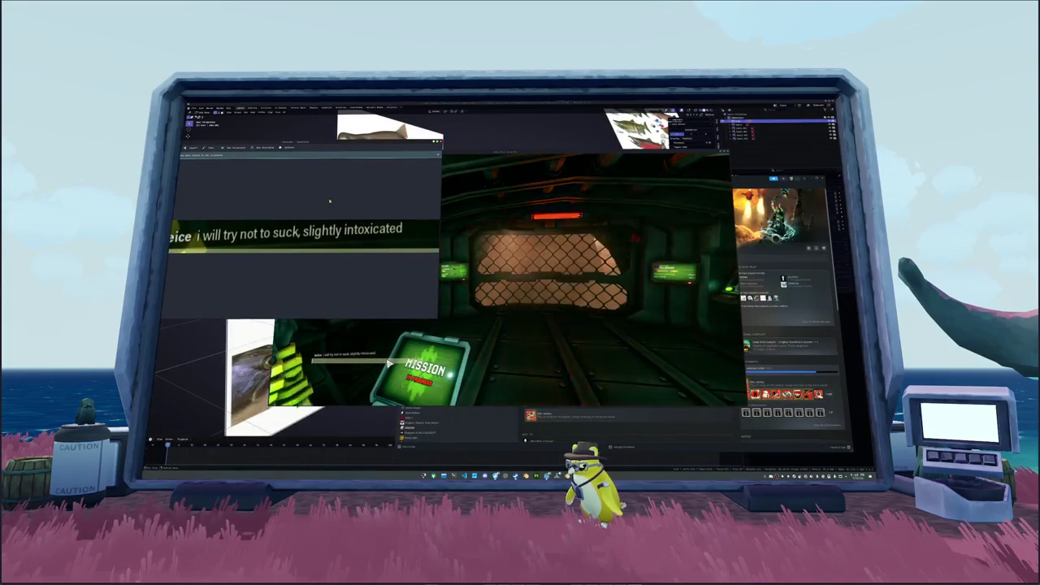
mouse_move(390, 363)
mouse_down()
mouse_move(446, 229)
mouse_move(480, 212)
mouse_up()
click(480, 212)
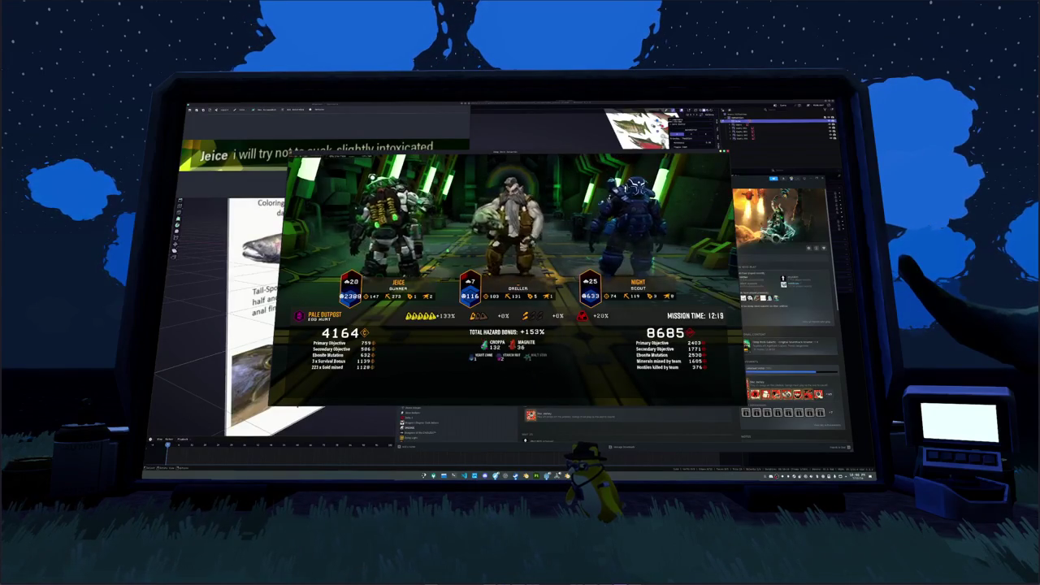
Continue past the mission summary, then exit Deep Rock Galactic to the desktop.
click(506, 378)
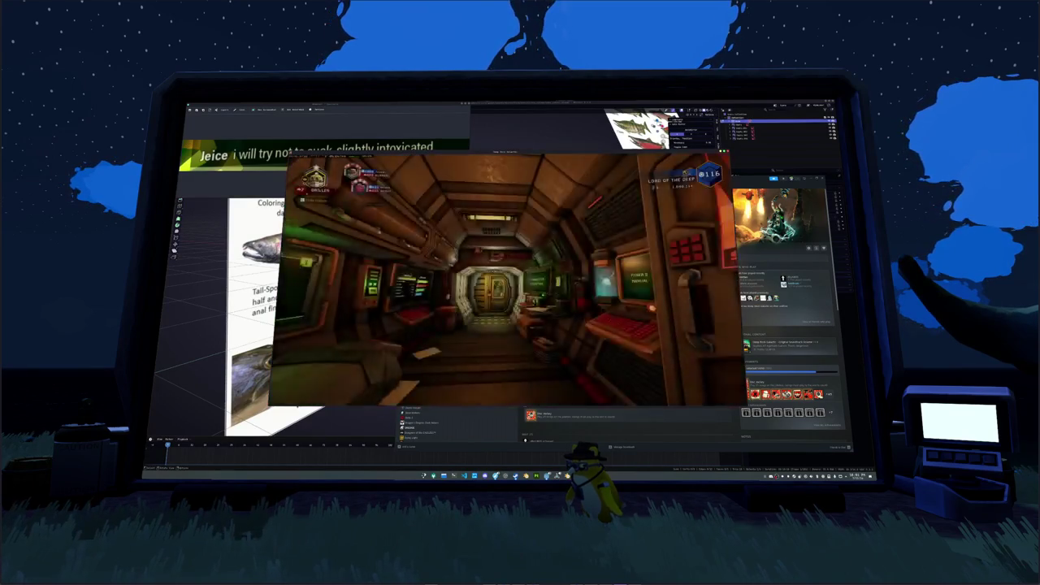
key(Escape)
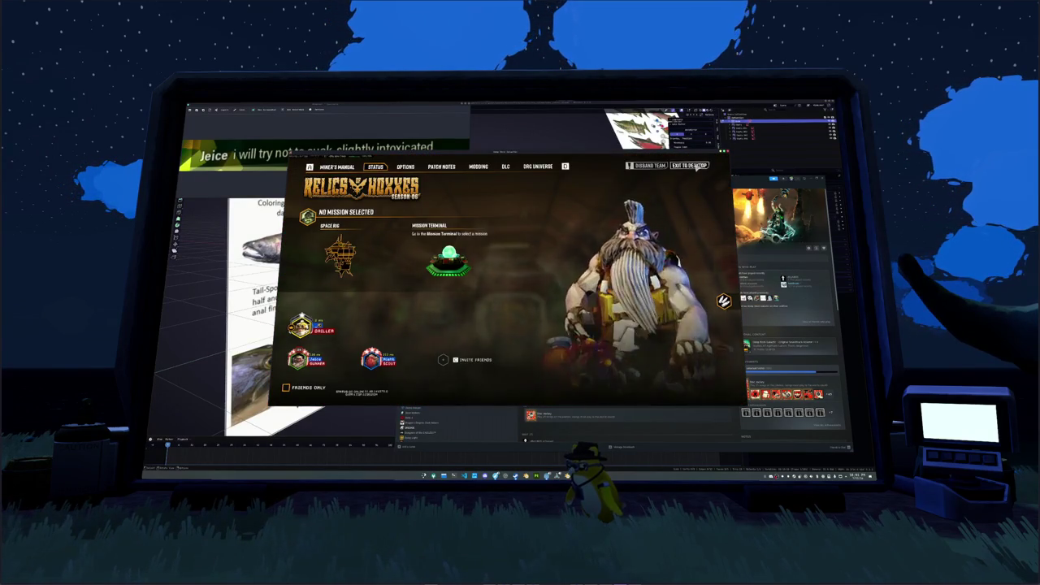
click(691, 167)
click(491, 308)
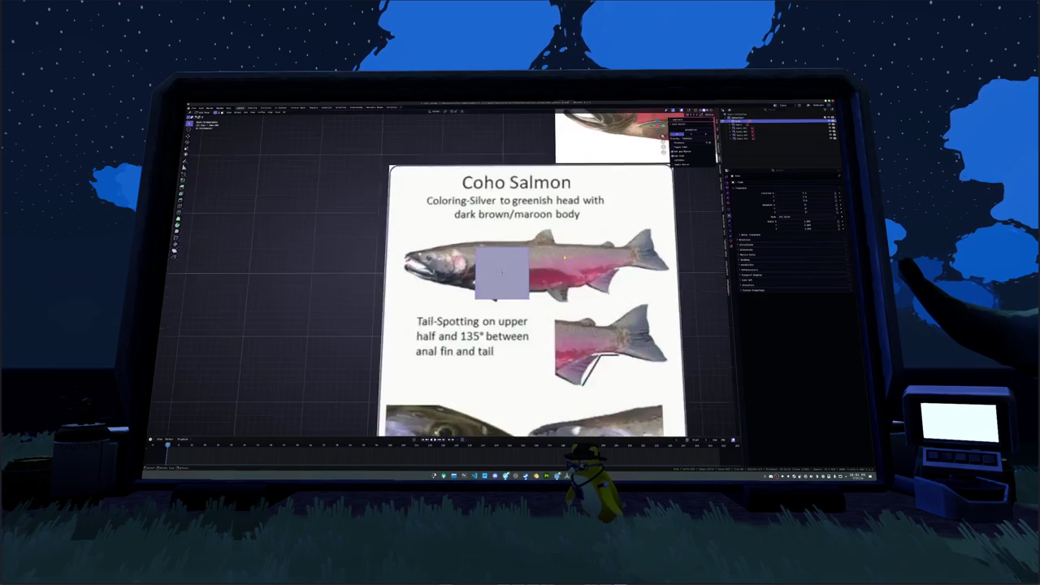
Switch to front orthographic view, let the grid show through the reference, and slide it along X.
key(KP_1)
scroll(583, 286, down, 2)
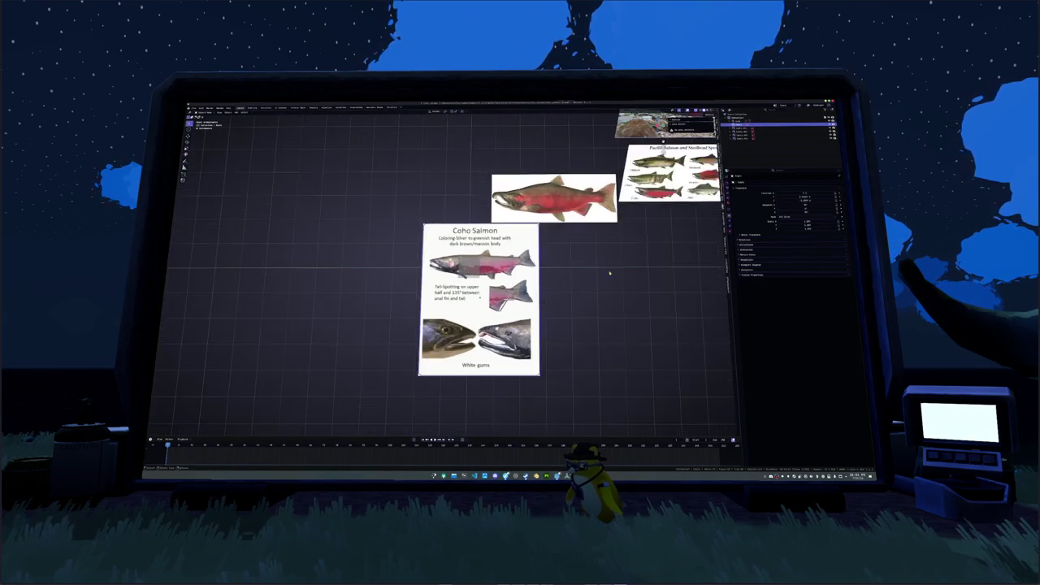
click(780, 225)
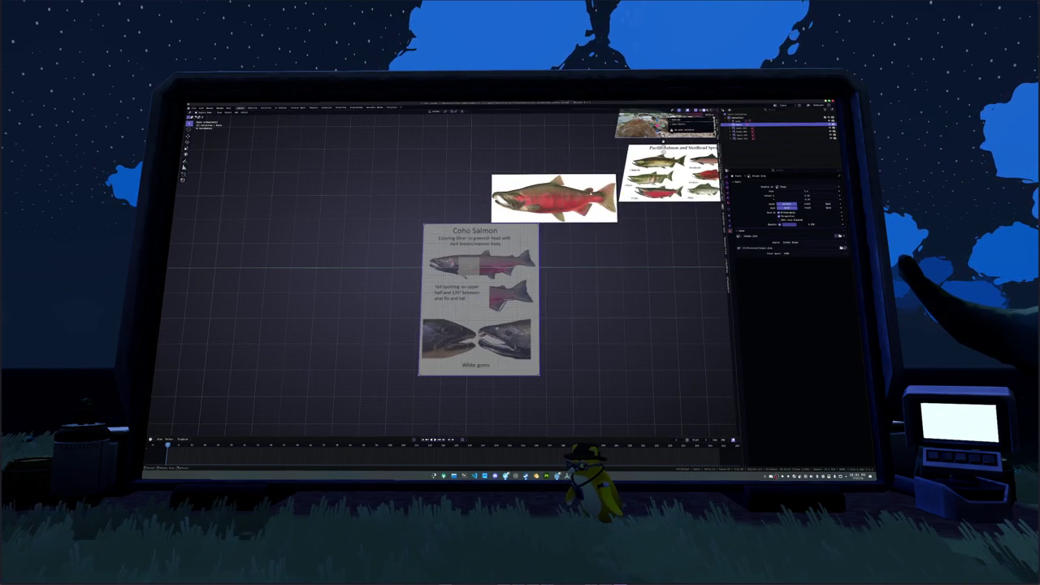
scroll(485, 271, up, 3)
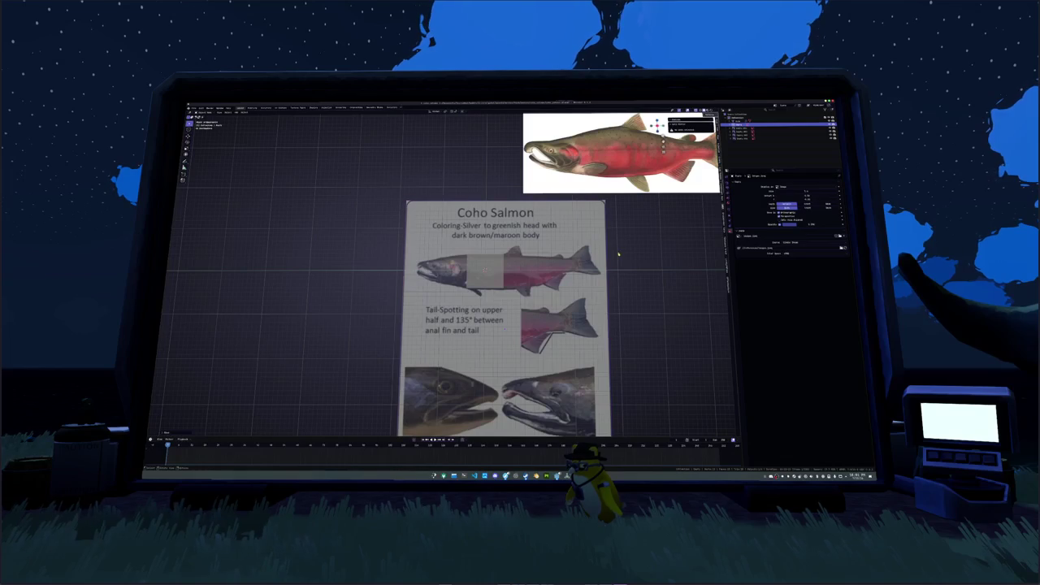
key(g)
key(x)
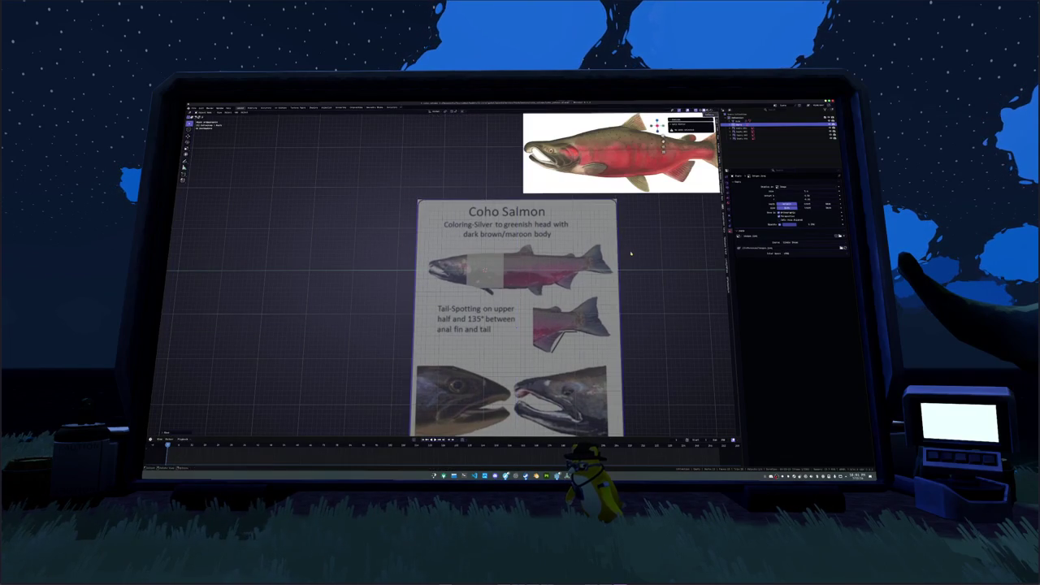
click(632, 254)
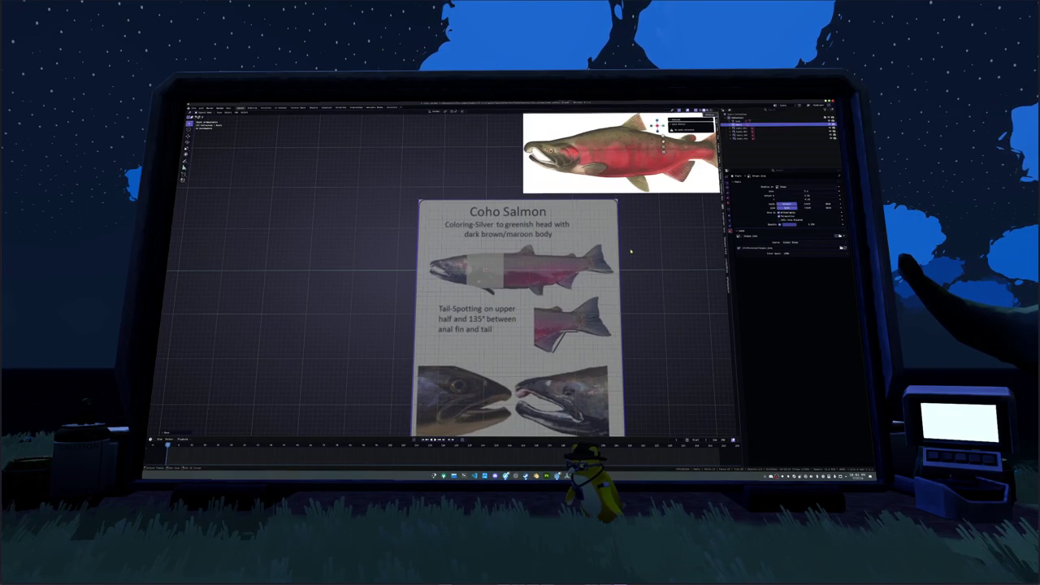
Duplicate the reference sheet, tilt the sheets slightly around X, and add a square plane.
key(shift+d)
key(r)
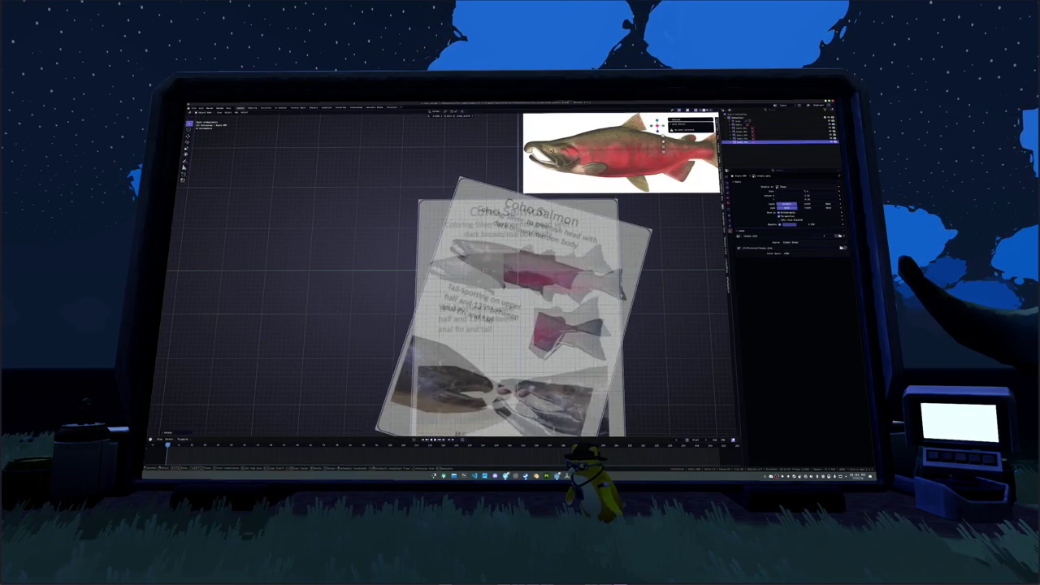
key(x)
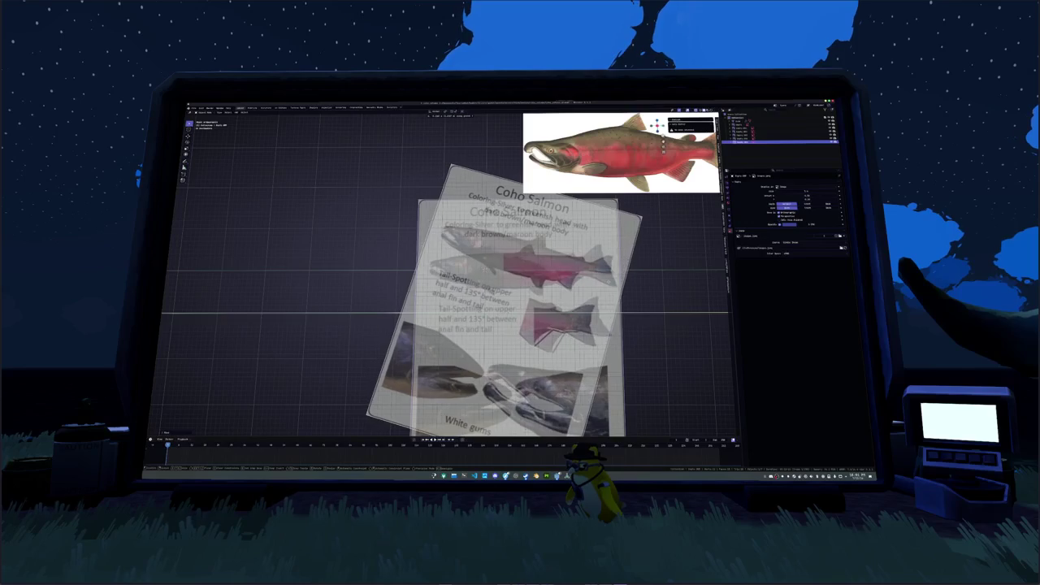
click(712, 266)
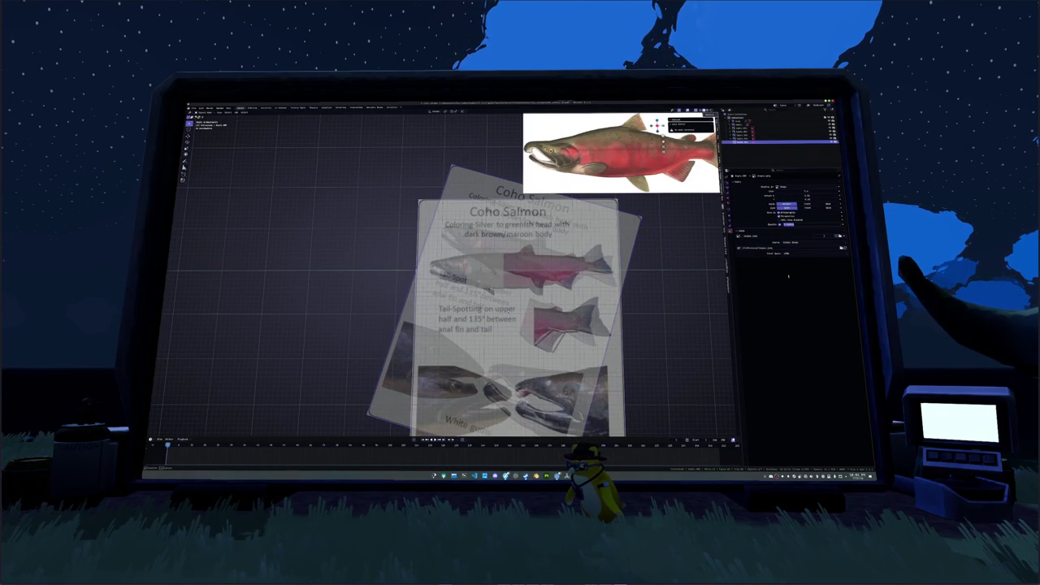
scroll(669, 245, up, 2)
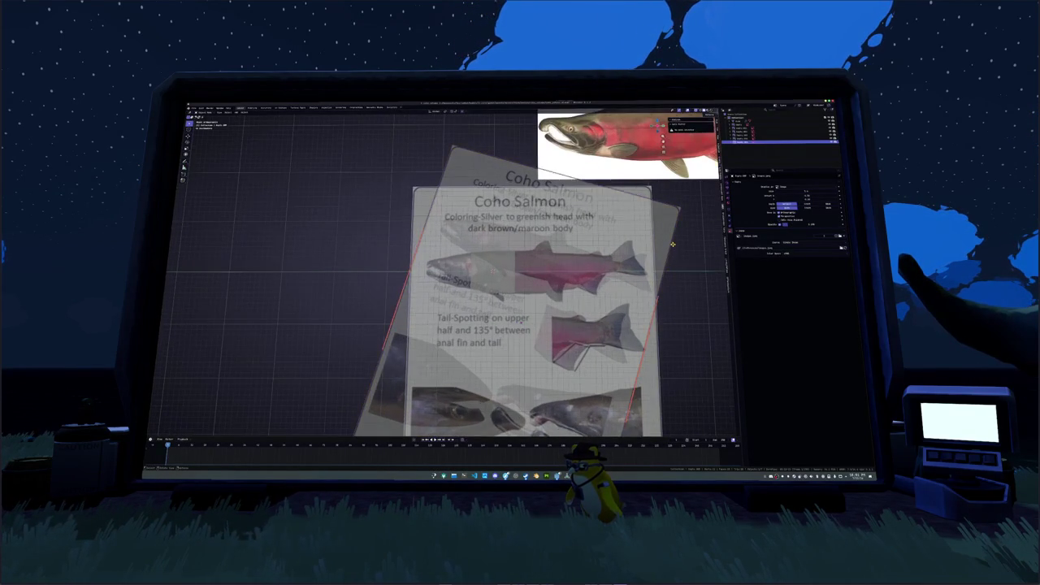
key(r)
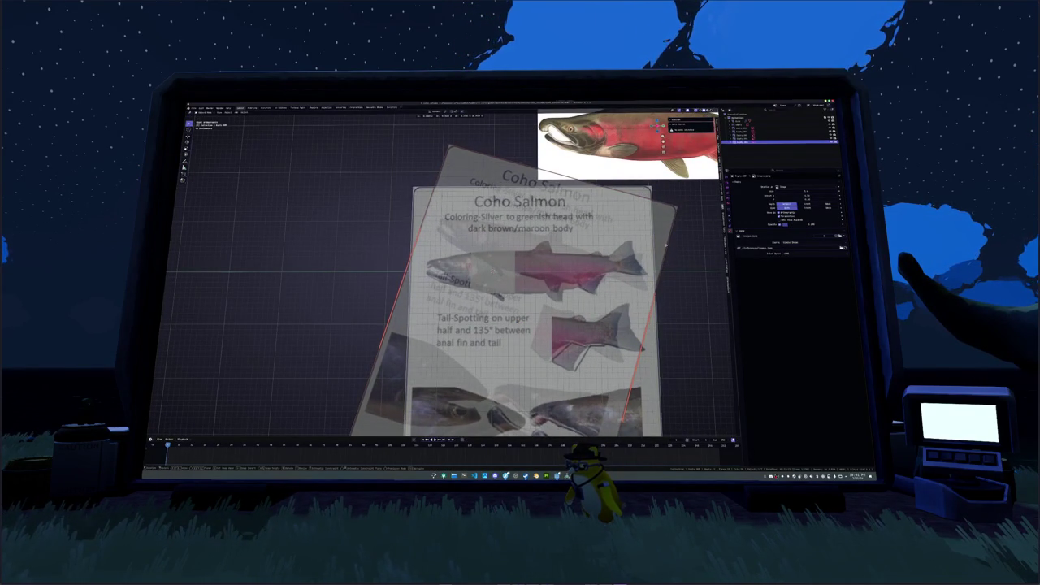
click(665, 244)
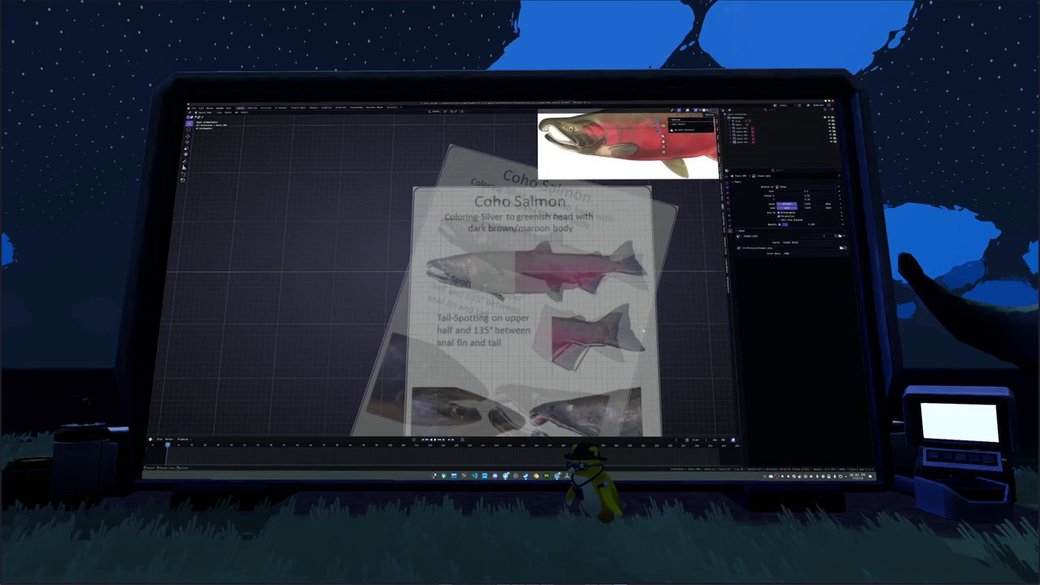
click(514, 288)
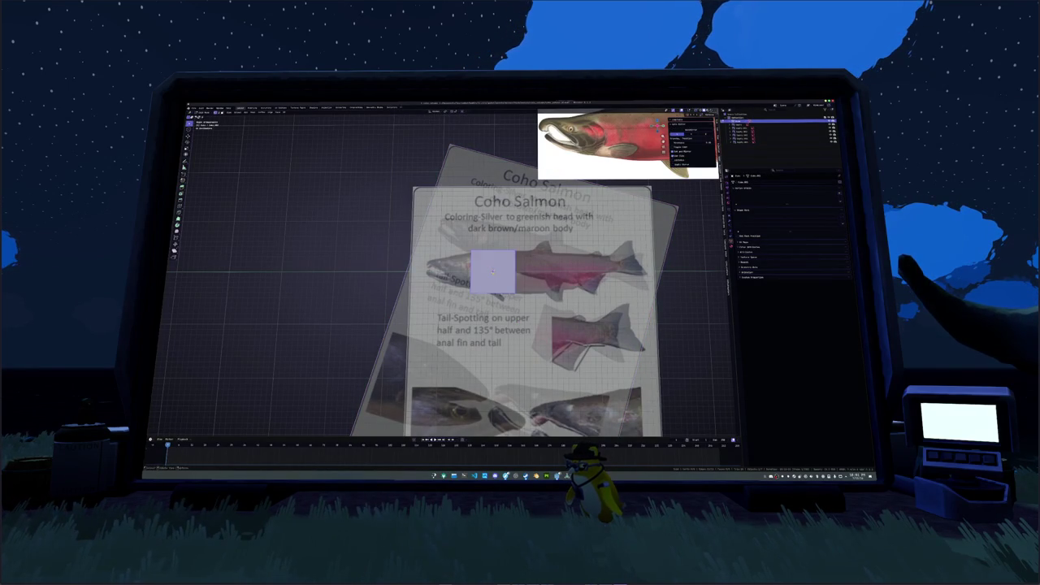
Place the square on the fish and extrude three face sections toward the tail.
scroll(513, 276, up, 2)
key(g)
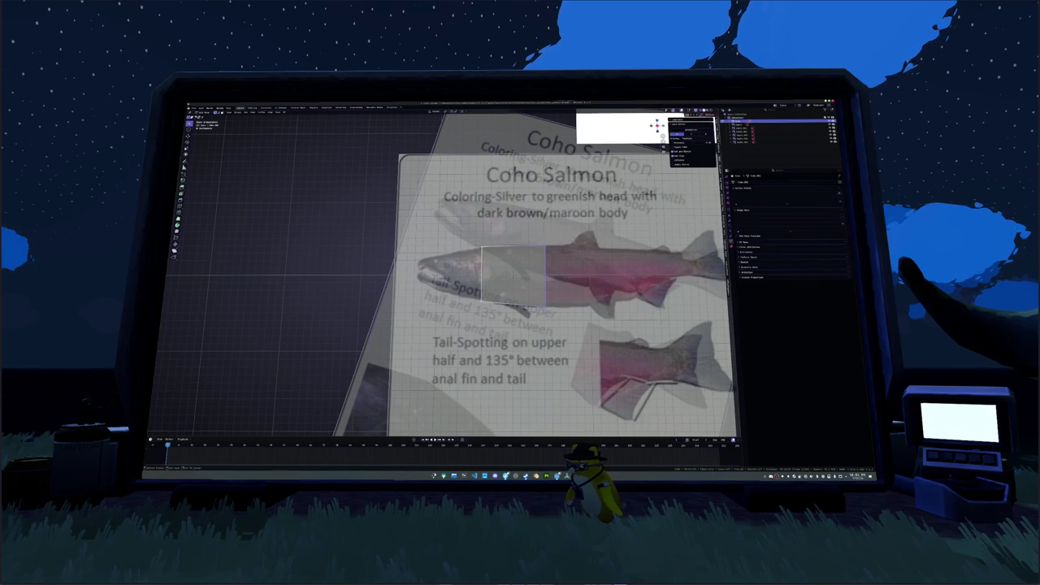
shift+middle_drag(513, 277, 460, 266)
key(x)
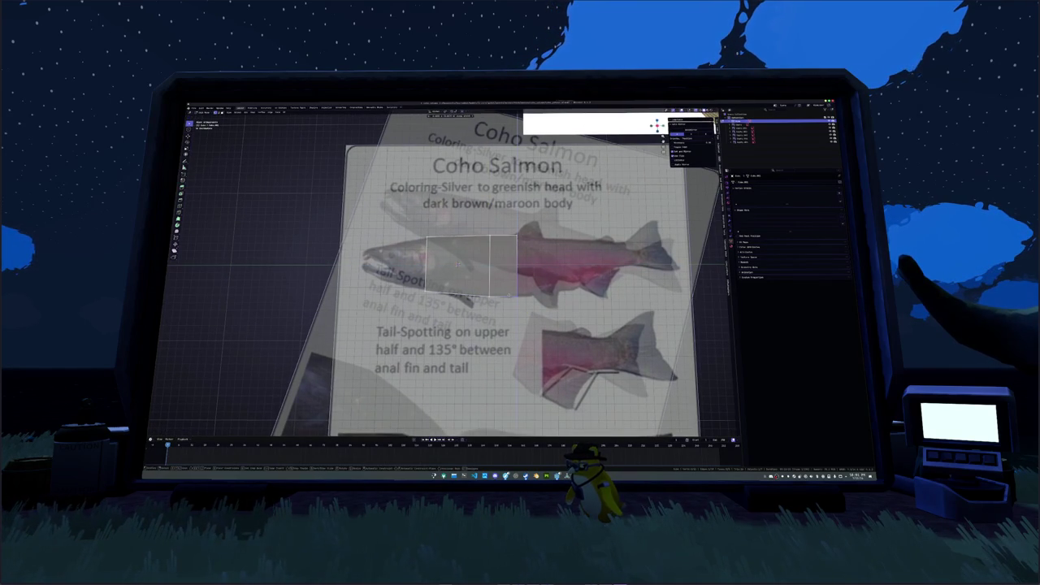
key(e)
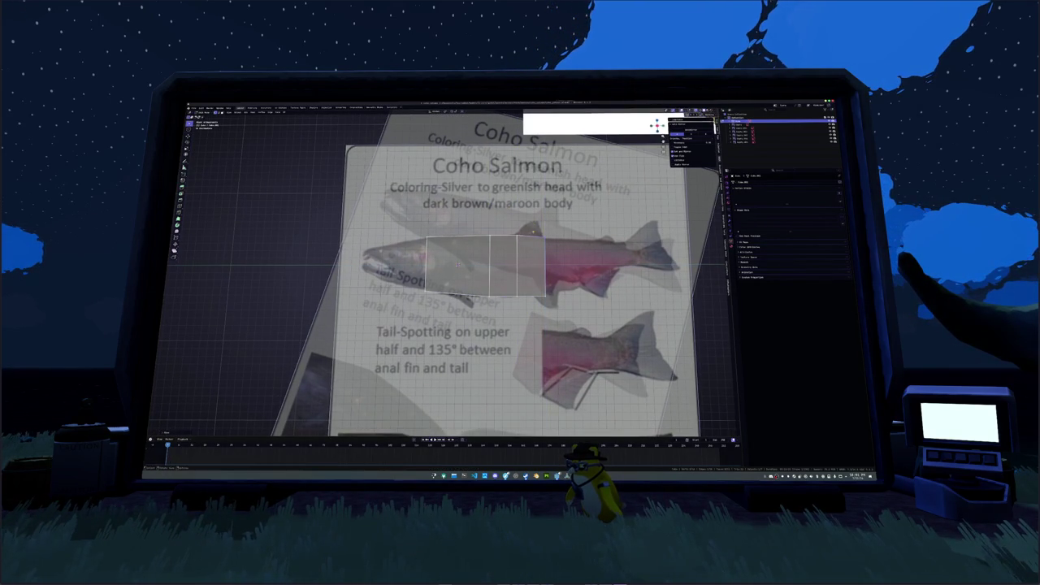
click(457, 262)
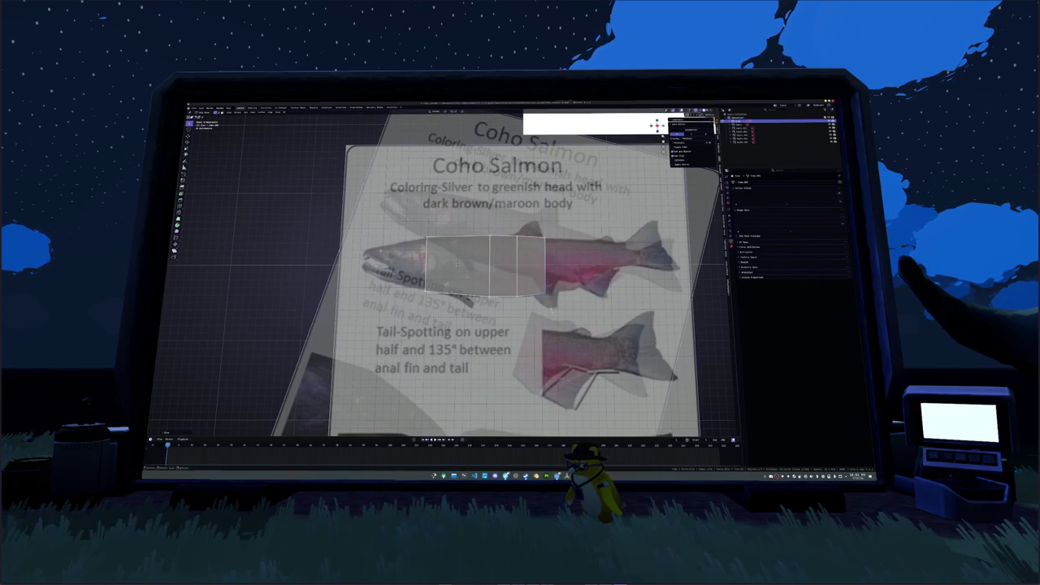
key(e)
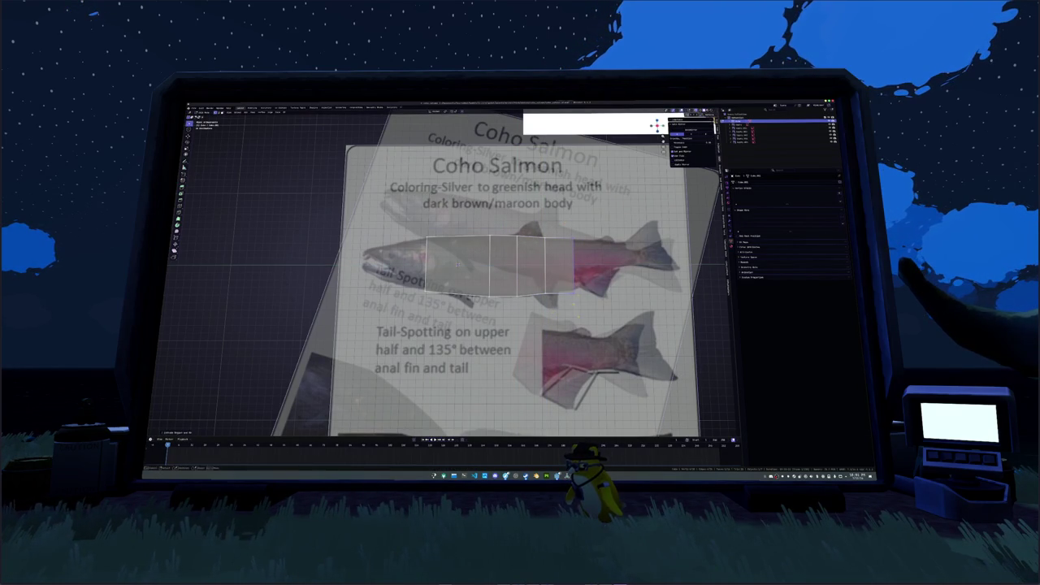
click(458, 263)
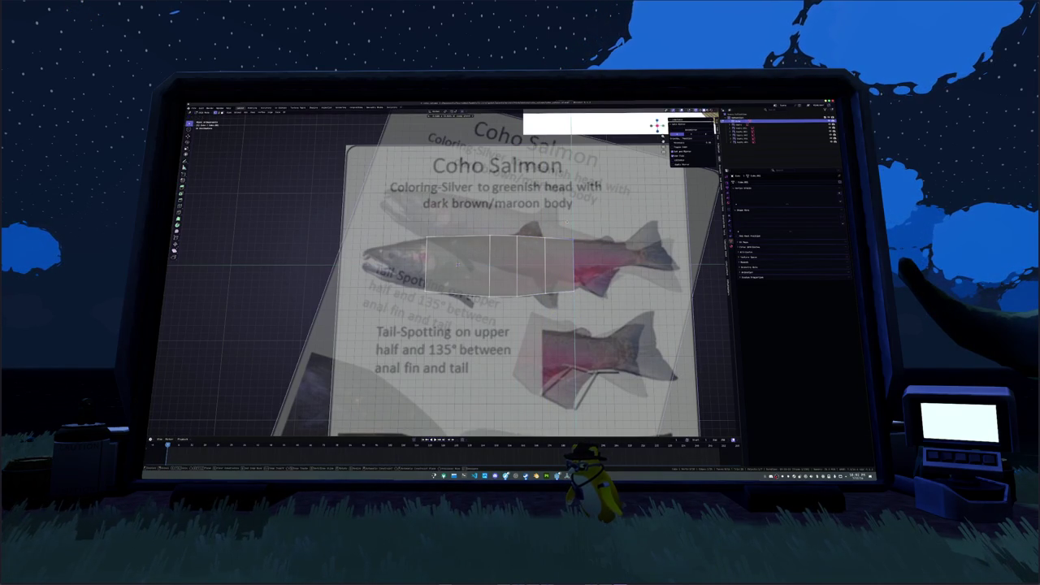
key(e)
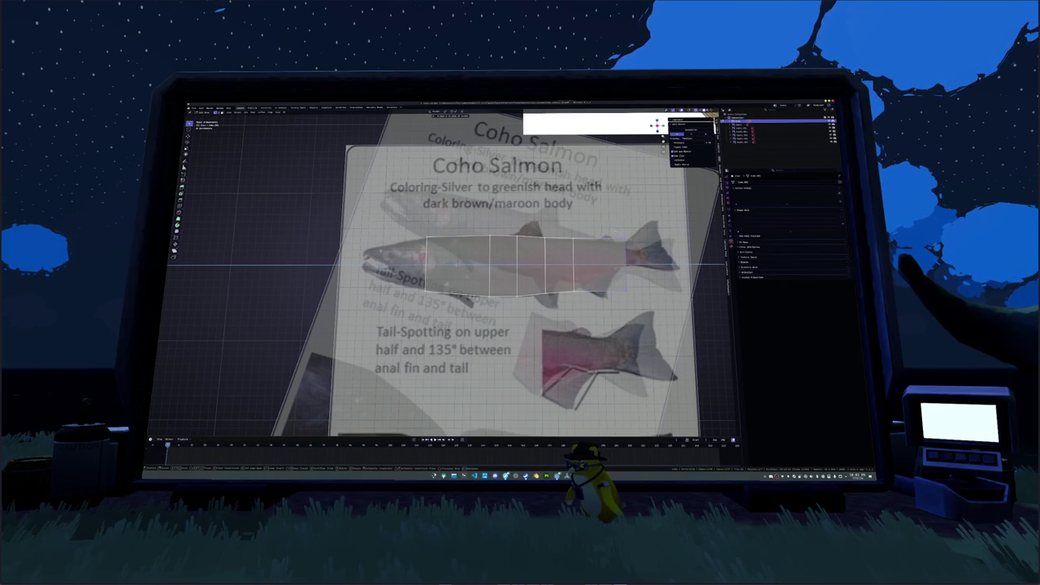
click(458, 264)
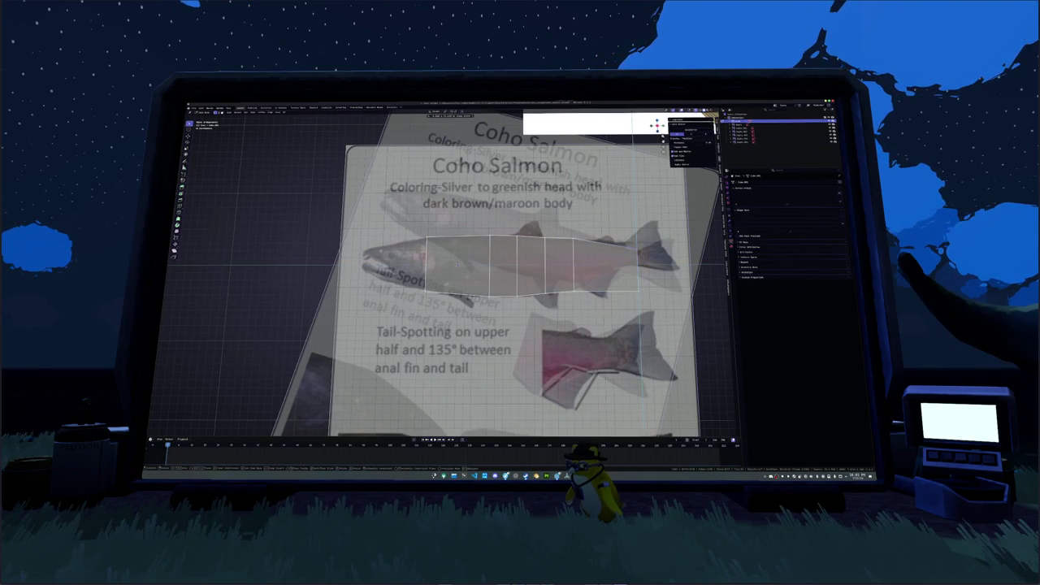
key(e)
right_click(458, 264)
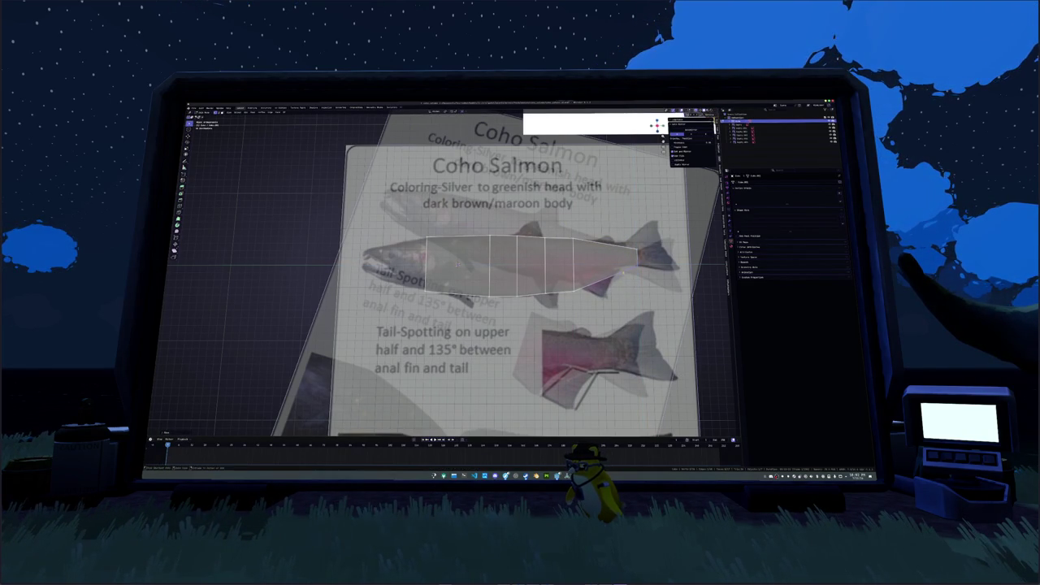
Raise or lower the end edge and a vertex along Z to match the body outline.
key(g)
key(z)
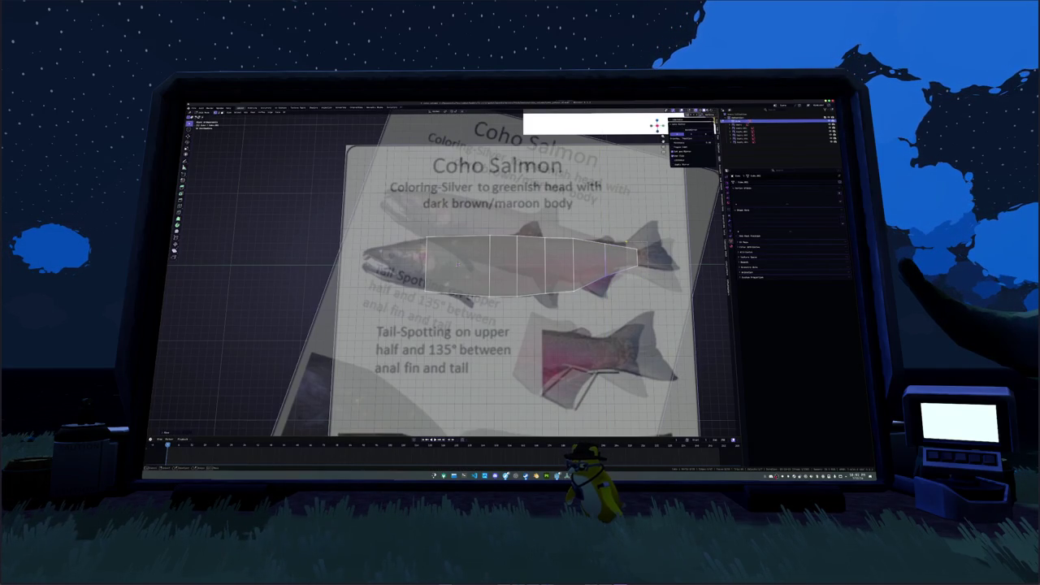
key(z)
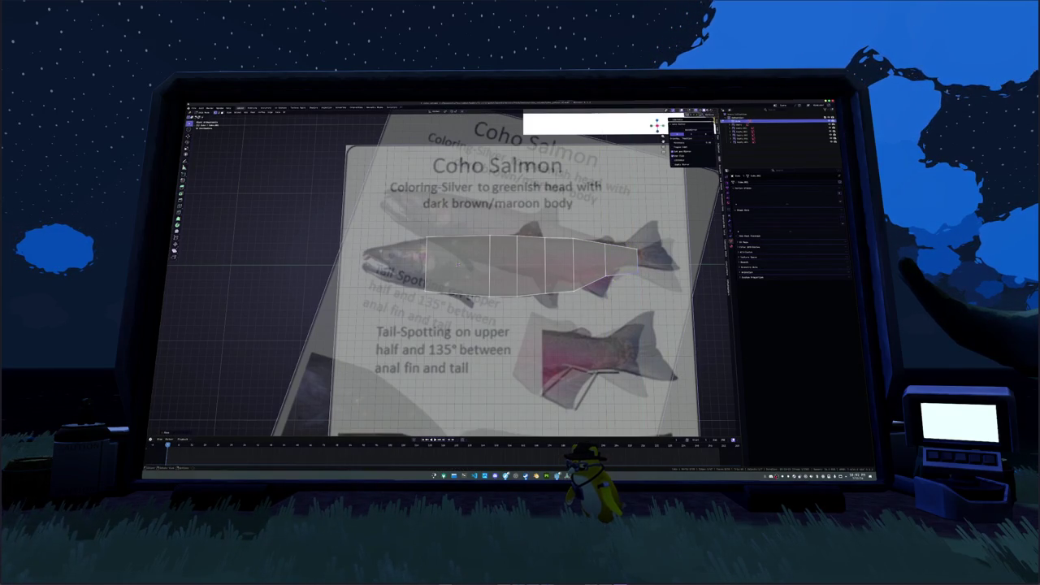
key(Return)
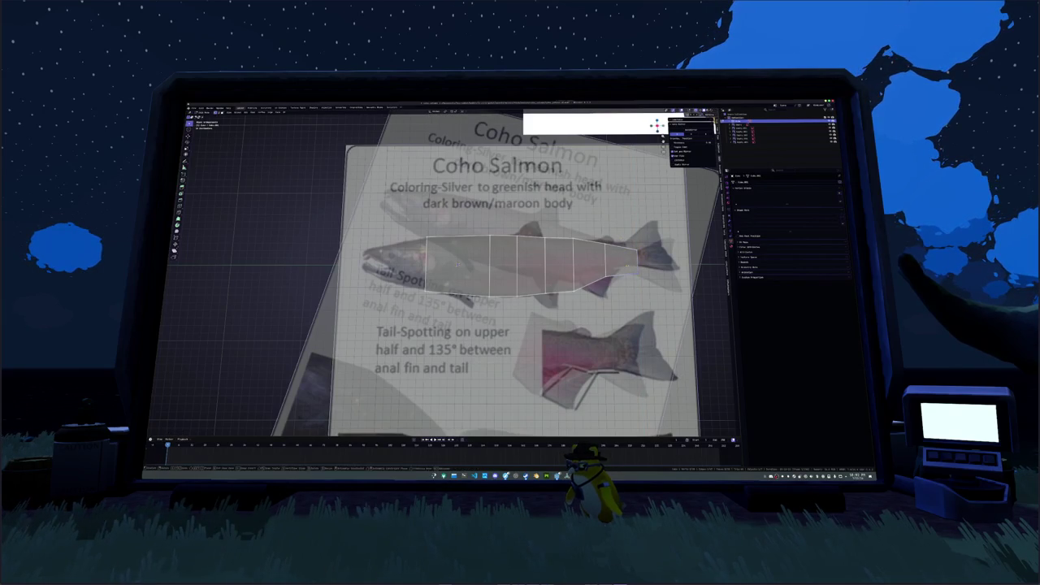
key(g)
key(z)
key(Return)
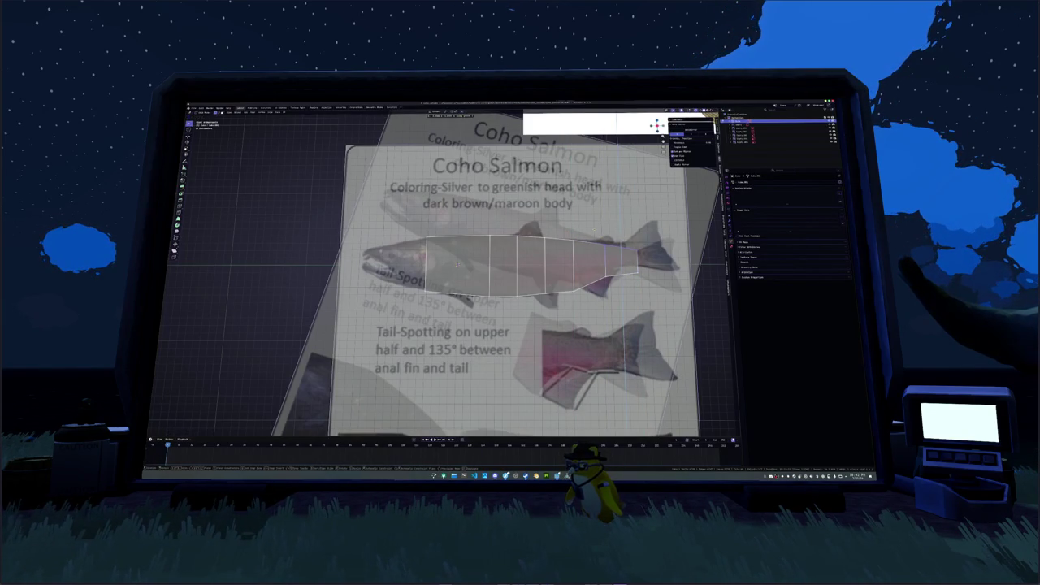
scroll(248, 275, up, 2)
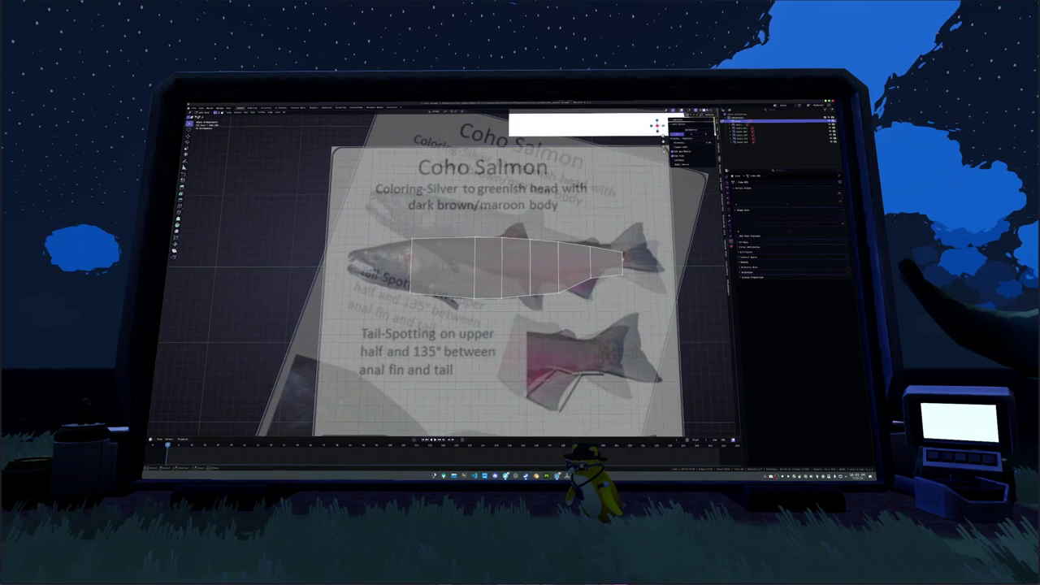
Extrude a small tail section and a head section, scaling the head edge down to taper the snout.
scroll(247, 275, up, 2)
scroll(248, 275, up, 2)
click(585, 263)
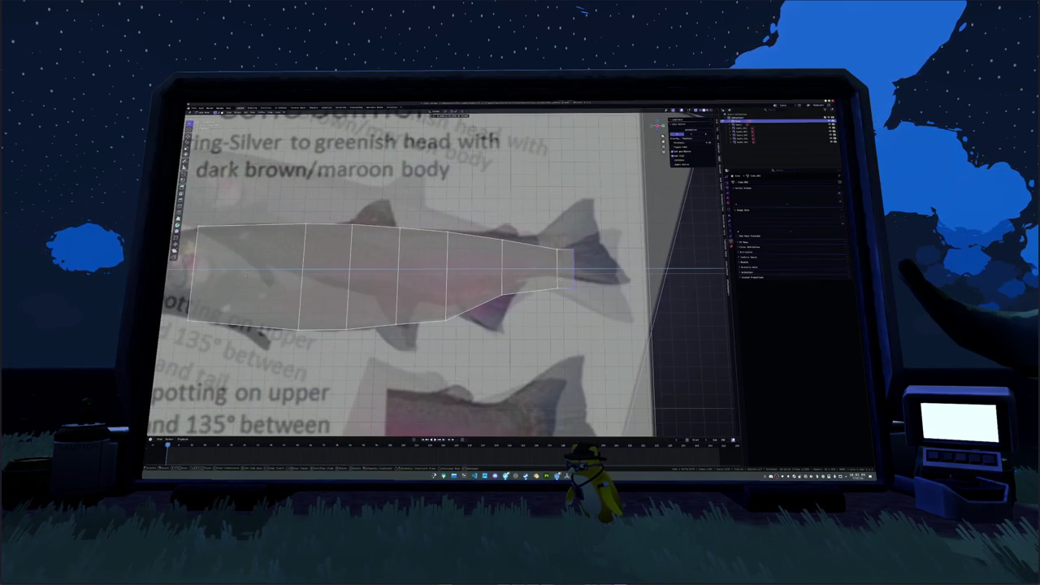
key(e)
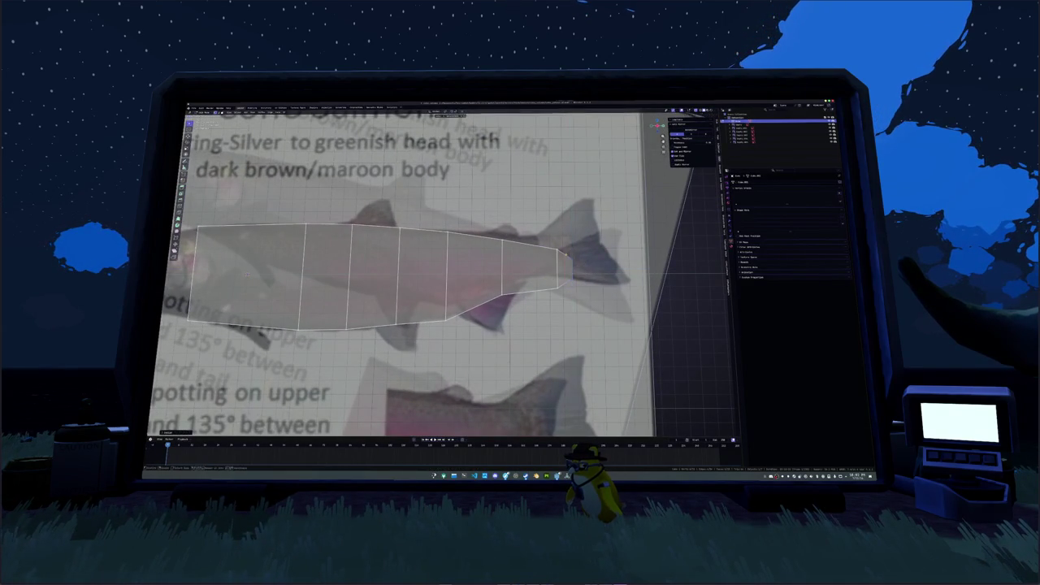
click(601, 256)
scroll(602, 256, down, 3)
key(e)
click(455, 275)
scroll(515, 276, up, 3)
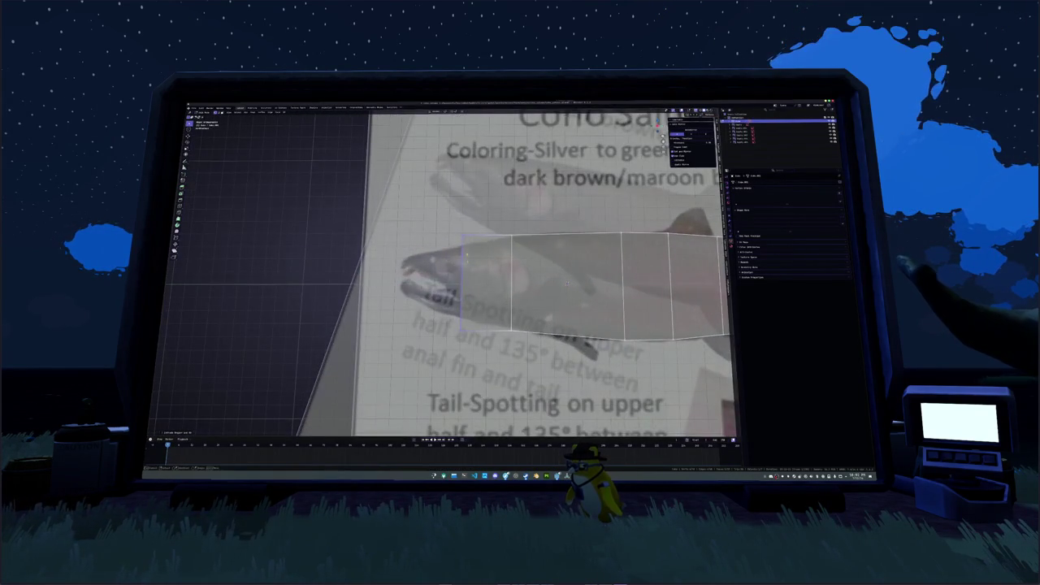
key(s)
click(473, 274)
Reposition the head edge and head vertices to follow the reference head.
shift+middle_drag(472, 274, 500, 254)
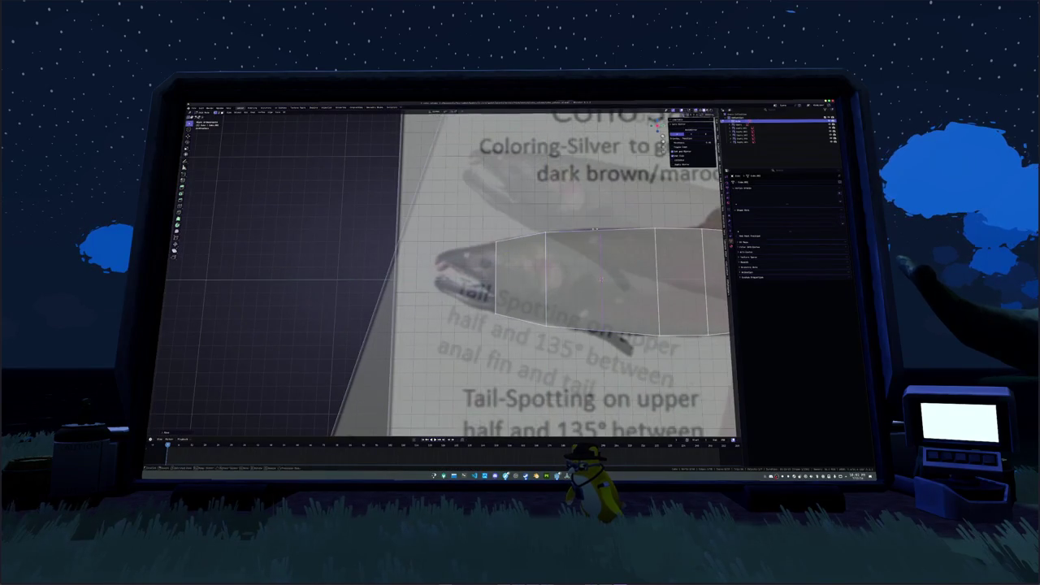
key(g)
key(Return)
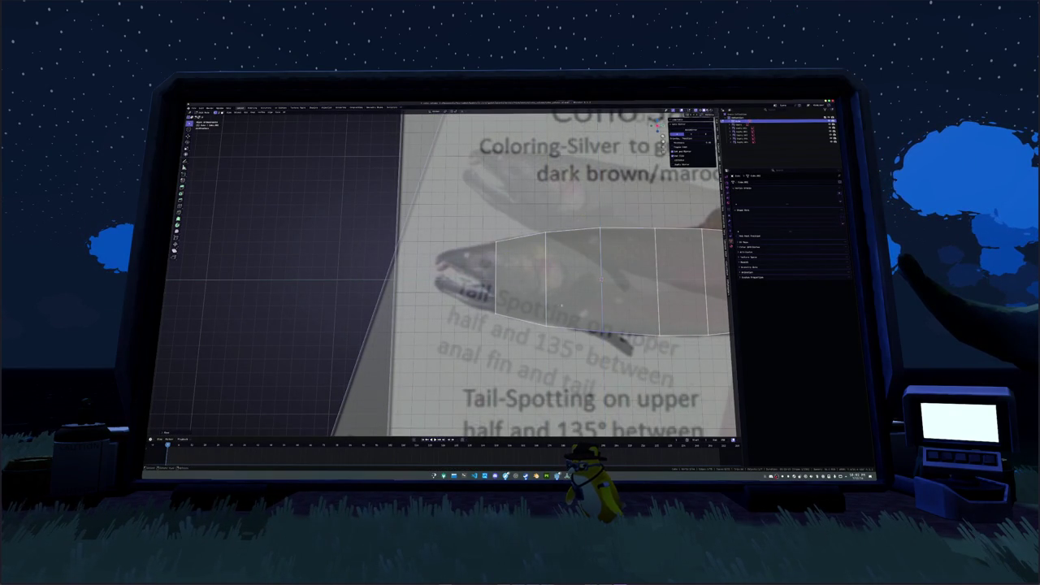
shift+middle_drag(501, 253, 503, 248)
key(g)
click(617, 285)
key(g)
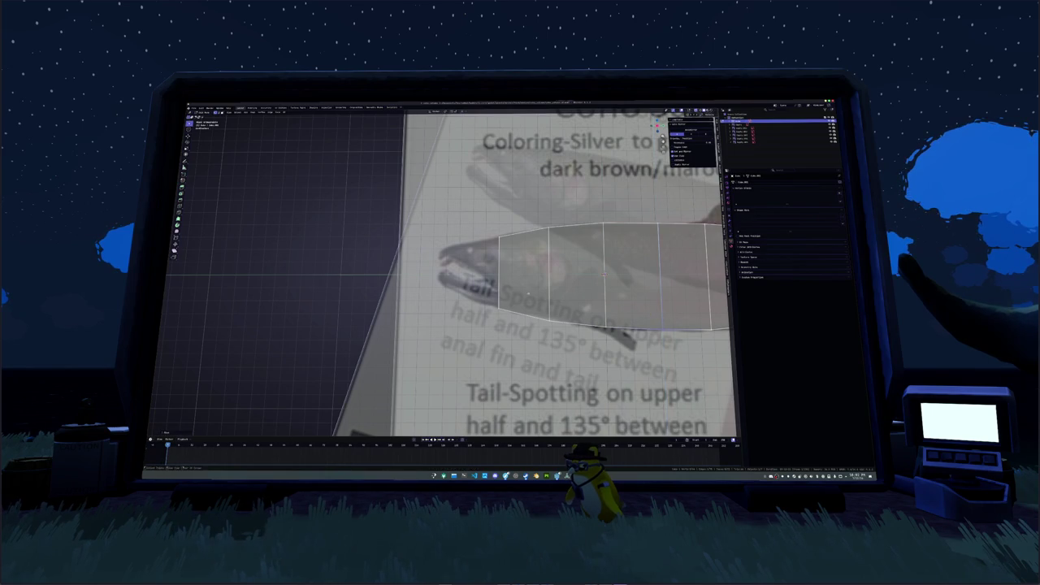
shift+middle_drag(618, 285, 654, 289)
Add an edge loop across the body and lower the bottom-left corner along Z to match the jaw.
key(ctrl+r)
click(640, 278)
click(515, 223)
key(g)
key(z)
key(Return)
key(g)
key(z)
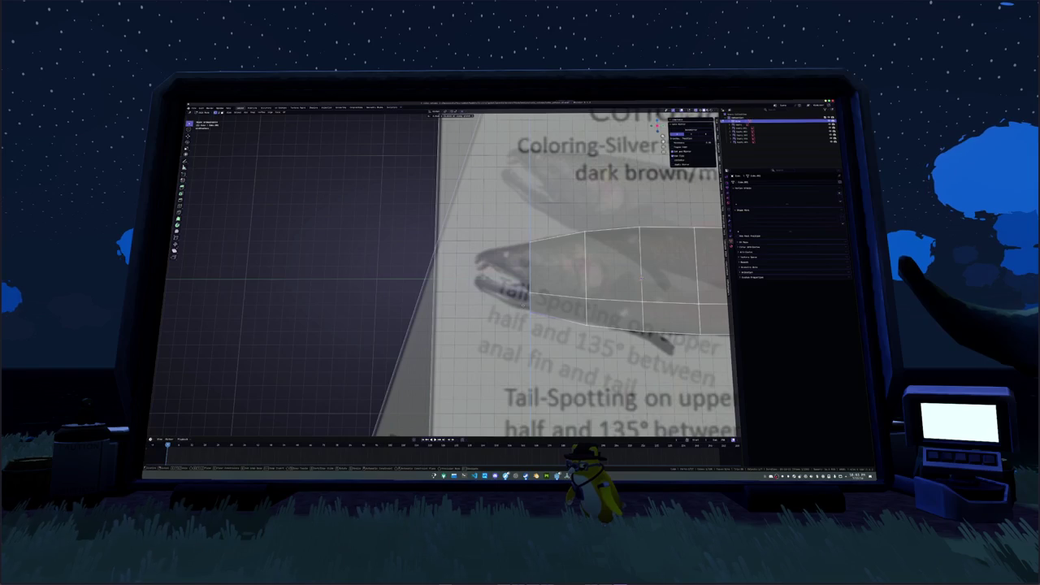
key(Return)
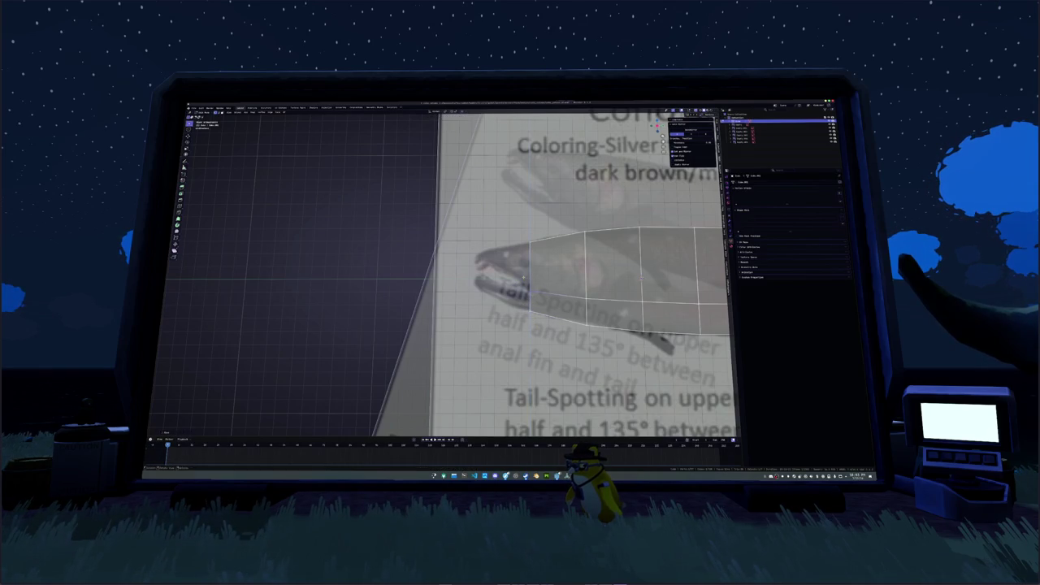
key(e)
key(z)
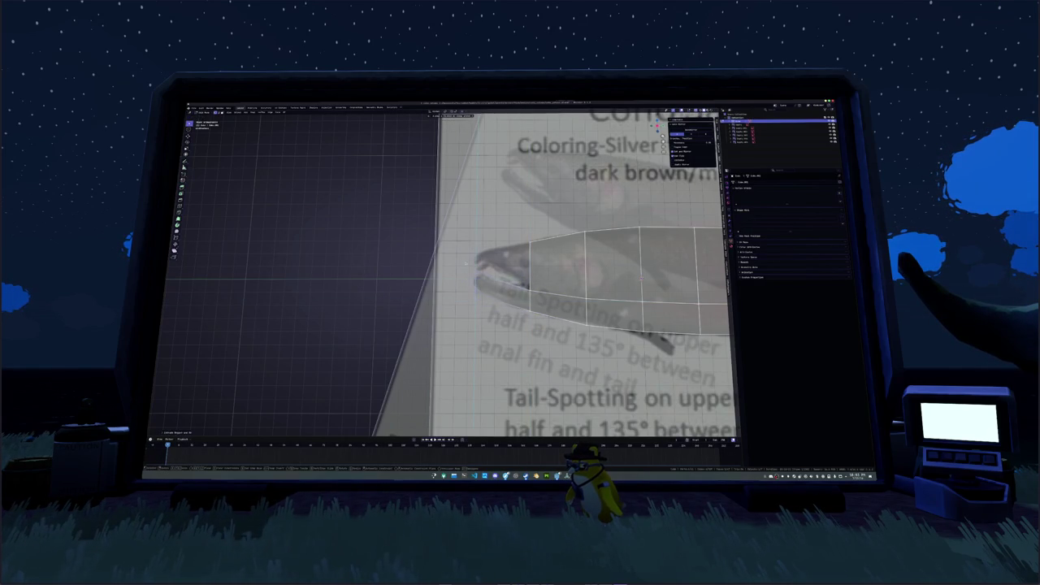
key(Return)
Add an edge loop near the snout and adjust its vertices vertically.
key(g)
key(y)
key(y)
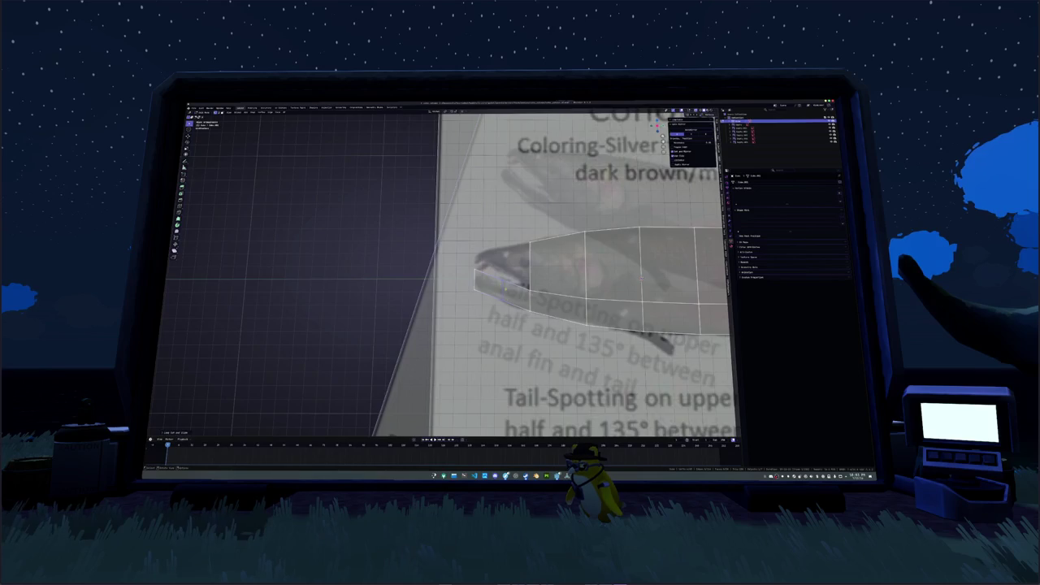
scroll(552, 283, up, 2)
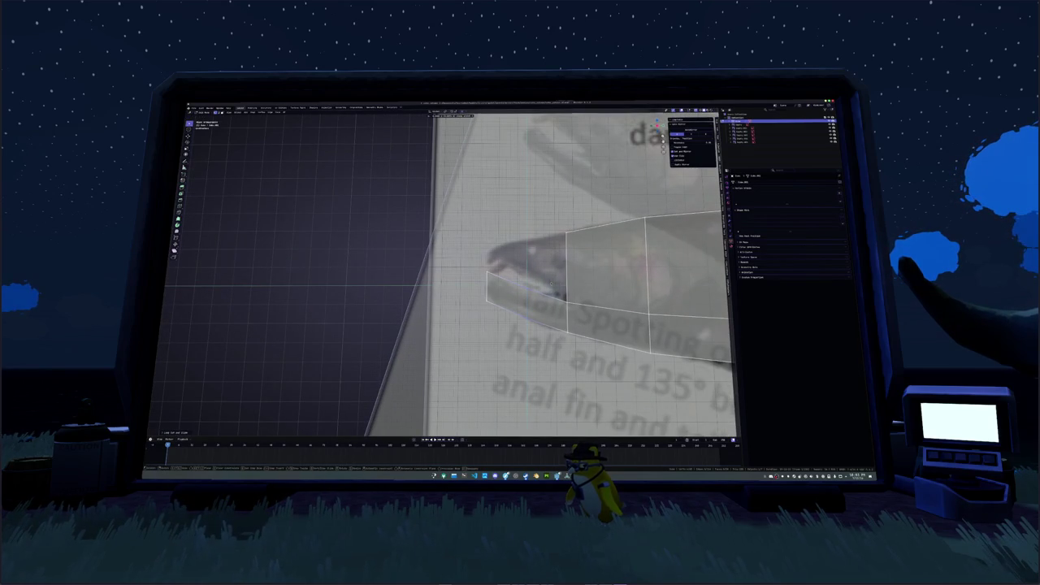
key(ctrl+r)
click(526, 321)
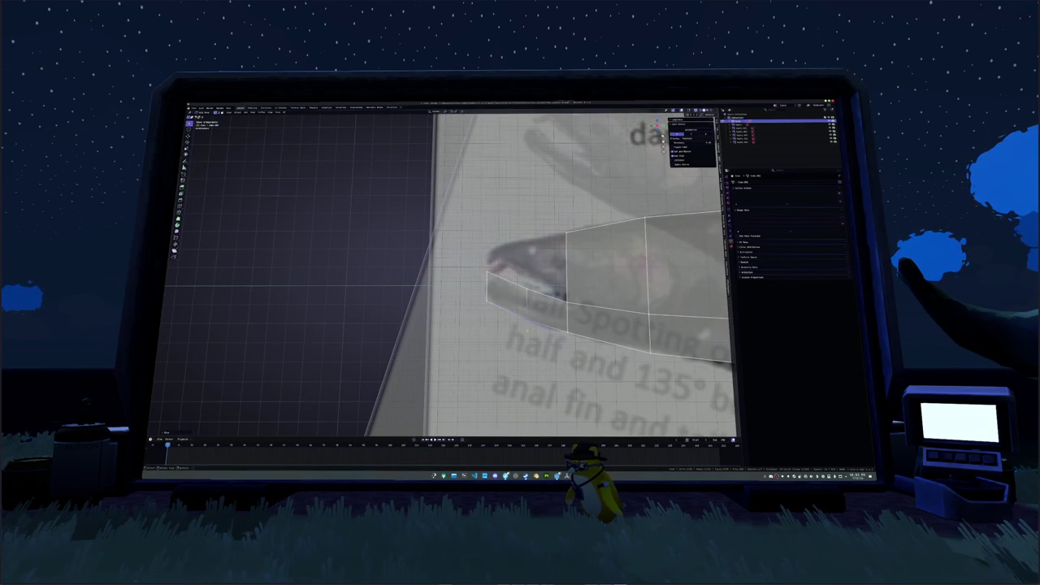
key(g)
click(527, 317)
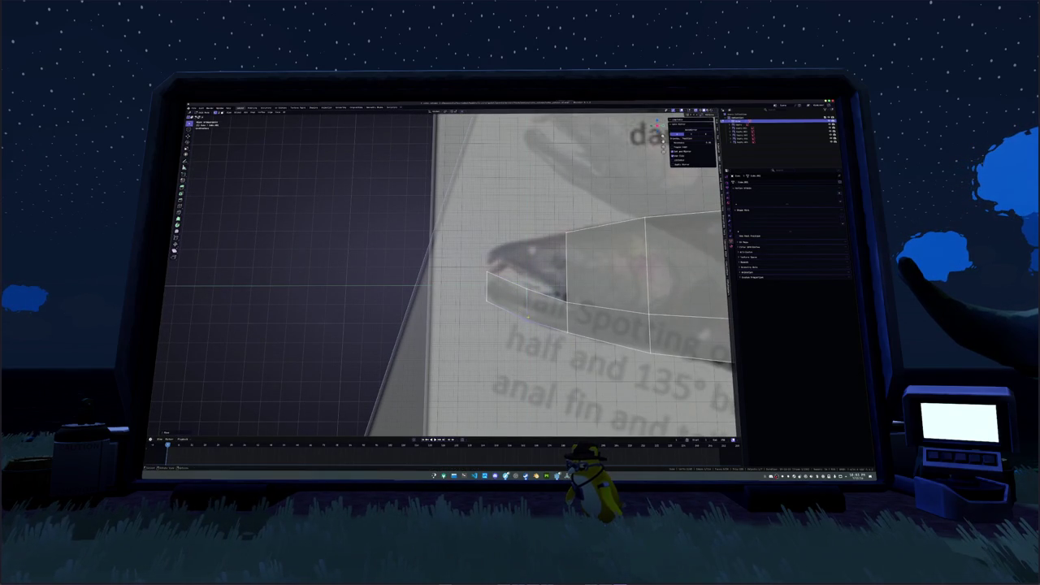
key(g)
key(z)
click(558, 291)
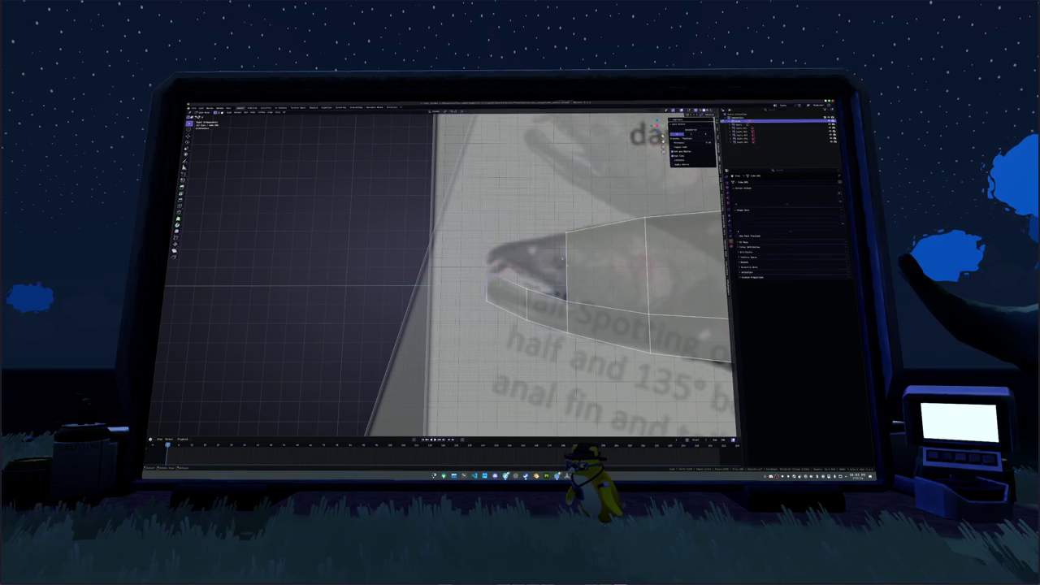
Extrude a snout face forward and settle its front vertex at the reference snout tip.
key(e)
click(459, 187)
key(g)
key(Escape)
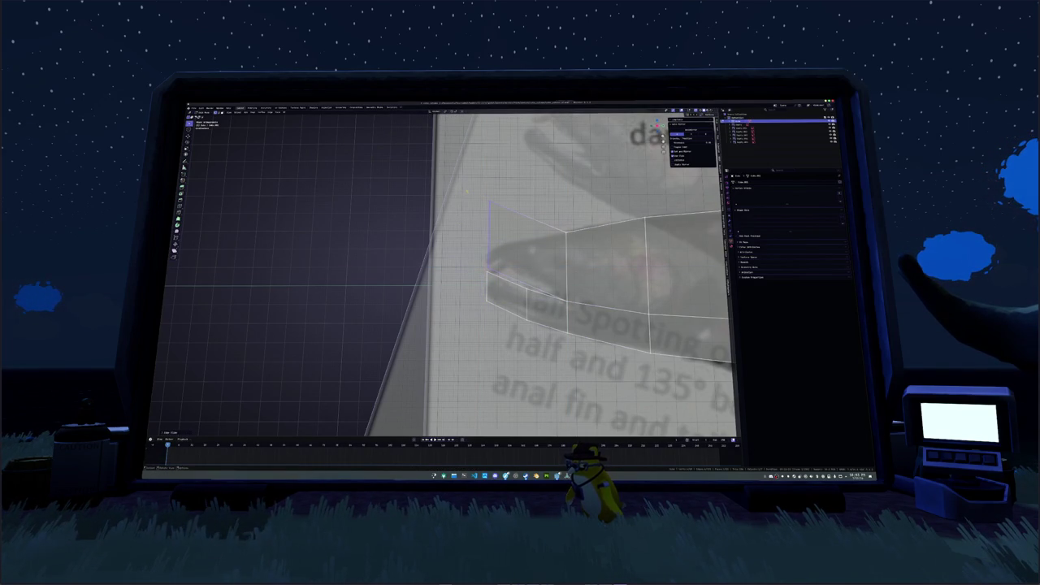
key(g)
key(Return)
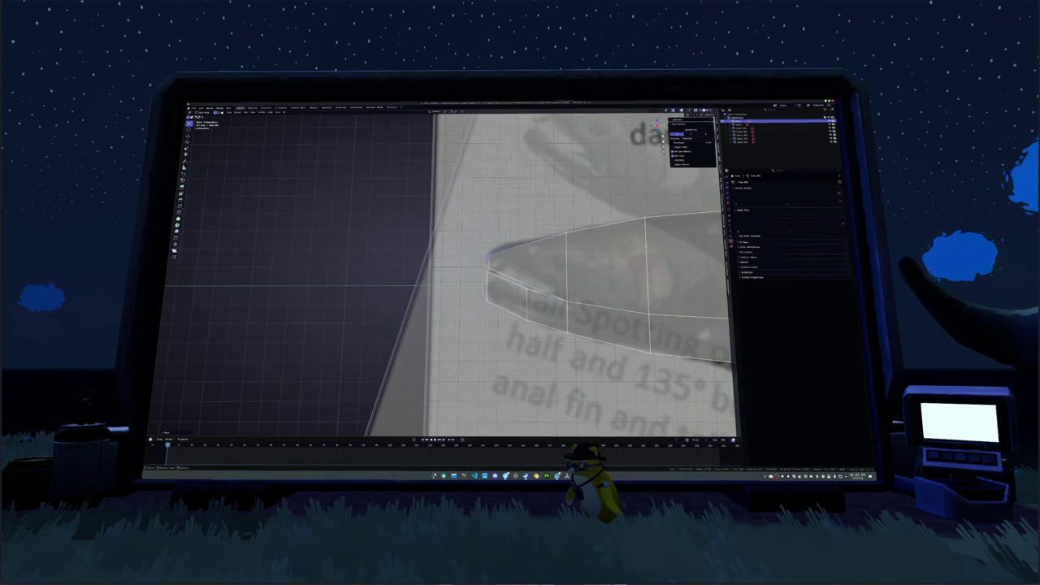
key(g)
key(Return)
key(g)
key(Return)
key(g)
key(y)
key(Return)
key(g)
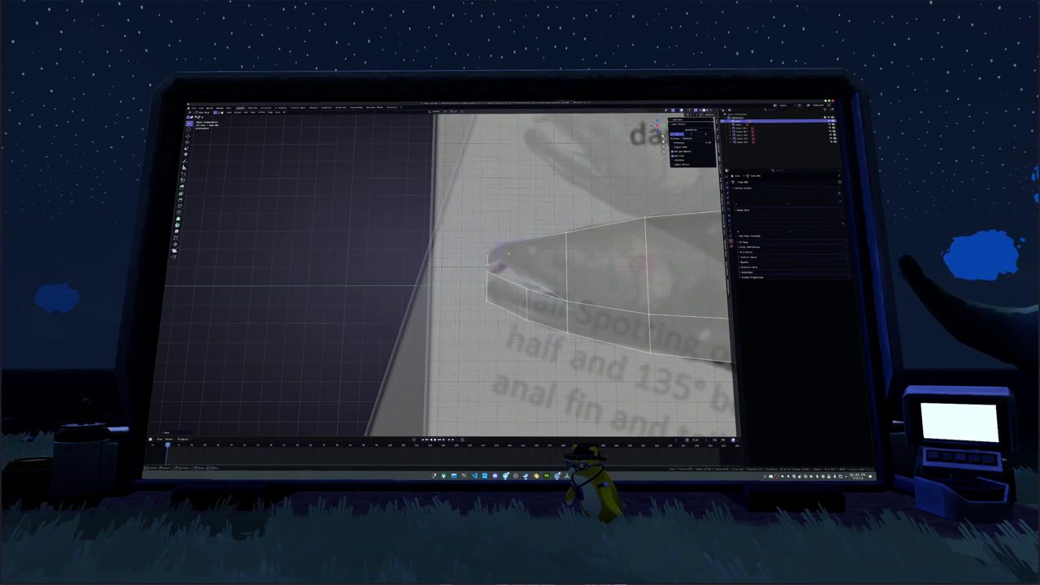
key(Return)
Shift the snout tip and lower front vertices onto the reference mouth outline, splitting upper and lower jaw.
key(g)
key(Return)
key(g)
key(Return)
key(g)
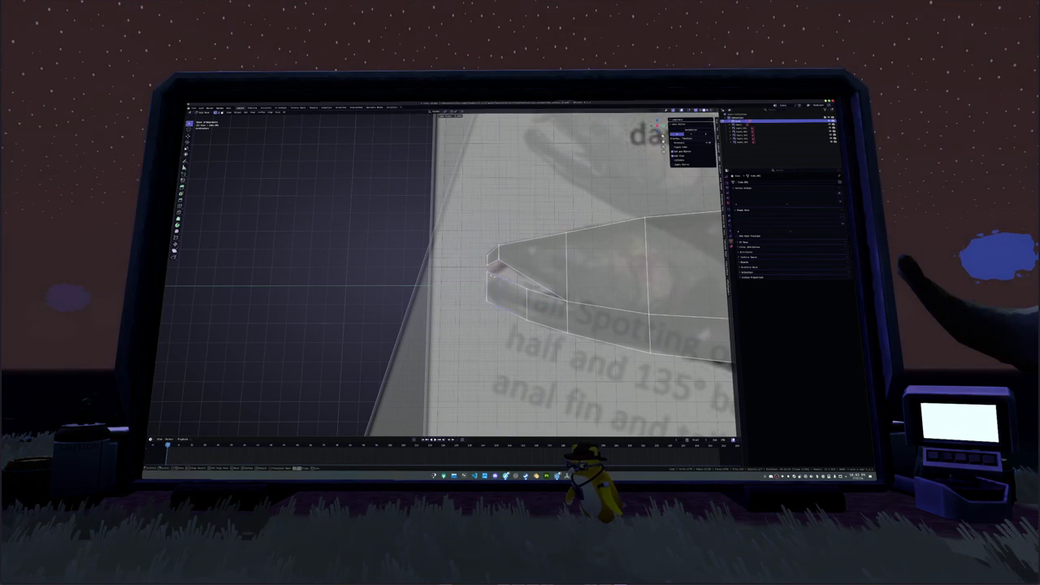
key(Return)
key(g)
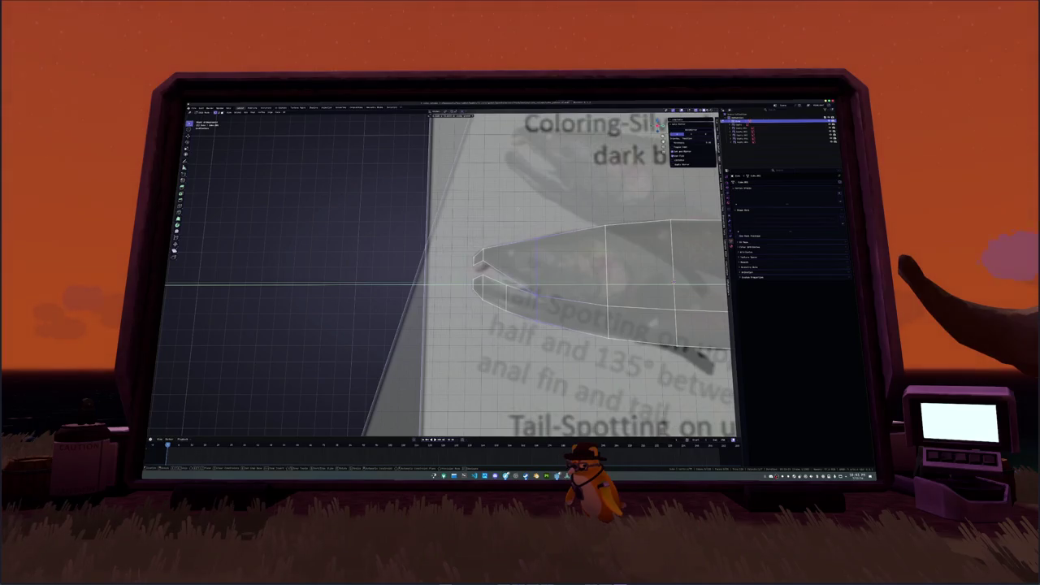
key(g)
click(529, 286)
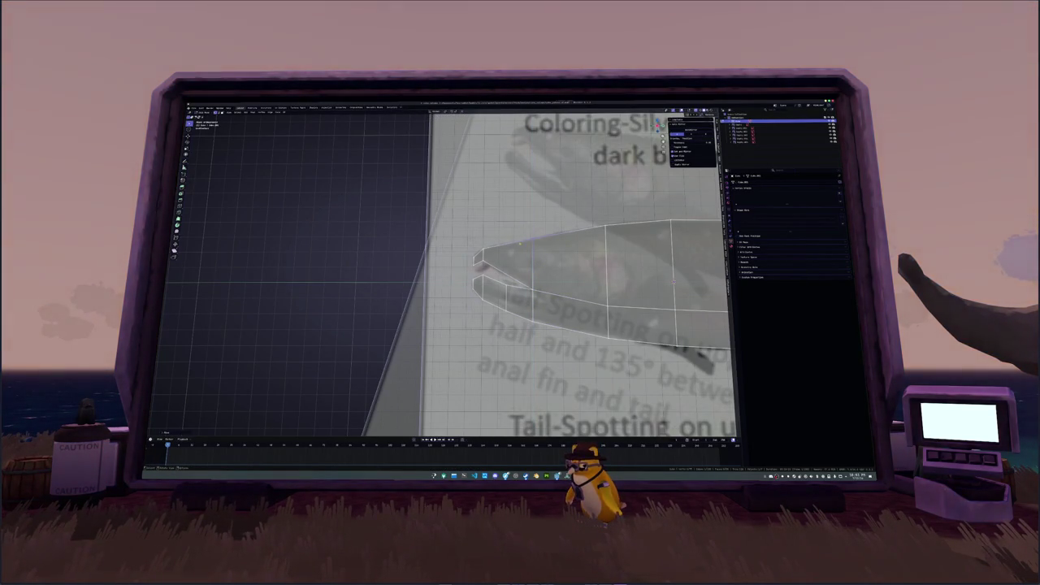
scroll(520, 241, down, 2)
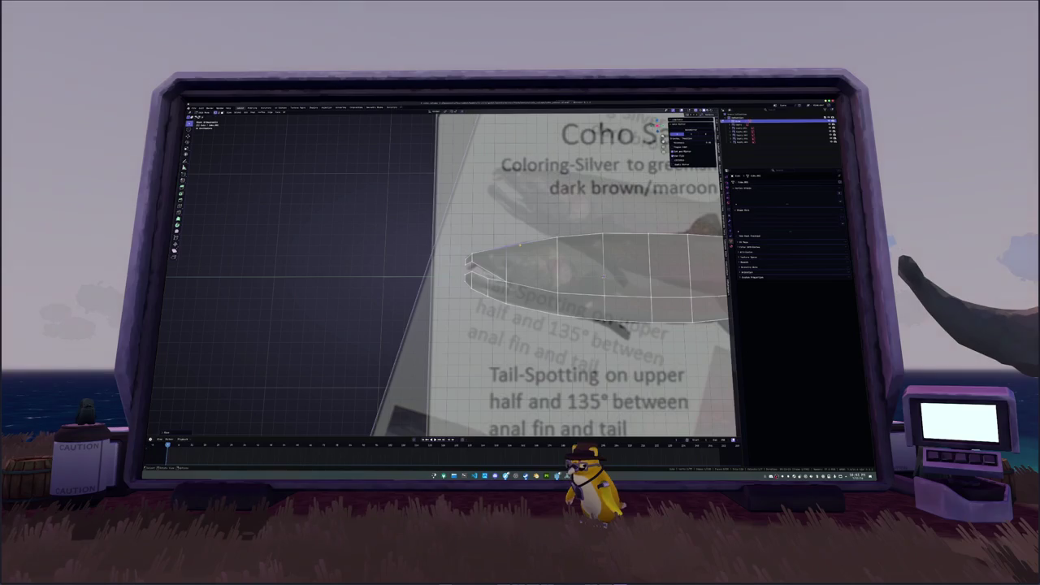
scroll(520, 242, down, 2)
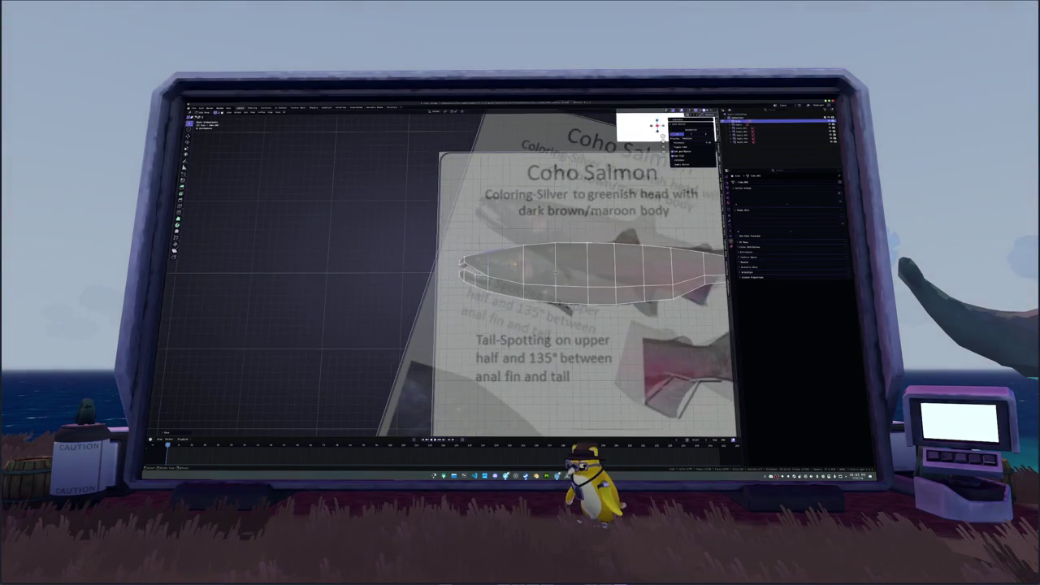
In the side axis view, narrow the bottom, next, middle and upper loops along X.
key(KP_3)
scroll(562, 298, up, 1)
scroll(562, 298, up, 2)
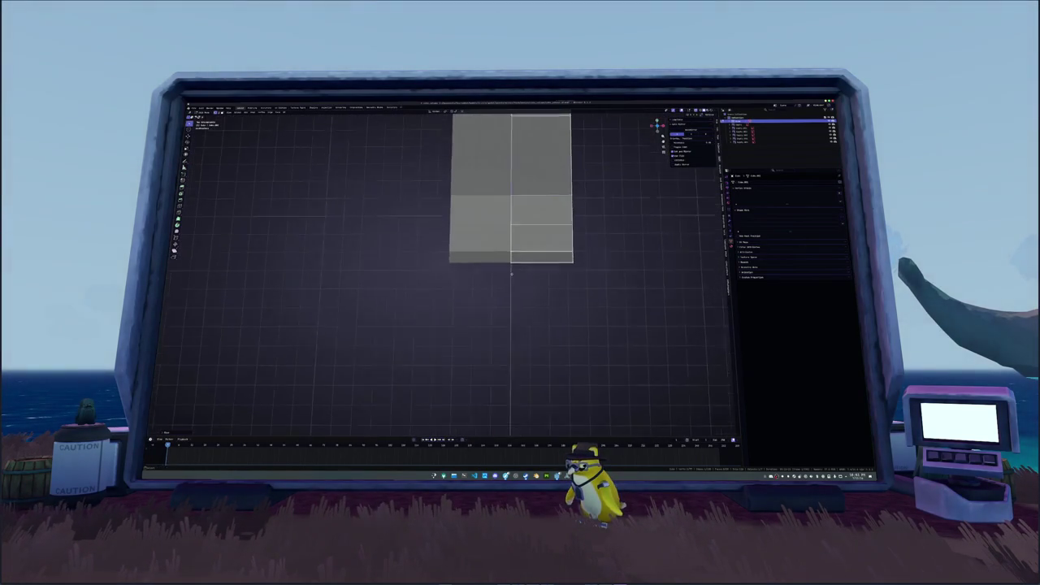
scroll(562, 298, up, 2)
key(s)
key(x)
click(488, 270)
key(s)
key(x)
click(483, 244)
key(s)
key(x)
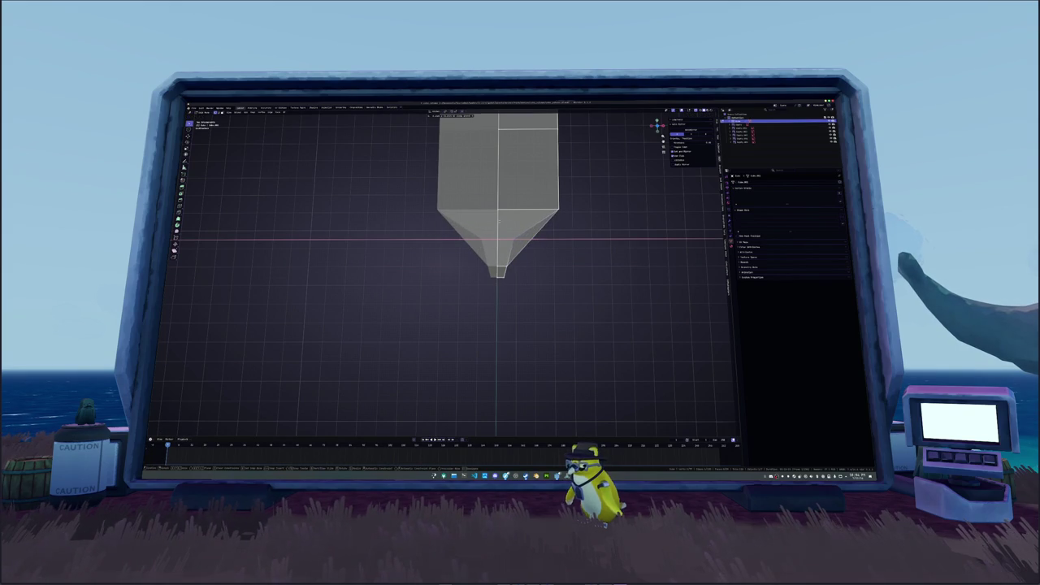
click(500, 221)
key(s)
key(x)
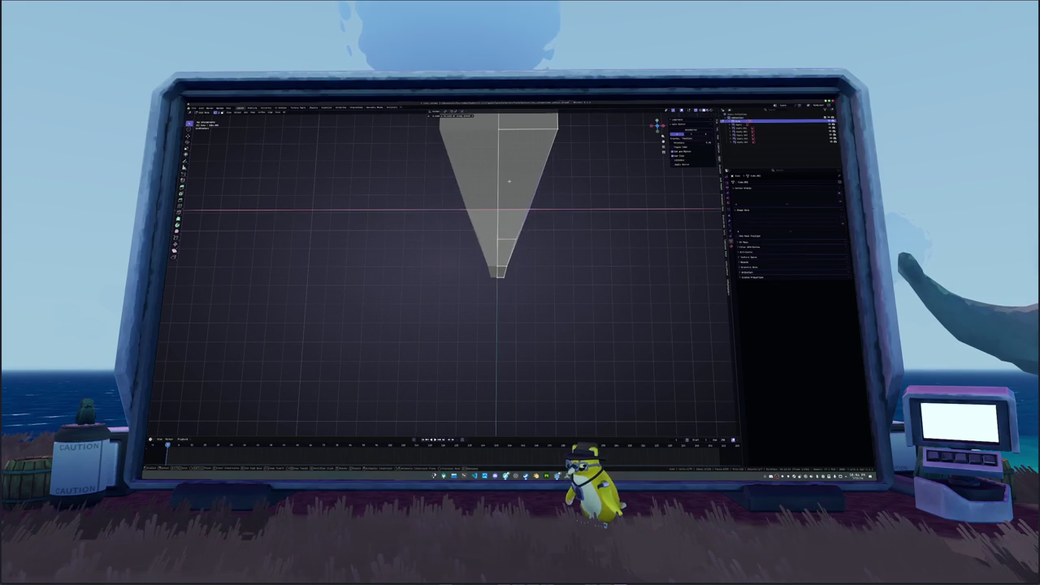
click(506, 180)
Narrow the middle loop further along X and orbit to view the mesh lengthwise.
shift+scroll(556, 163, up, 3)
key(s)
key(x)
click(541, 216)
scroll(525, 204, down, 2)
mouse_move(524, 205)
middle_down()
mouse_move(513, 218)
mouse_move(672, 315)
middle_up()
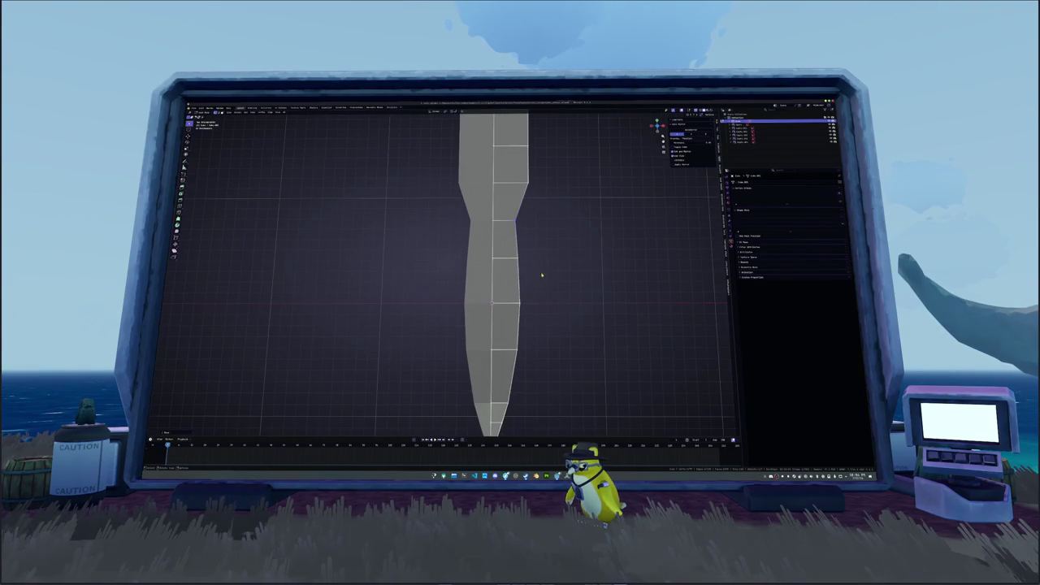
Narrow the selected loop and the next lower loops along X toward the tip.
key(s)
key(x)
click(503, 213)
click(504, 340)
key(s)
key(x)
click(505, 340)
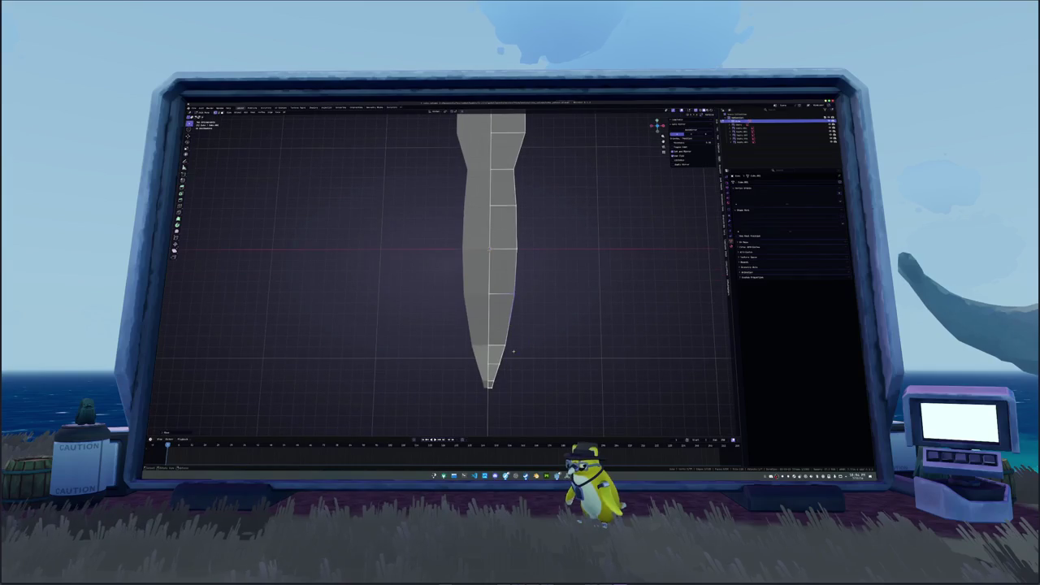
key(s)
key(x)
click(493, 358)
key(s)
key(x)
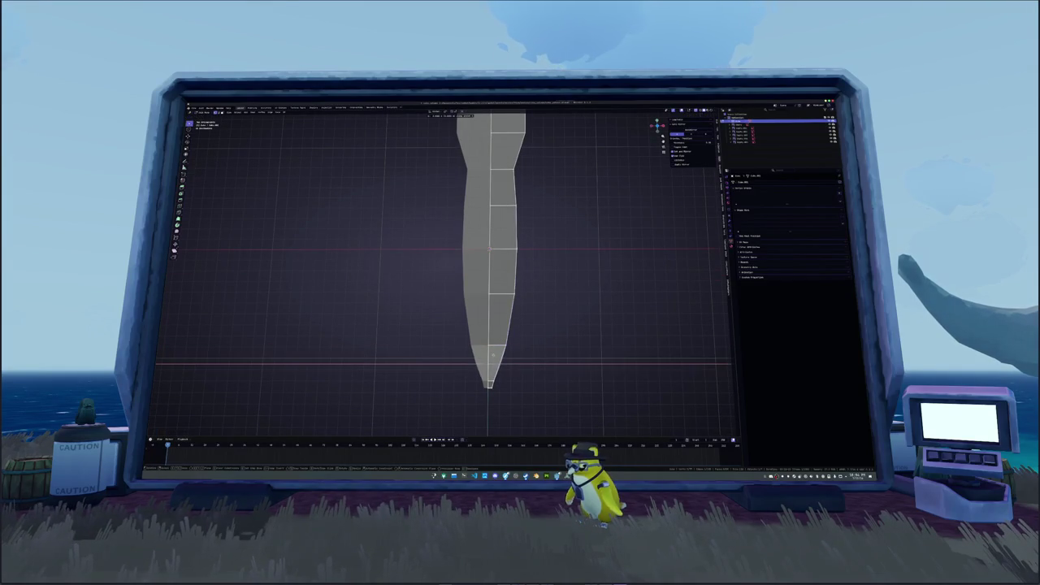
click(508, 371)
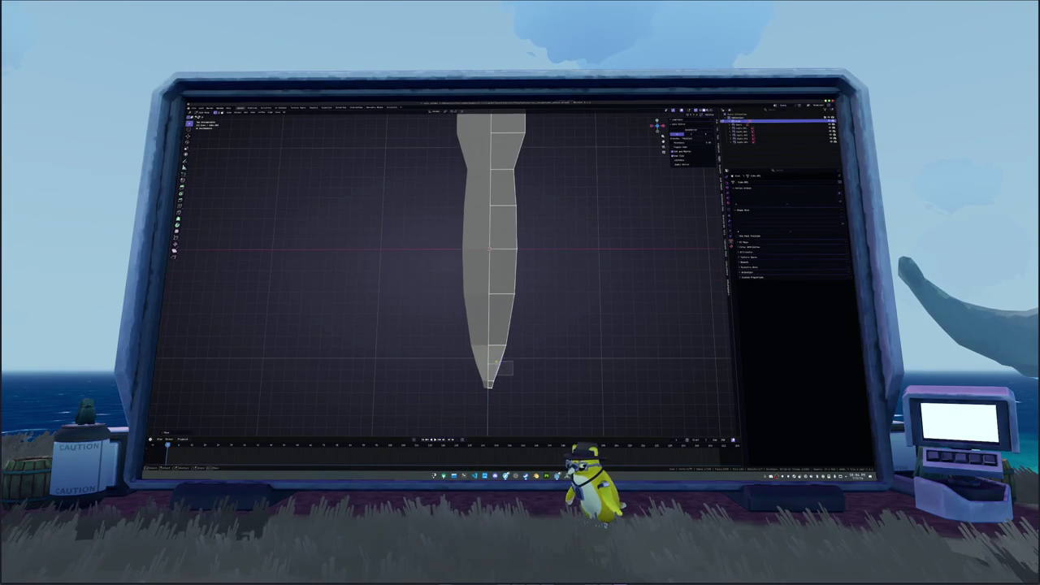
Narrow the tip loop and its neighbouring loops along X.
shift+middle_drag(501, 368, 502, 338)
key(s)
key(x)
click(513, 322)
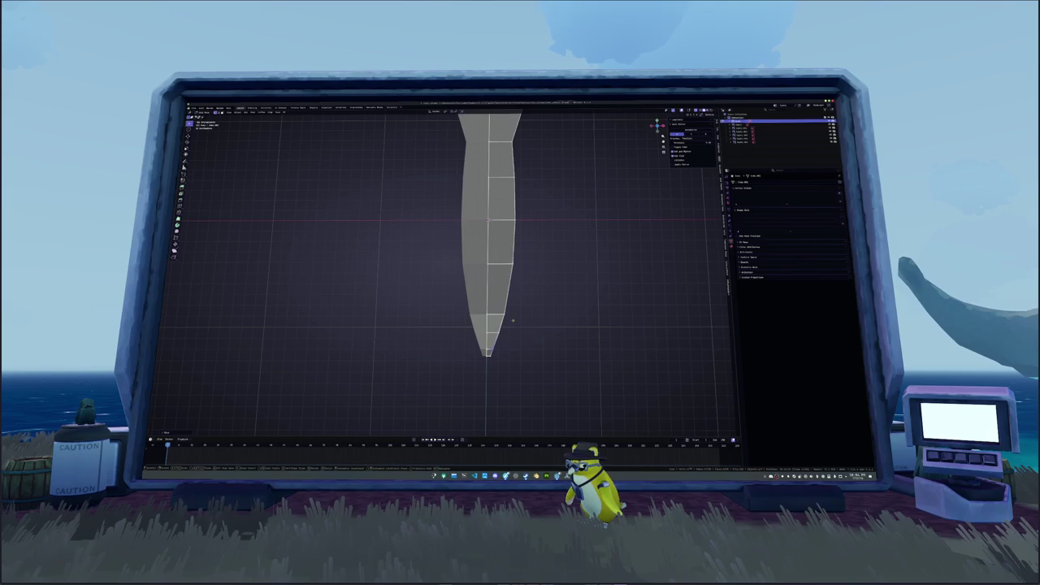
key(s)
key(x)
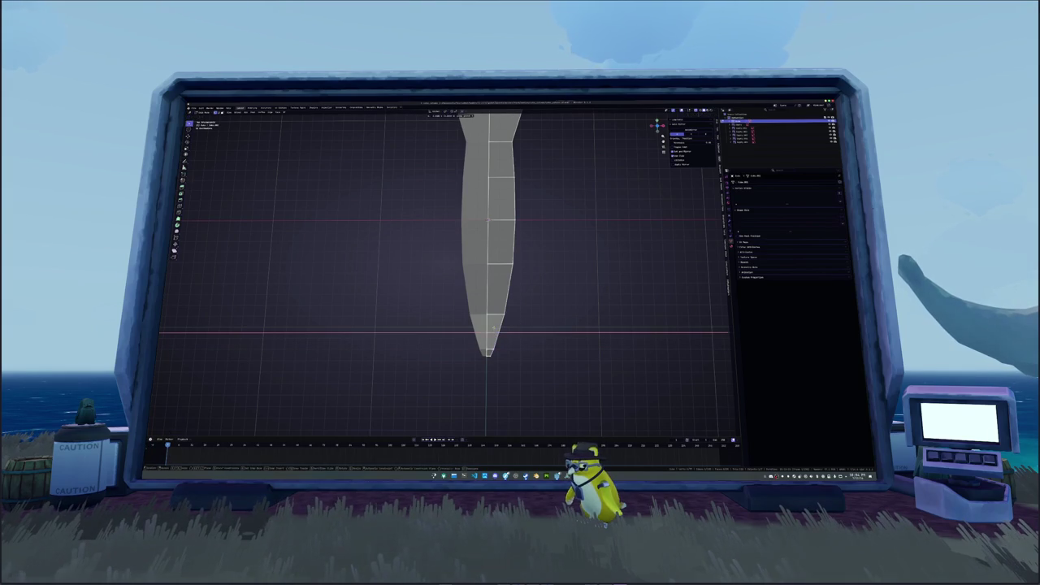
click(499, 328)
shift+scroll(499, 328, up, 2)
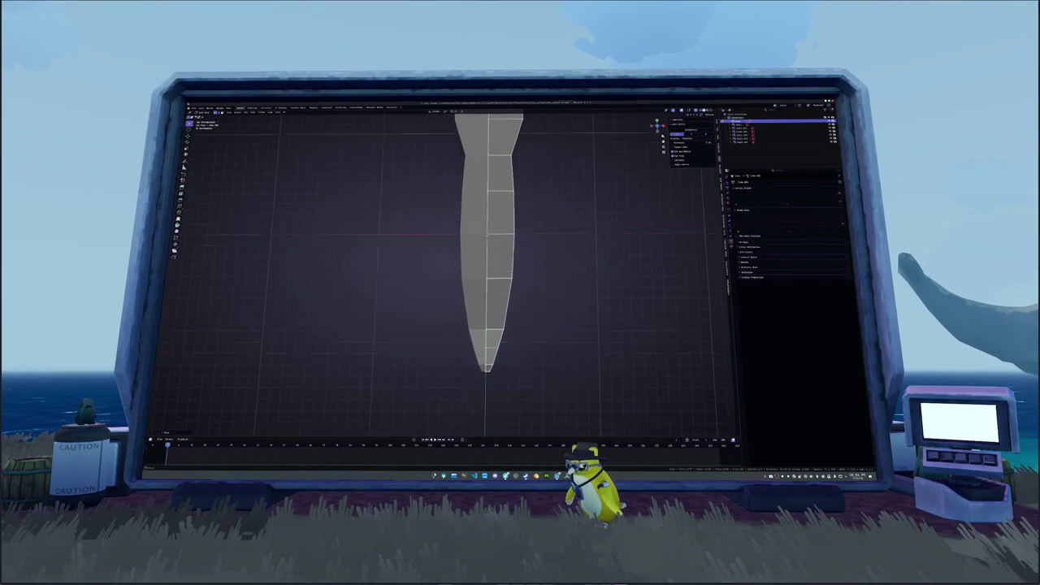
shift+scroll(499, 328, up, 2)
key(s)
key(x)
click(492, 319)
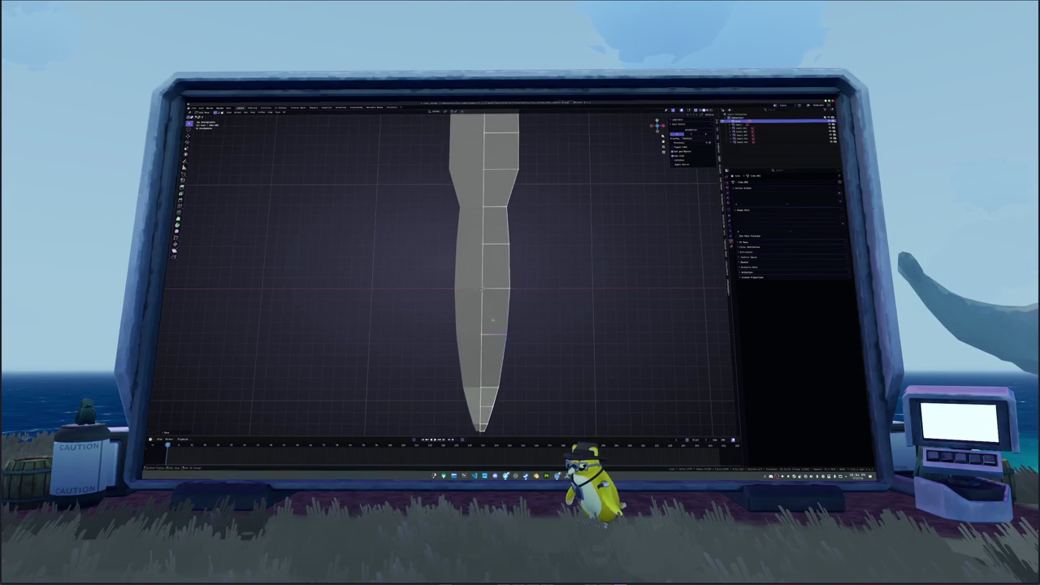
Undo the last width change and narrow the middle vertices into a tapered waist.
key(s)
key(x)
click(497, 231)
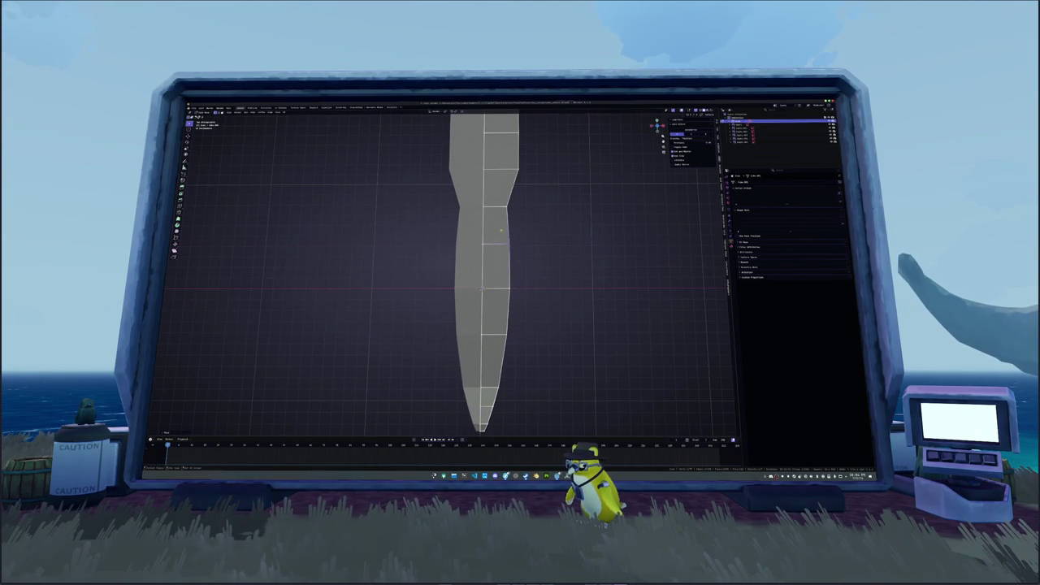
key(ctrl+z)
key(ctrl+z)
key(s)
key(x)
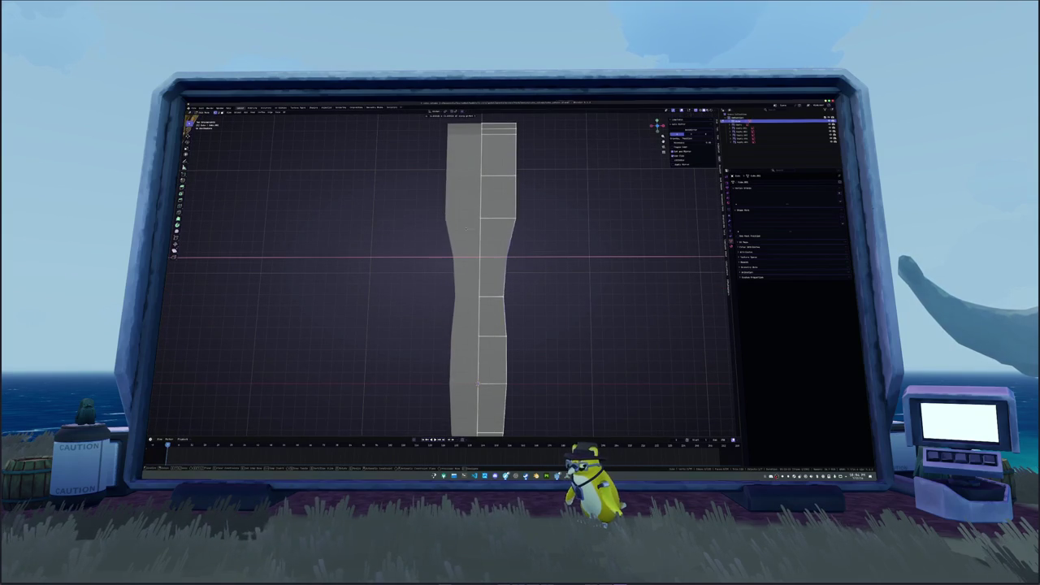
click(496, 284)
right_click(496, 285)
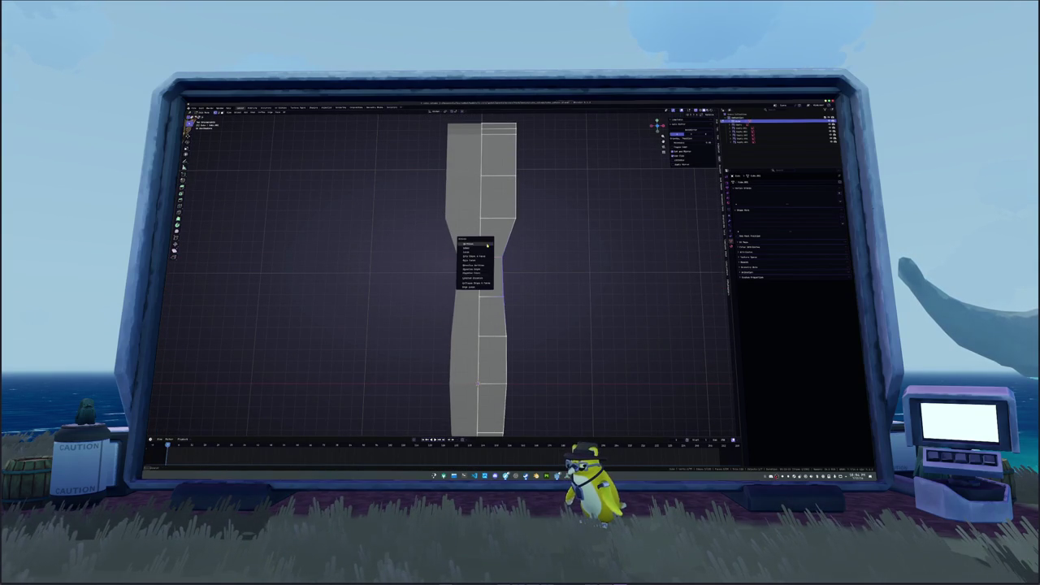
Narrow the waist edges further along X, checking the shape from another angle.
key(s)
key(x)
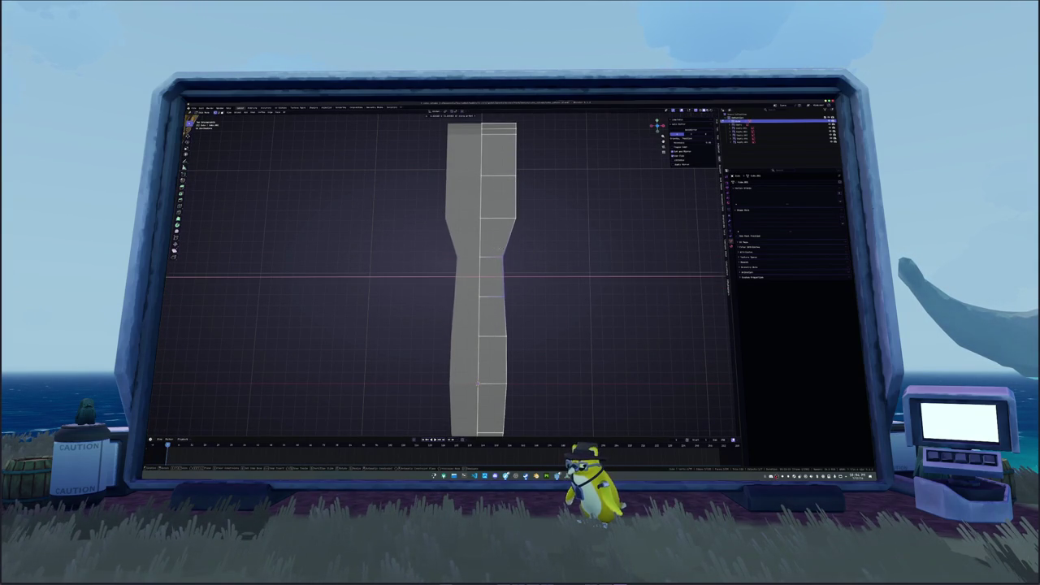
click(478, 382)
middle_drag(478, 383, 530, 332)
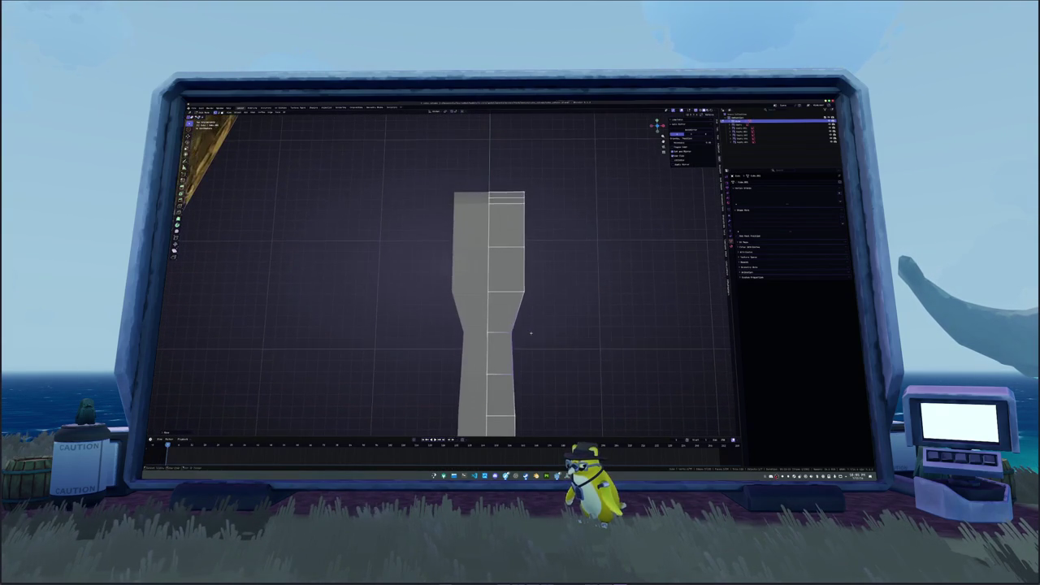
click(522, 263)
Adjust the top loop's width along X, narrowing it and then widening it slightly.
key(s)
key(x)
click(517, 232)
key(s)
key(x)
click(493, 167)
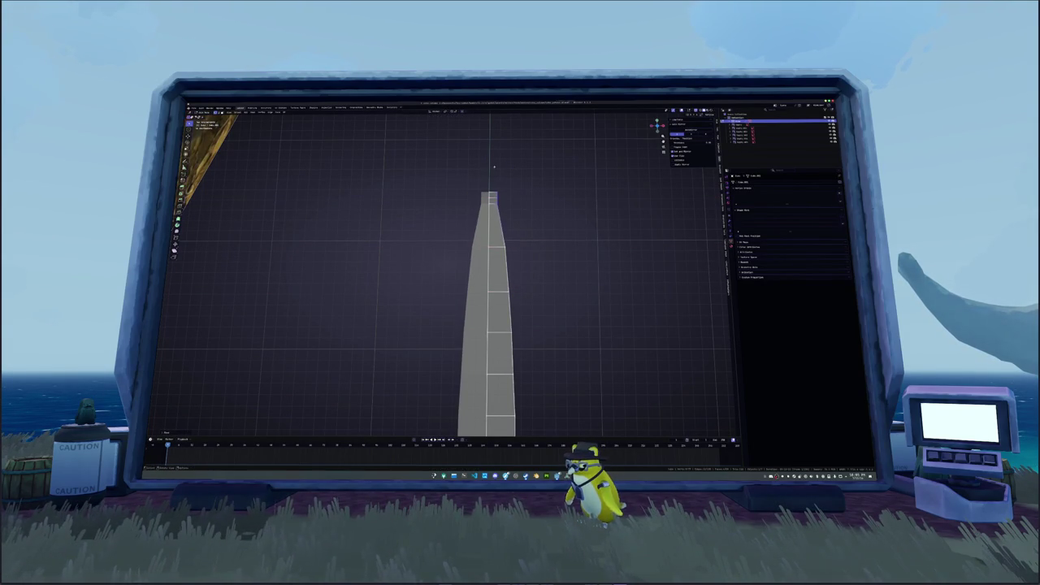
key(s)
key(x)
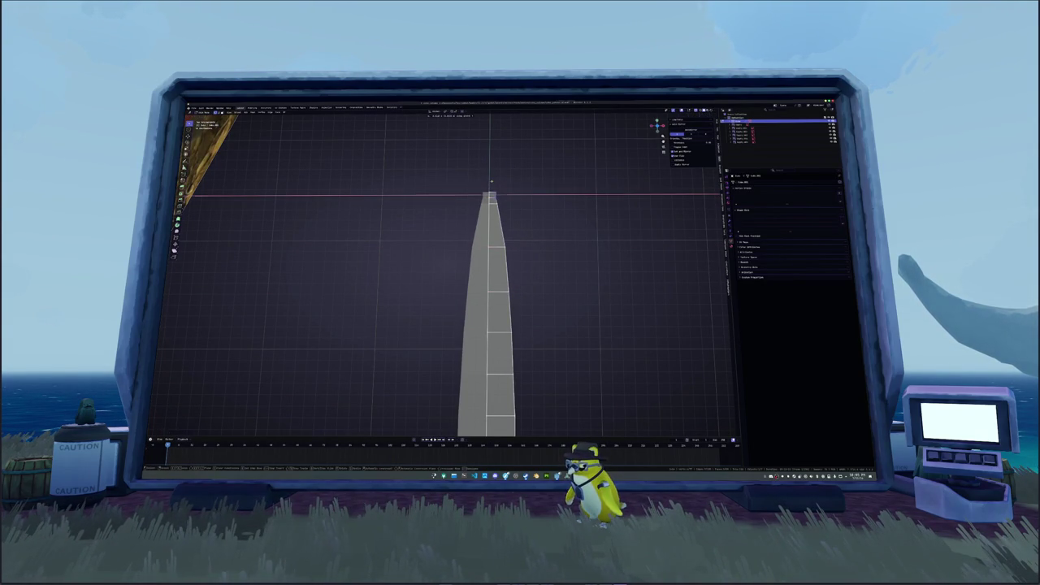
click(491, 181)
Repeat width-only scales on the top loop until its width is settled.
key(s)
key(x)
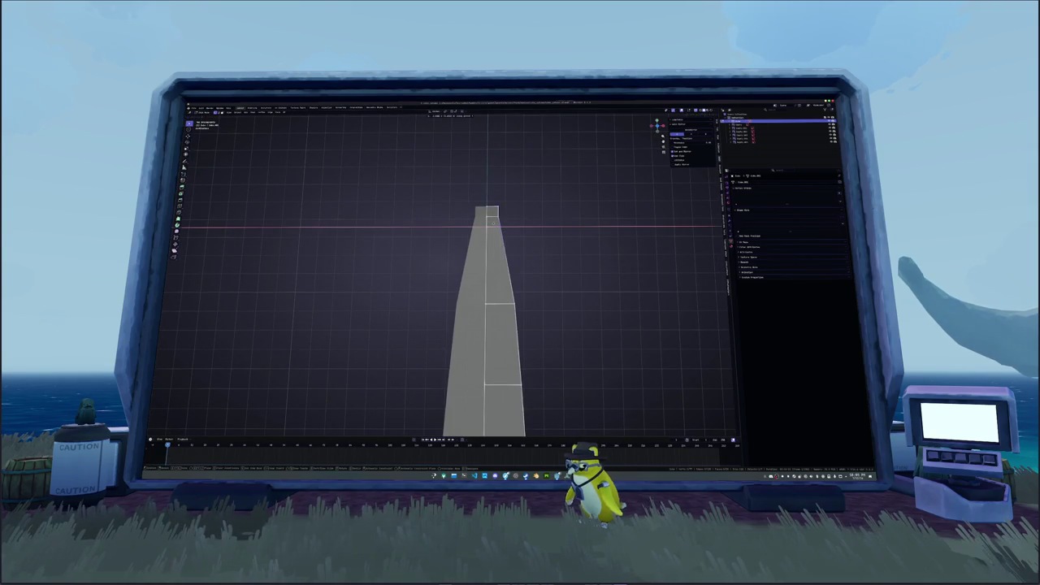
key(Return)
key(s)
key(x)
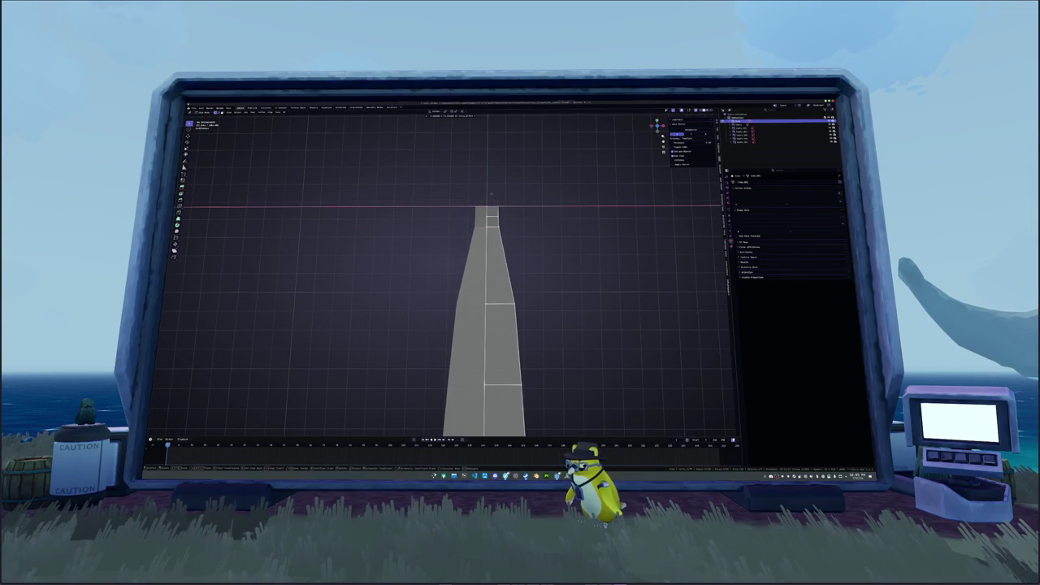
key(Return)
key(s)
key(x)
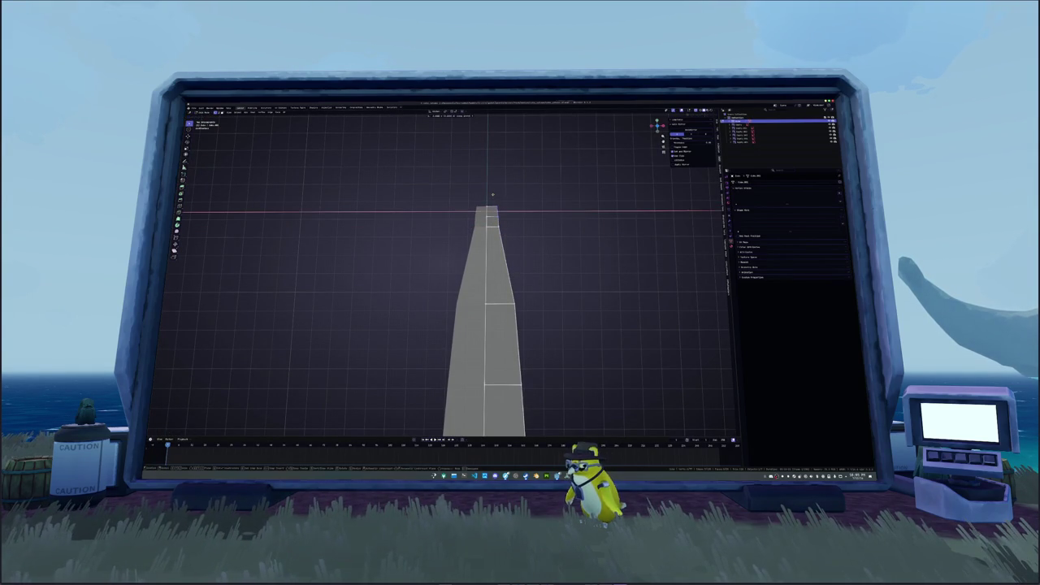
key(Return)
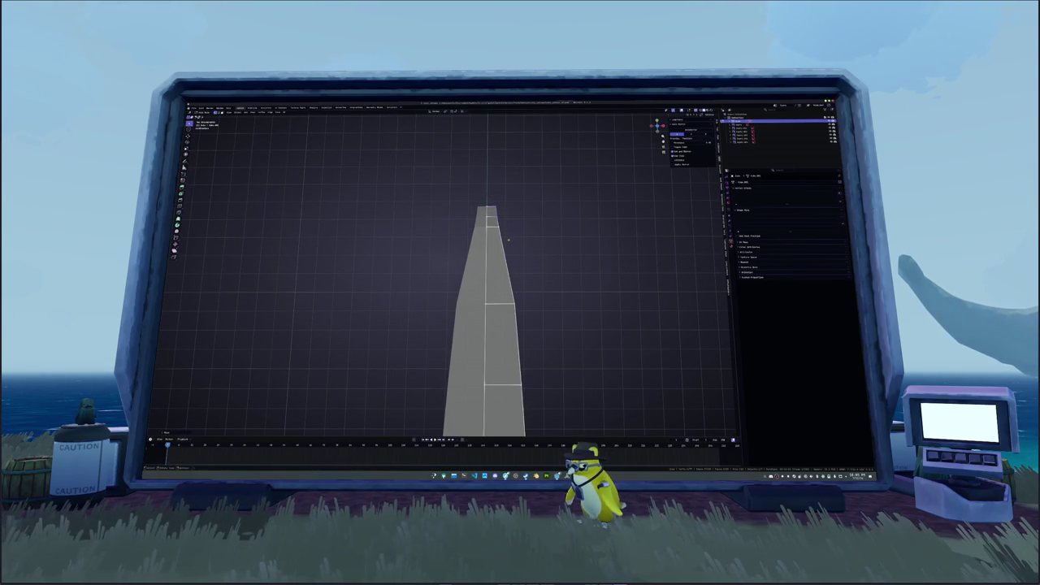
key(s)
key(x)
key(Return)
key(s)
key(x)
key(Return)
Narrow the middle edge loop along X and fine-tune its width.
alt+click(488, 303)
key(s)
key(x)
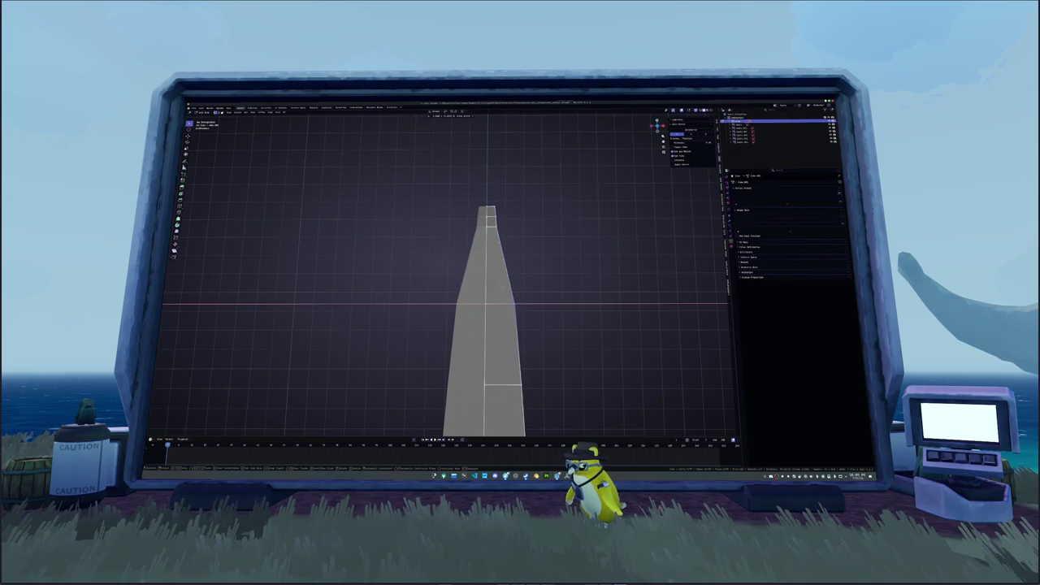
key(Return)
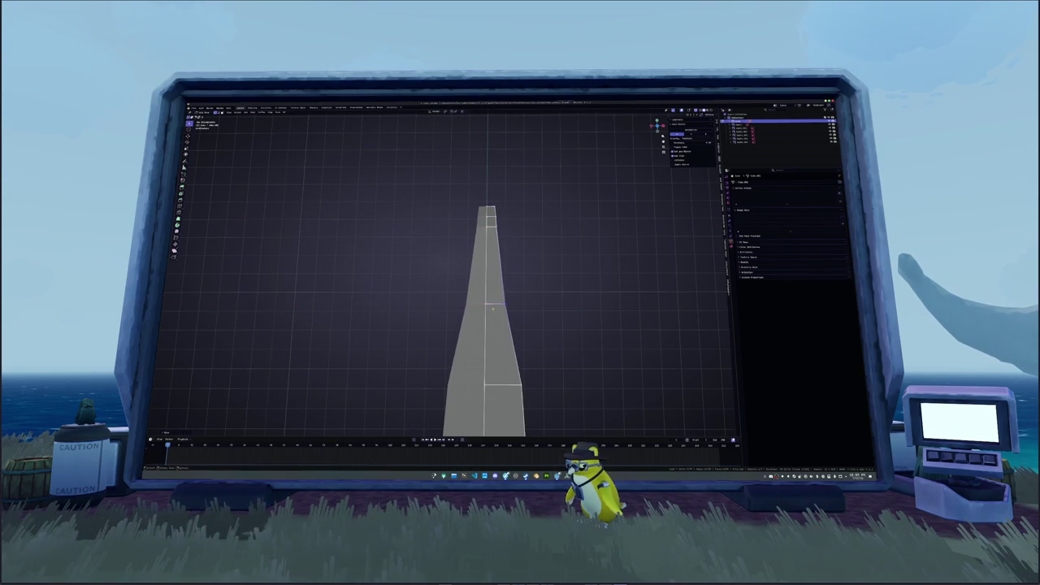
scroll(523, 323, up, 2)
key(s)
key(x)
key(Return)
Narrow the remaining loops along X one after another.
shift+middle_drag(508, 267, 498, 252)
key(s)
key(x)
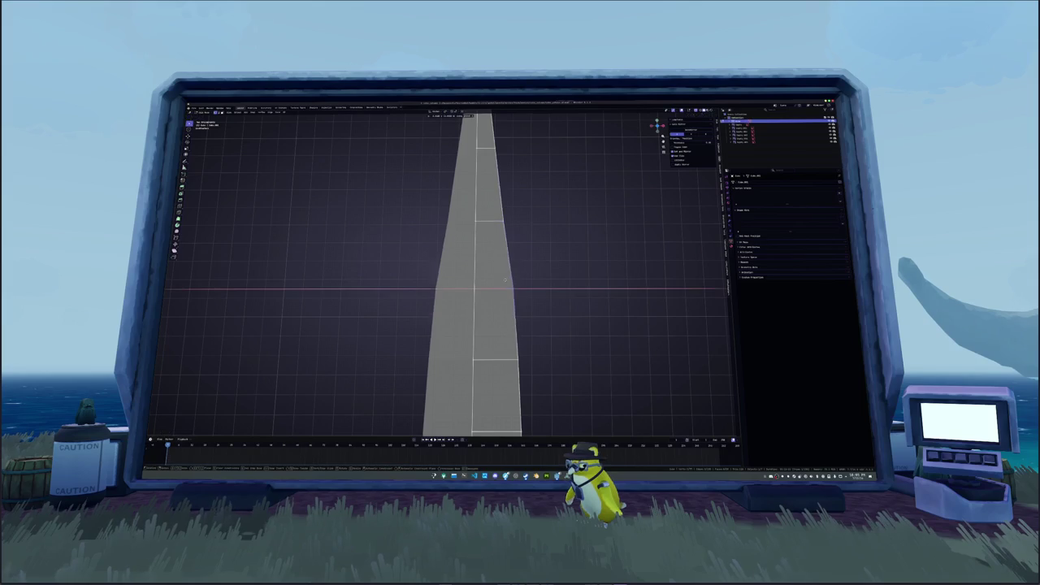
key(Return)
key(s)
key(x)
key(Return)
mouse_move(501, 262)
shift+middle_down()
mouse_move(488, 279)
mouse_move(495, 237)
shift+middle_up()
key(s)
key(x)
key(Return)
Scale the lower-end loops down along X and Z so the bottom tapers to a point.
click(488, 306)
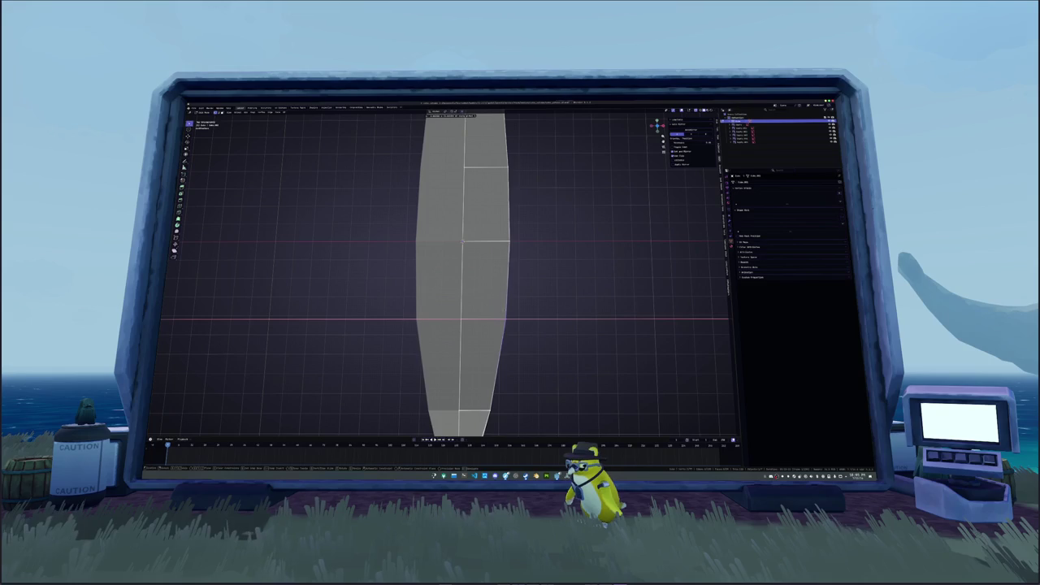
key(s)
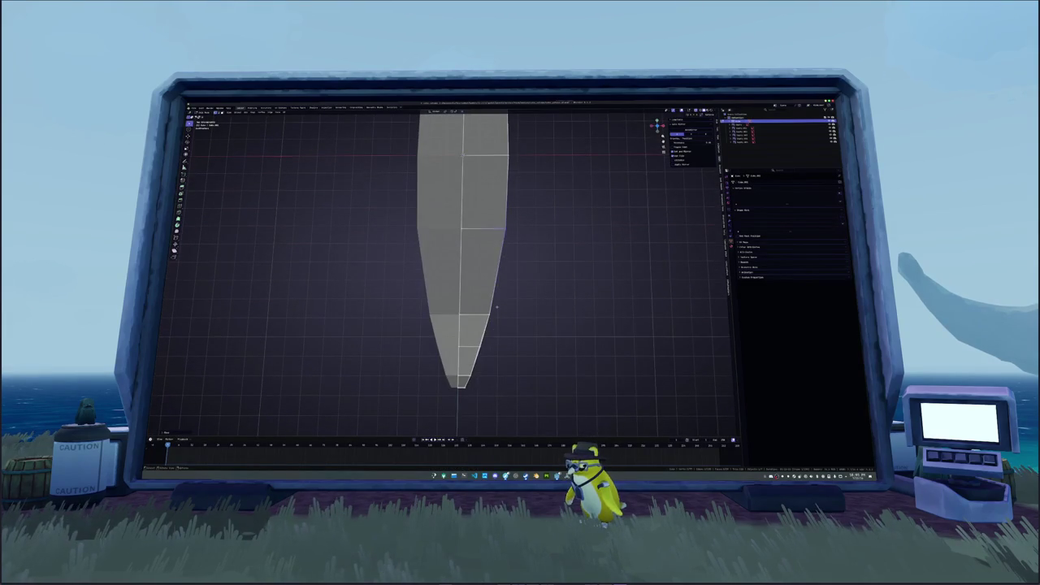
key(x)
click(483, 307)
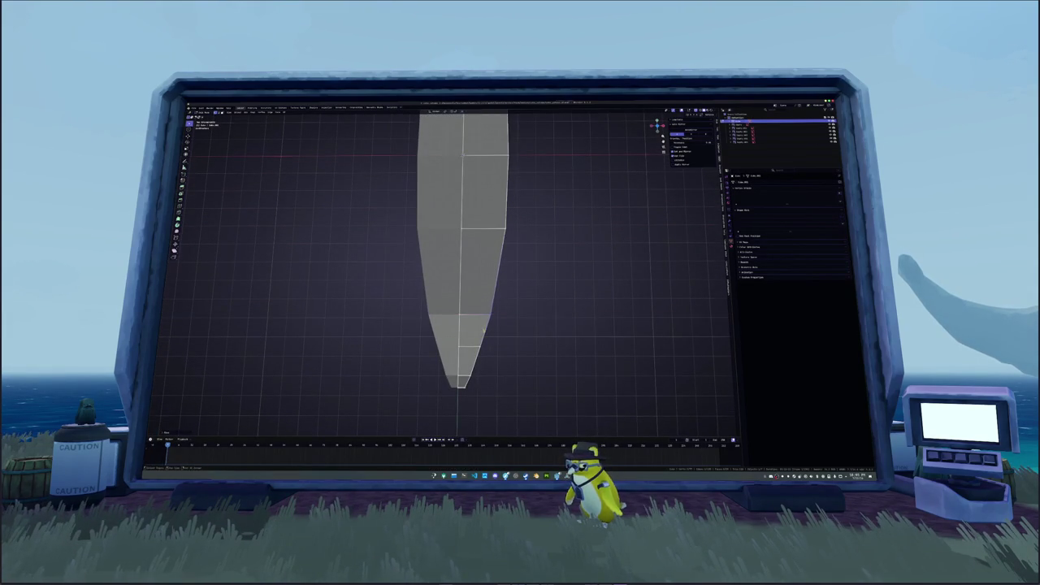
shift+scroll(485, 313, down, 2)
key(s)
key(x)
key(z)
key(Return)
key(s)
key(x)
key(Return)
mouse_move(493, 312)
middle_down()
mouse_move(478, 289)
mouse_move(534, 297)
middle_up()
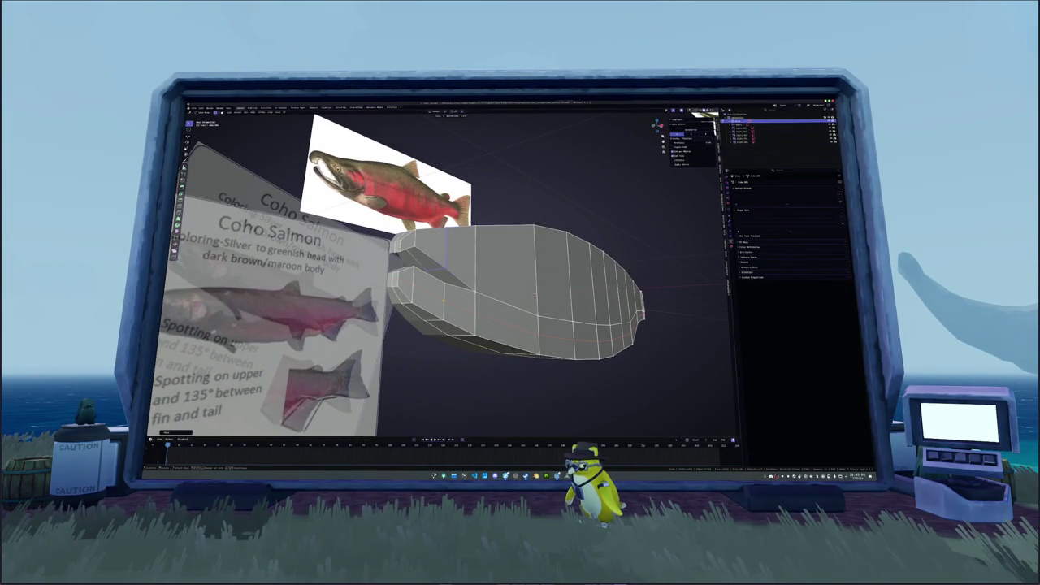
In side ortho view with X-ray on, raise the lower-middle vertices to match the reference.
middle_drag(534, 295, 523, 282)
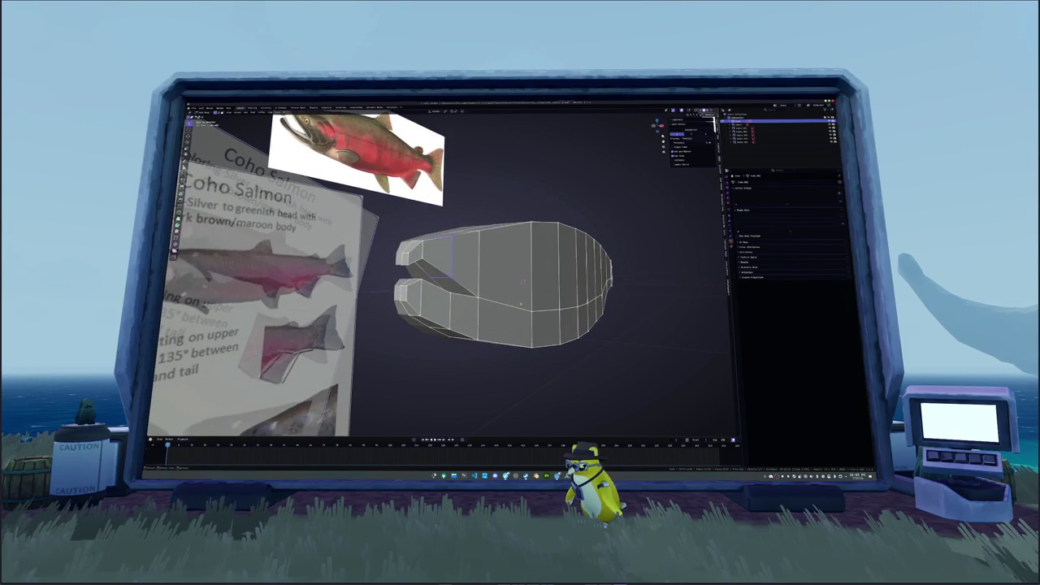
key(KP_1)
key(alt+z)
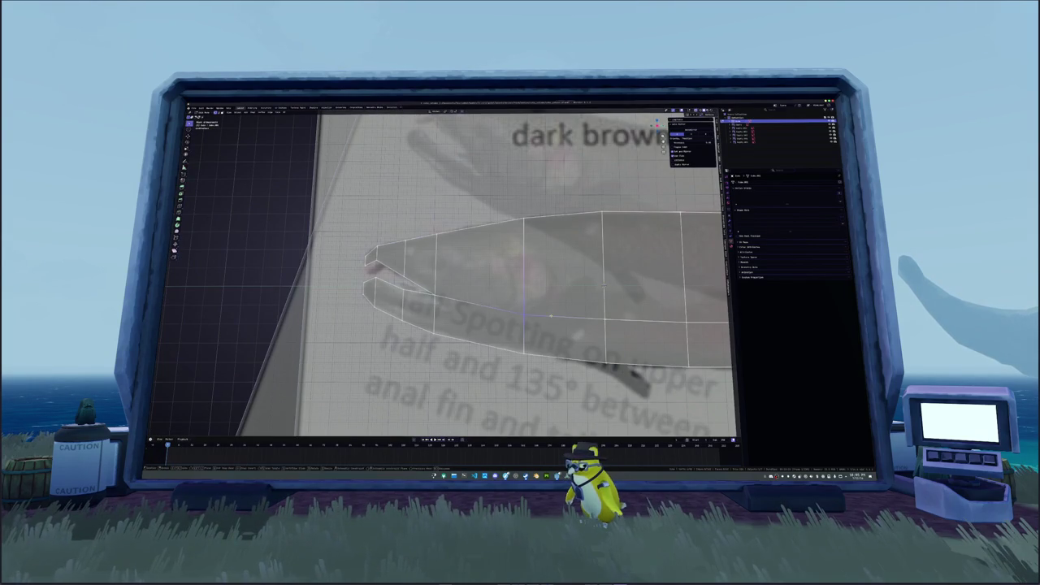
shift+middle_drag(530, 313, 520, 274)
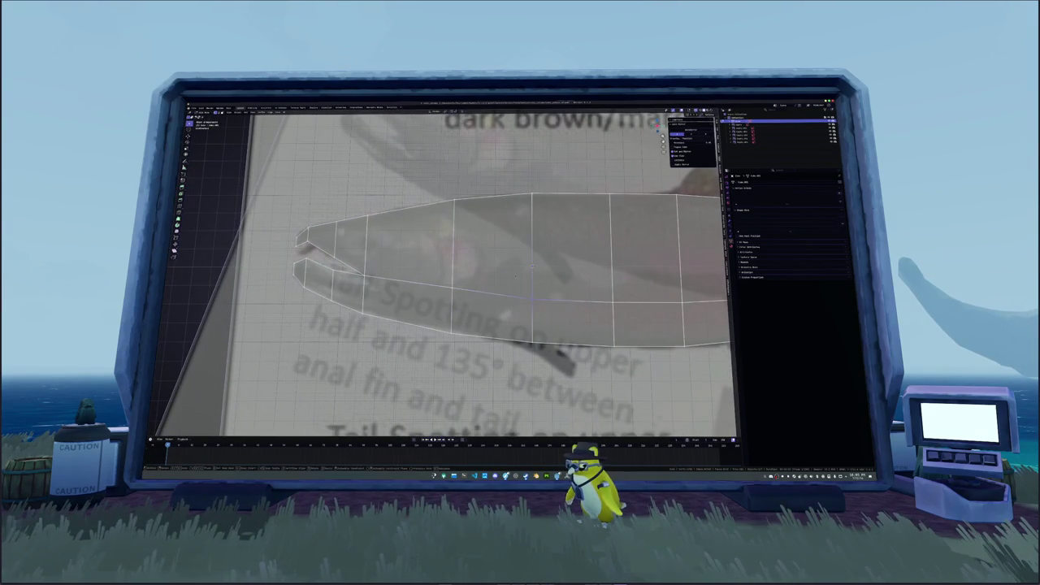
key(g)
click(430, 263)
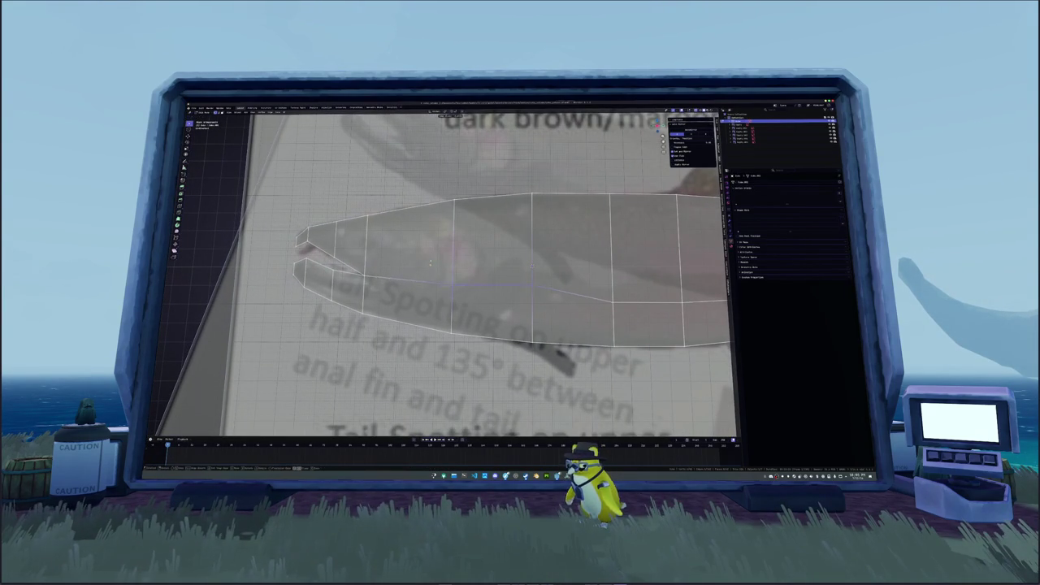
shift+middle_drag(430, 263, 471, 257)
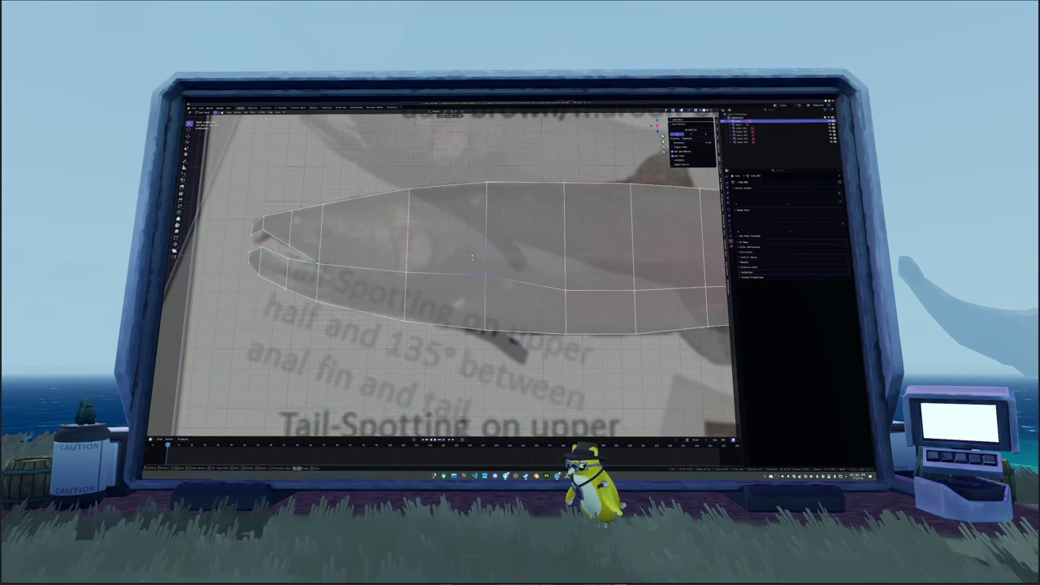
click(566, 290)
key(g)
click(540, 250)
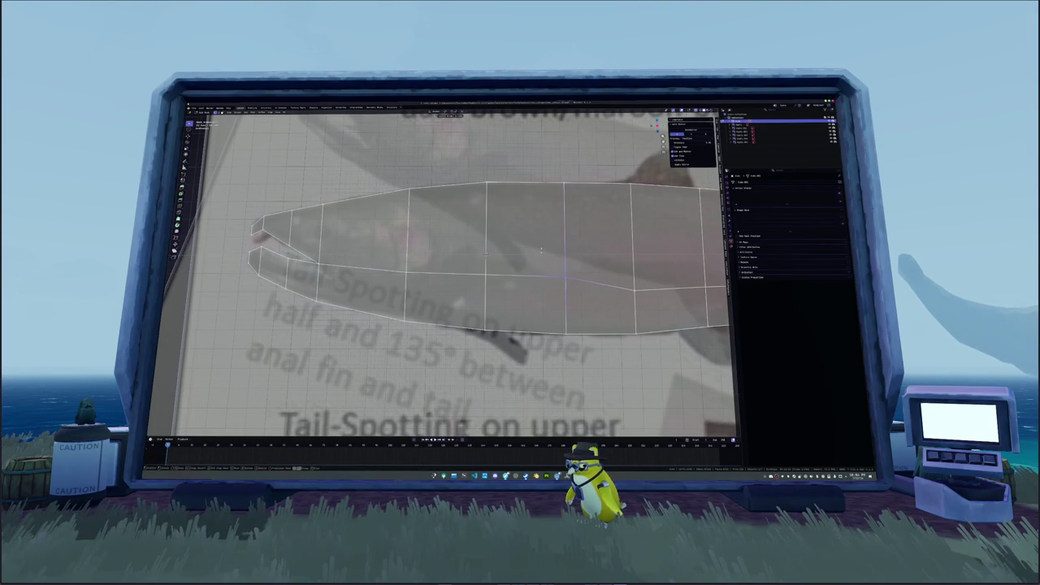
shift+middle_drag(540, 251, 460, 260)
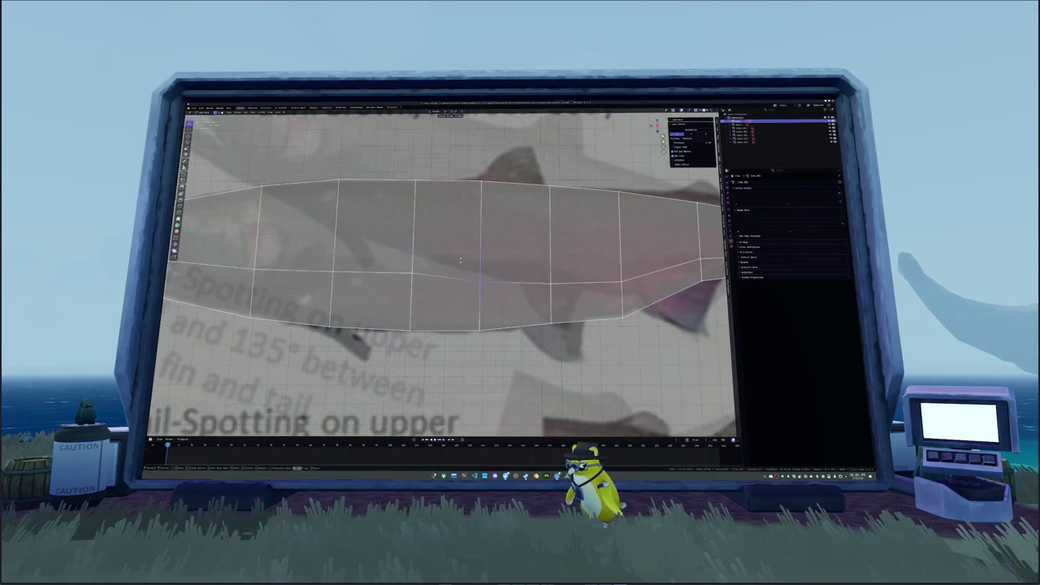
Place the remaining middle-row vertices toward the tail on the reference's midline.
click(396, 254)
key(g)
key(Escape)
click(524, 246)
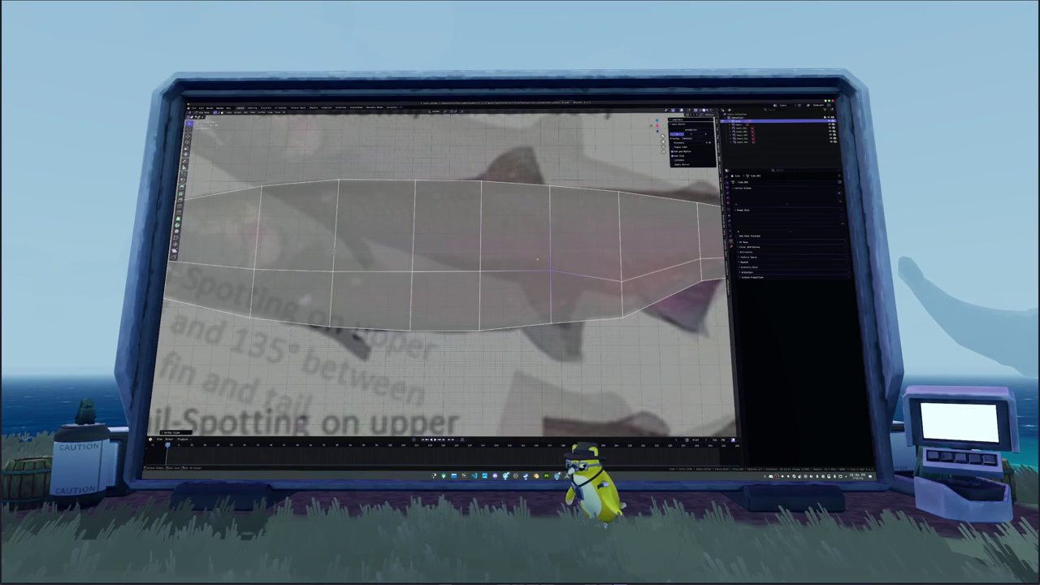
shift+middle_drag(524, 248, 481, 293)
key(g)
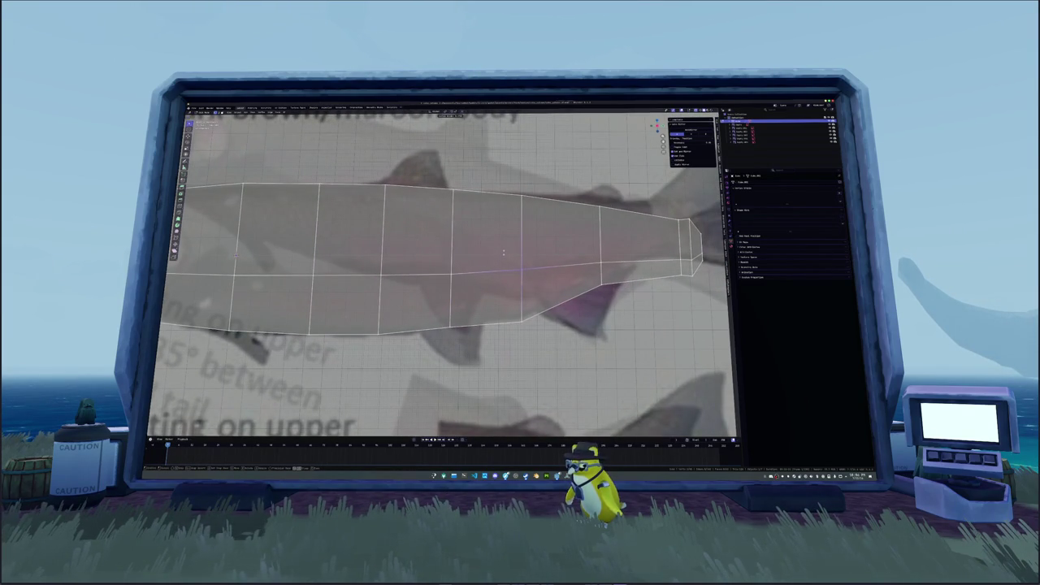
click(504, 252)
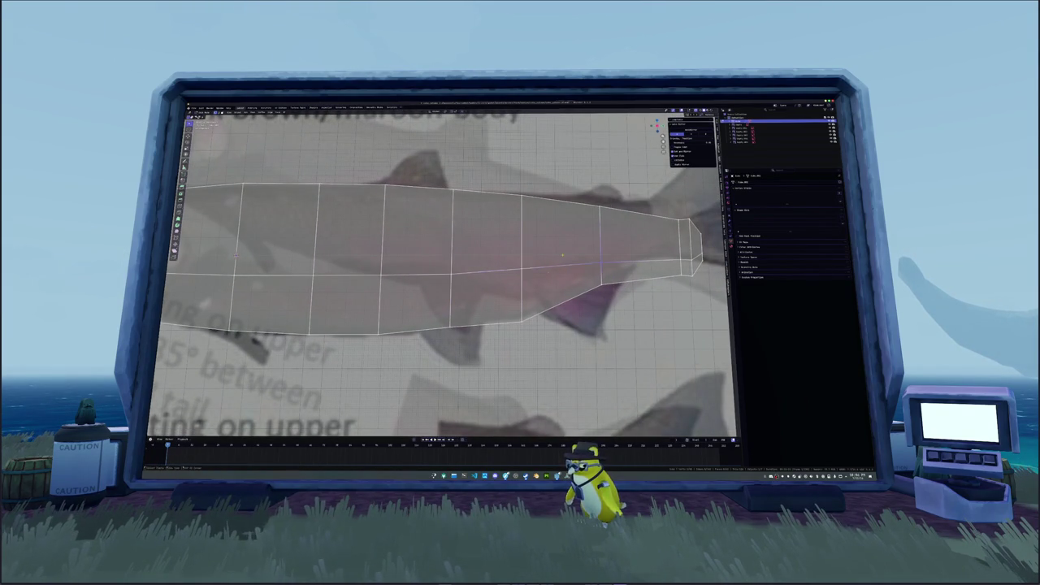
key(g)
click(434, 265)
Move the edge loop before the tail vertically (Z-constrained) onto the reference outline.
shift+middle_drag(435, 263, 326, 263)
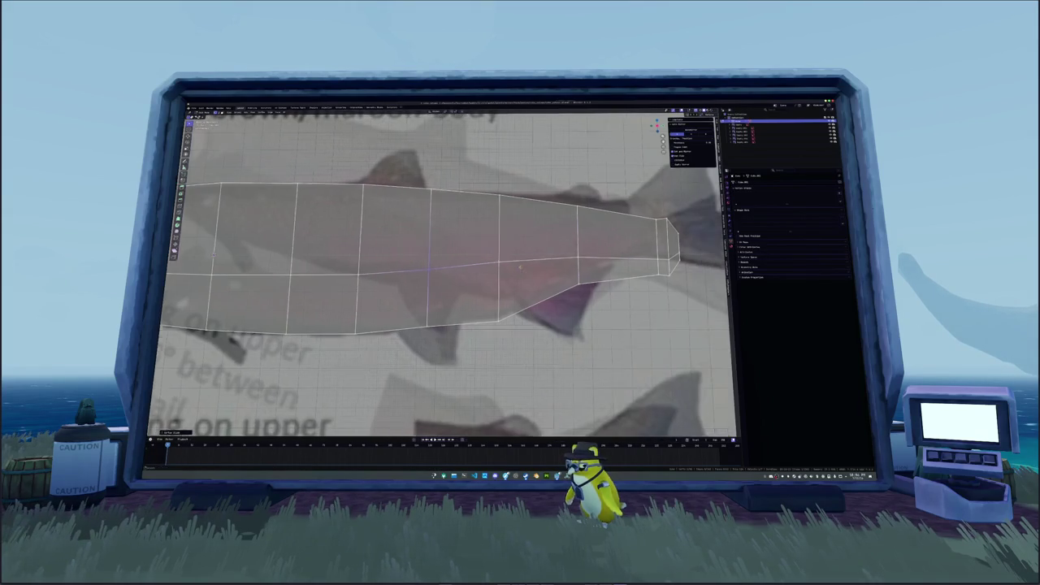
click(555, 246)
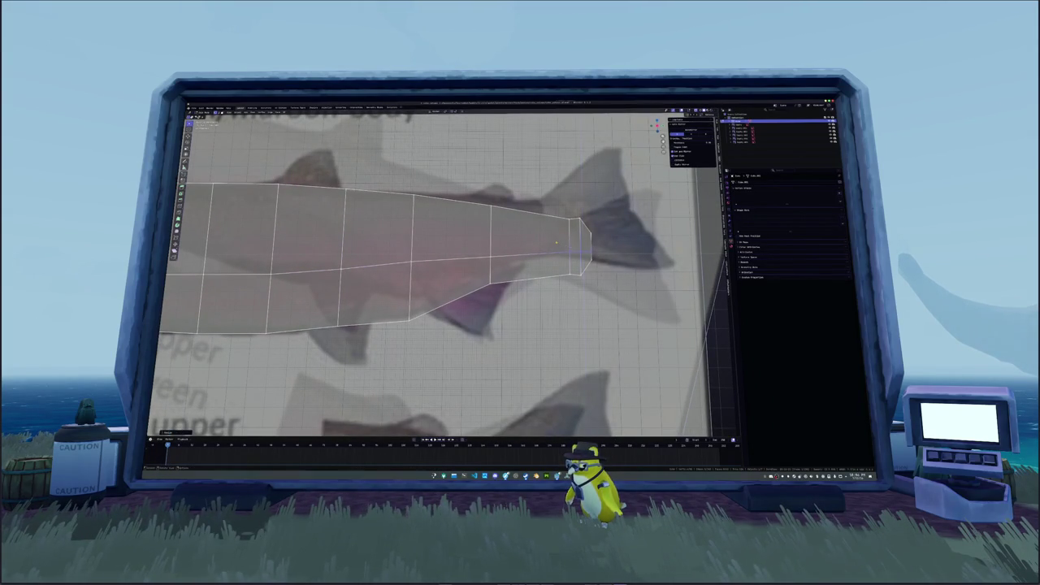
key(g)
key(z)
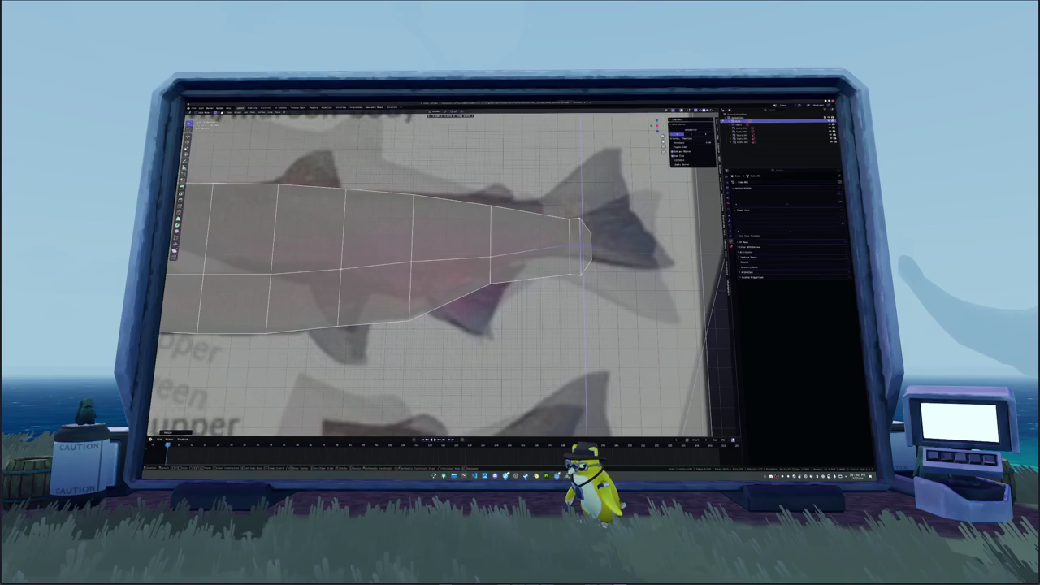
key(Escape)
click(490, 257)
key(g)
key(z)
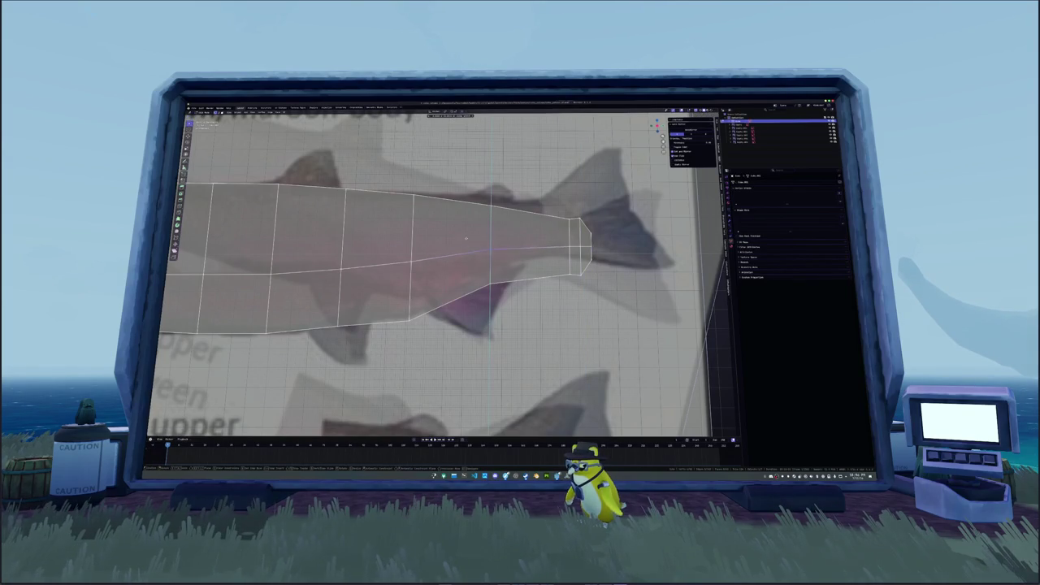
scroll(487, 252, up, 2)
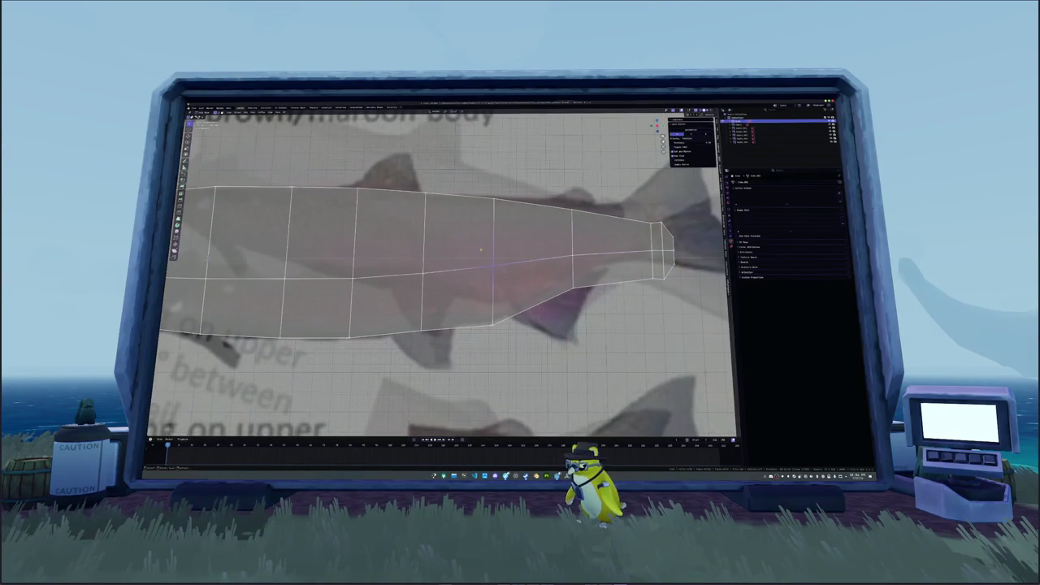
scroll(479, 247, up, 2)
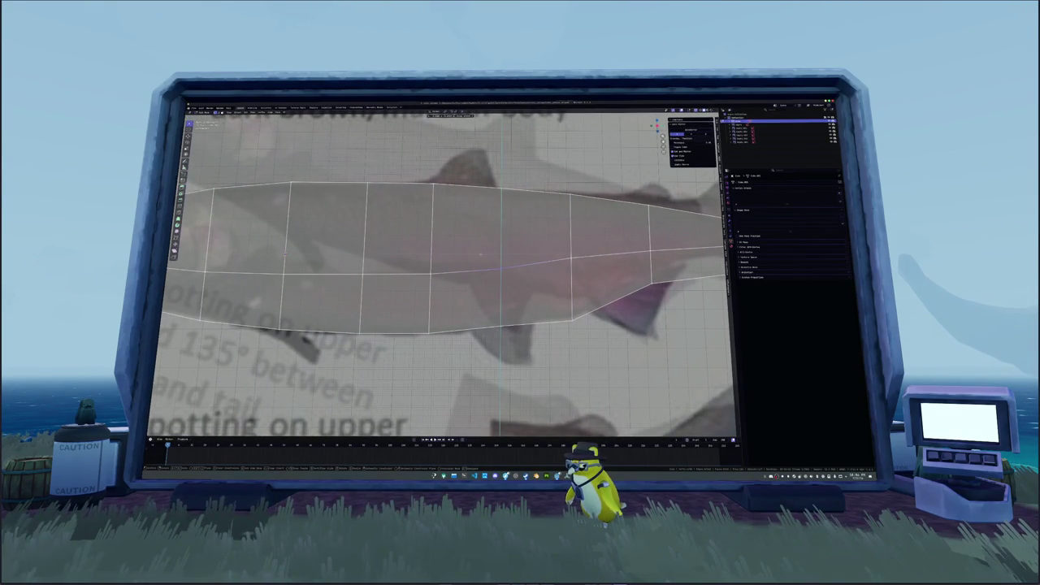
click(549, 249)
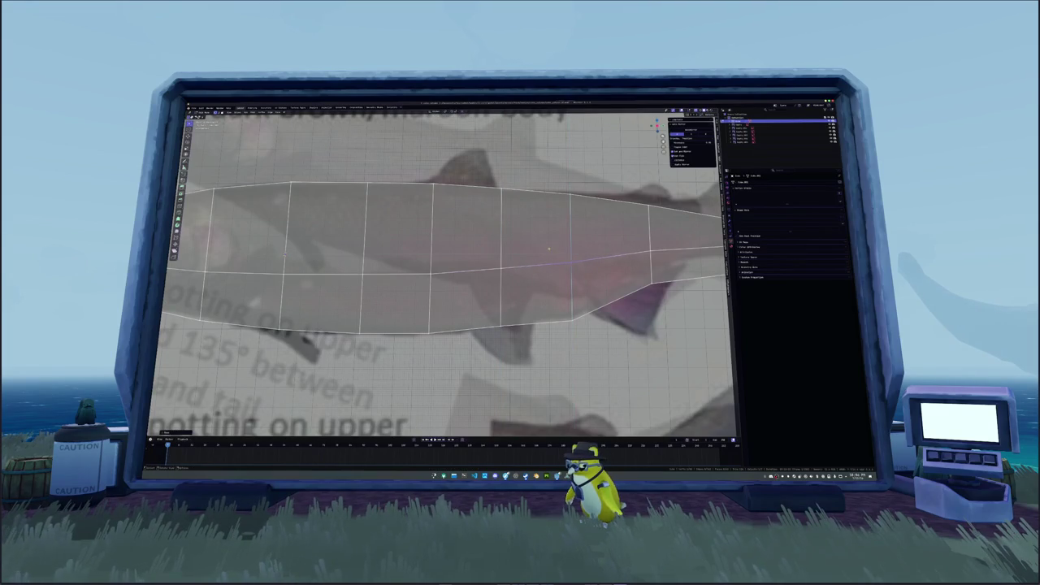
scroll(335, 258, down, 5)
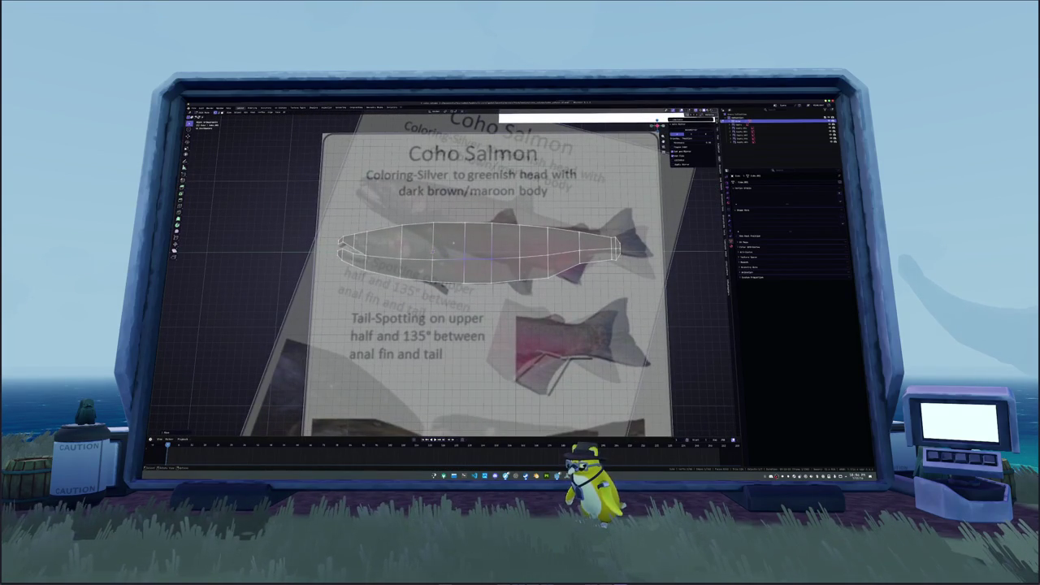
Cut a new edge loop around the salmon body and inspect it from a three-quarter angle.
click(491, 222)
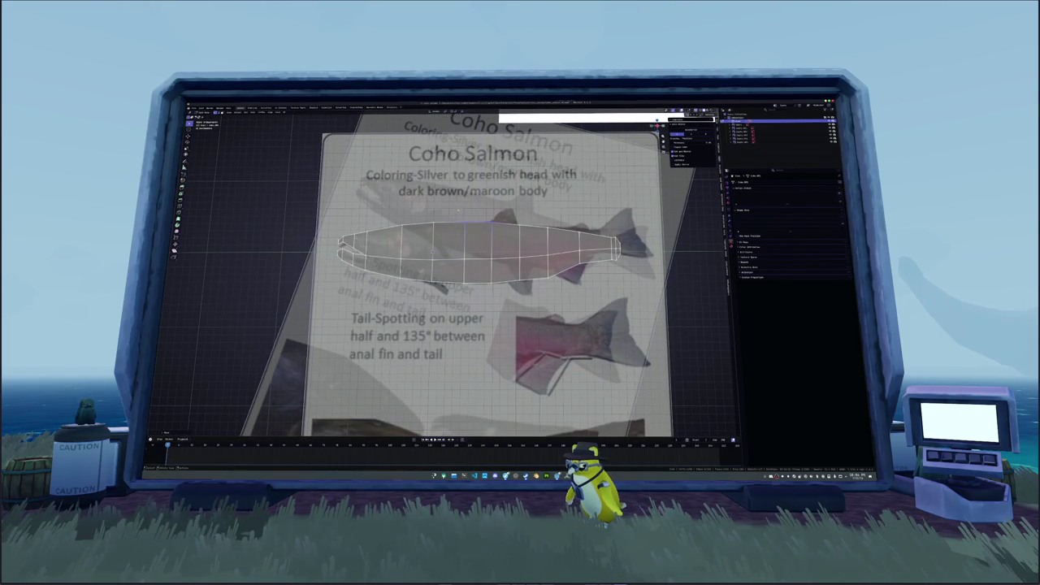
mouse_move(491, 222)
middle_down()
mouse_move(536, 244)
mouse_move(520, 277)
middle_up()
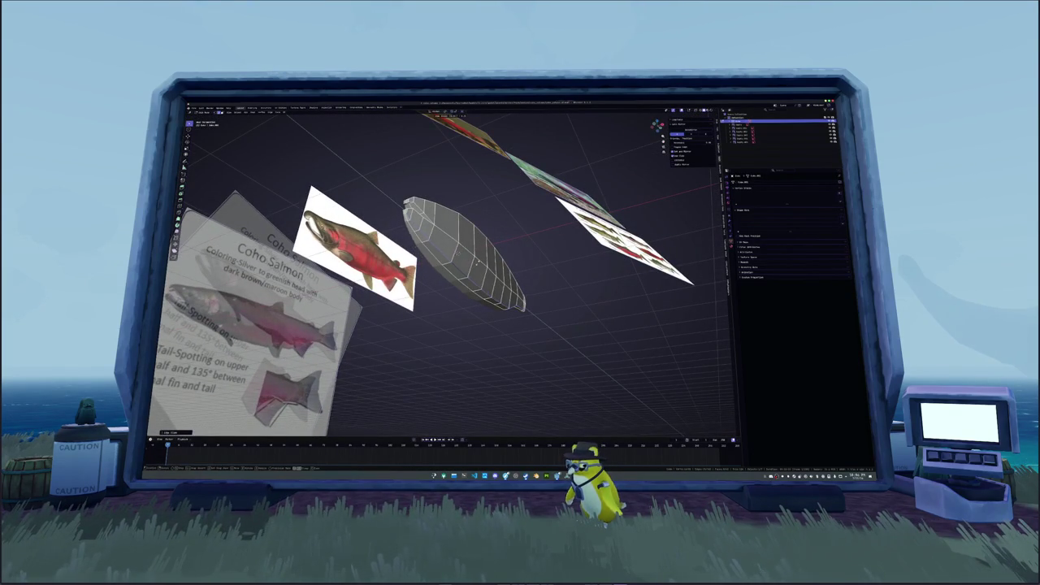
middle_drag(520, 276, 455, 244)
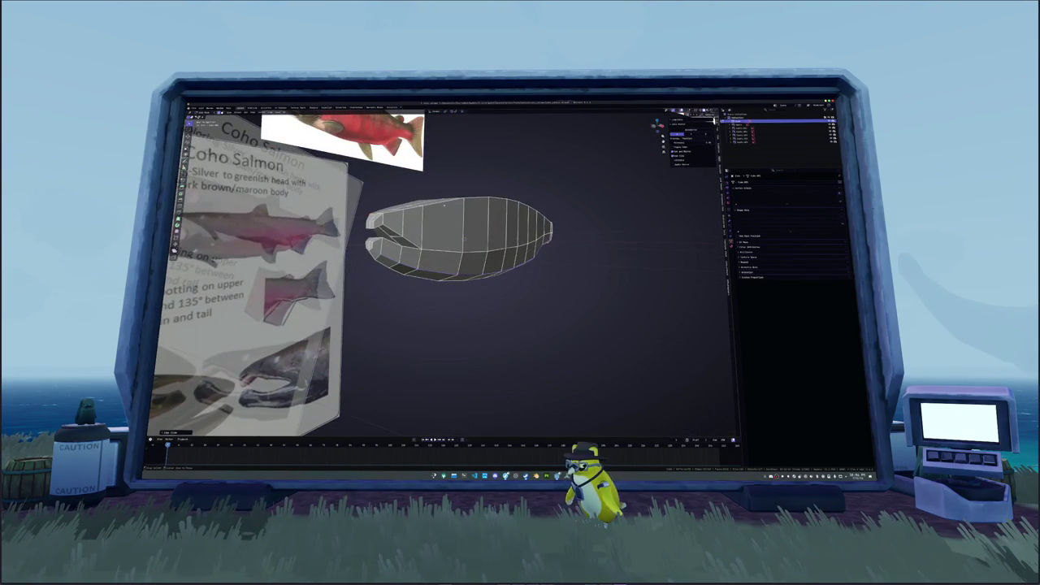
key(Return)
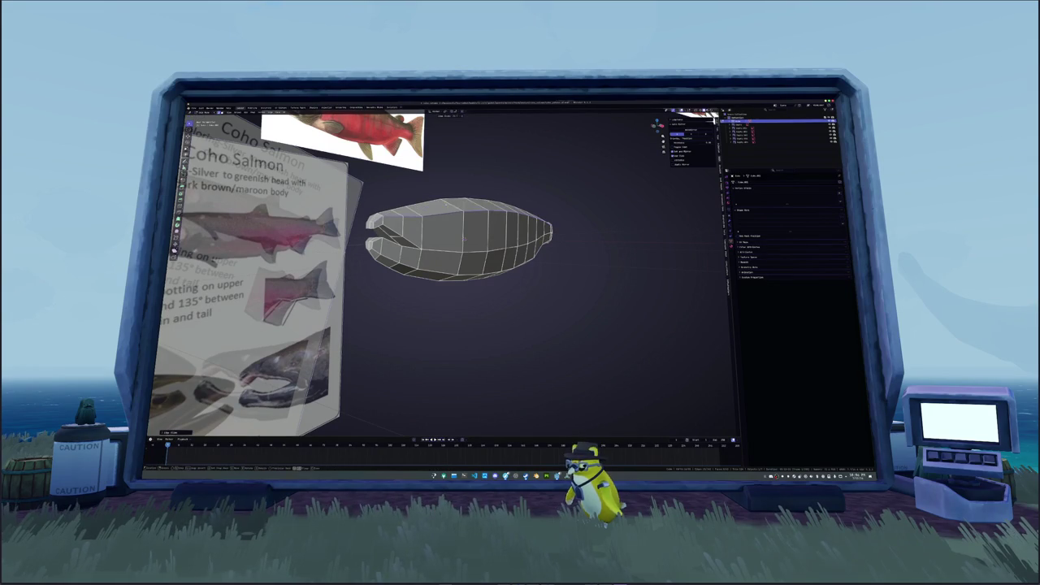
scroll(459, 240, up, 2)
mouse_move(459, 239)
middle_down()
mouse_move(430, 244)
mouse_move(518, 230)
mouse_move(525, 267)
mouse_move(472, 221)
mouse_move(491, 232)
middle_up()
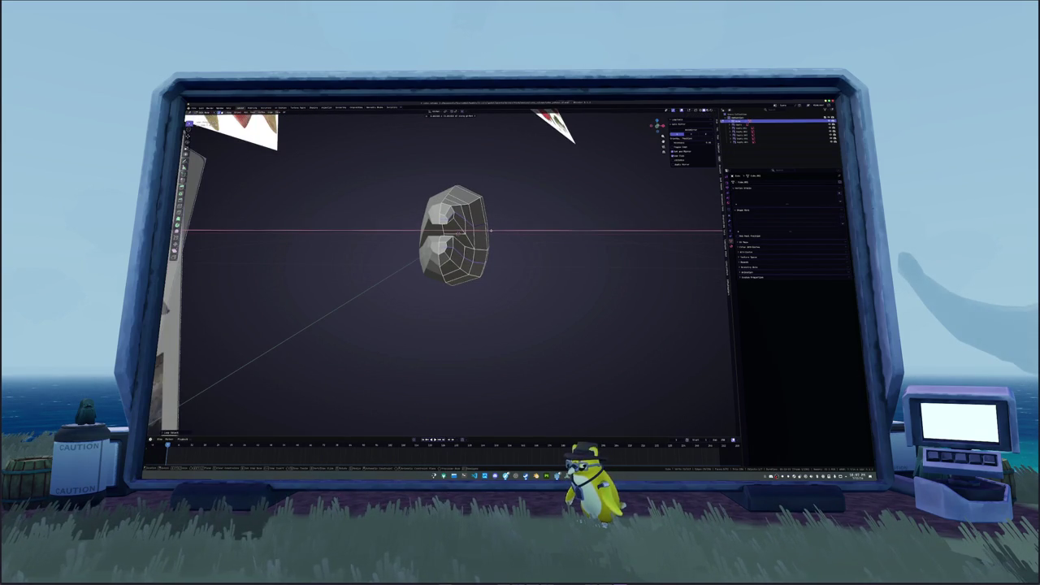
mouse_move(492, 231)
middle_down()
mouse_move(487, 240)
mouse_move(544, 234)
mouse_move(479, 249)
mouse_move(467, 268)
mouse_move(586, 190)
mouse_move(600, 376)
mouse_move(452, 344)
mouse_move(443, 382)
mouse_move(445, 354)
mouse_move(493, 305)
mouse_move(496, 260)
mouse_move(464, 311)
mouse_move(455, 284)
middle_up()
click(493, 305)
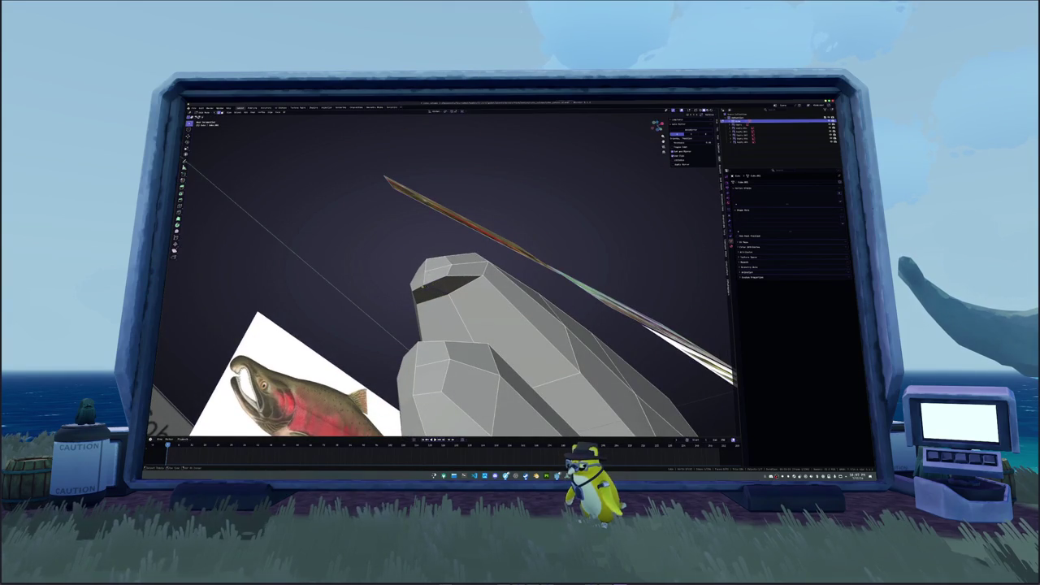
middle_drag(436, 283, 435, 284)
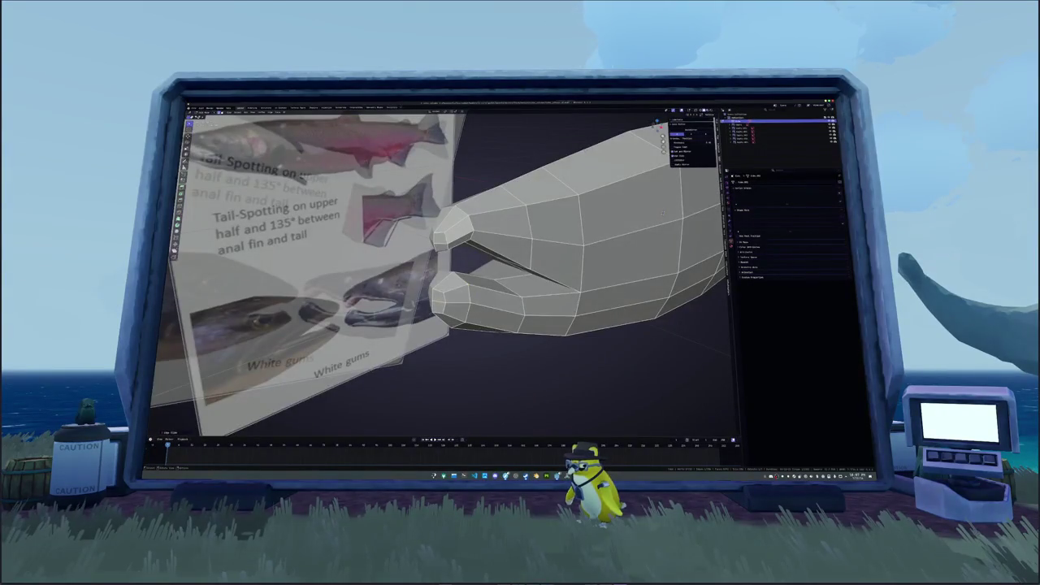
Select the thin inner face strip between the jaws and inset it.
shift+click(514, 285)
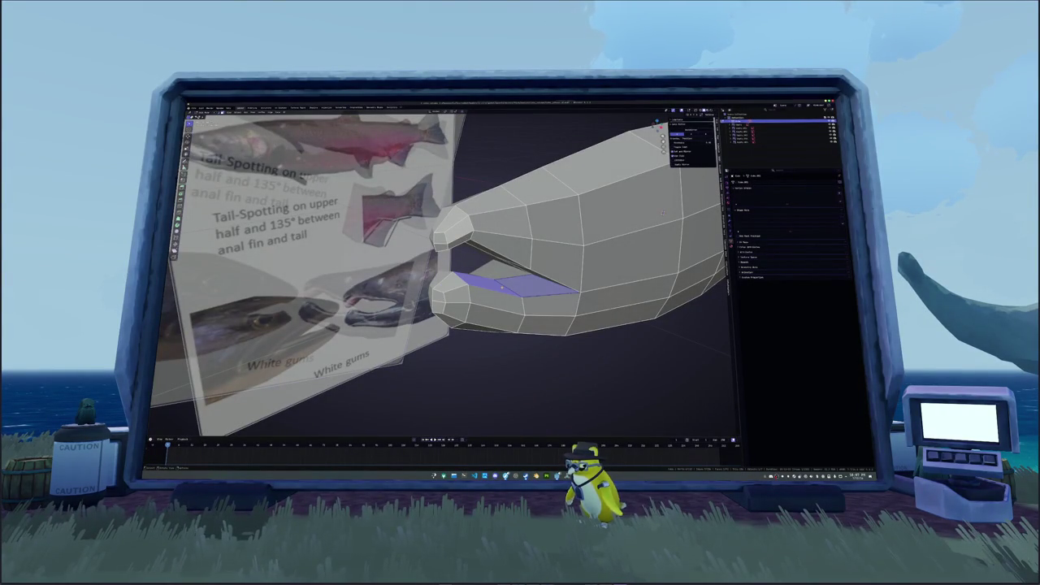
middle_drag(435, 285, 547, 284)
click(487, 260)
click(547, 285)
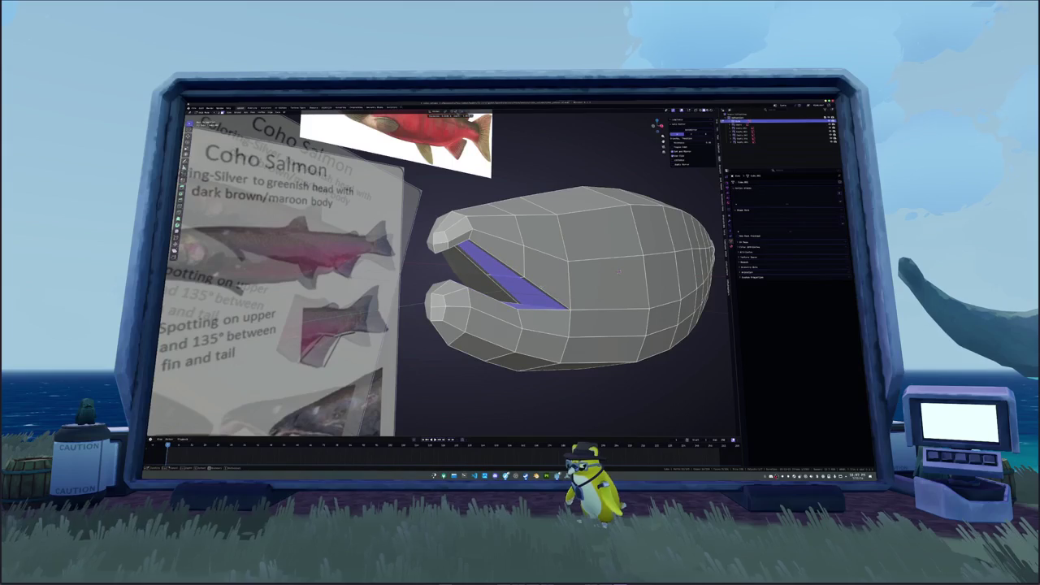
key(i)
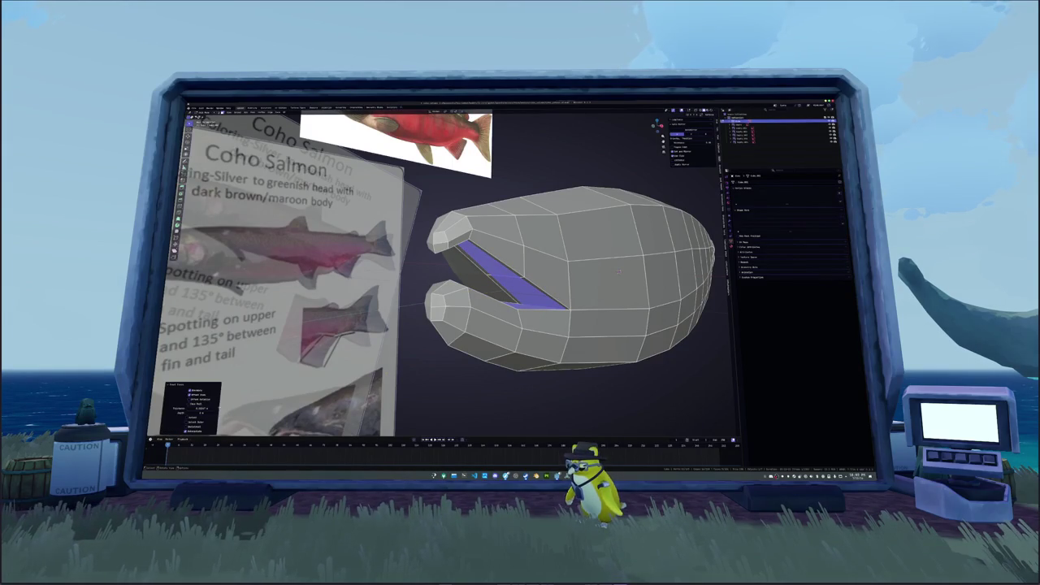
Adjust the inset mouth faces and grow the selection onto the lower inner faces.
mouse_move(619, 270)
middle_down()
mouse_move(515, 273)
mouse_move(529, 301)
middle_up()
key(x)
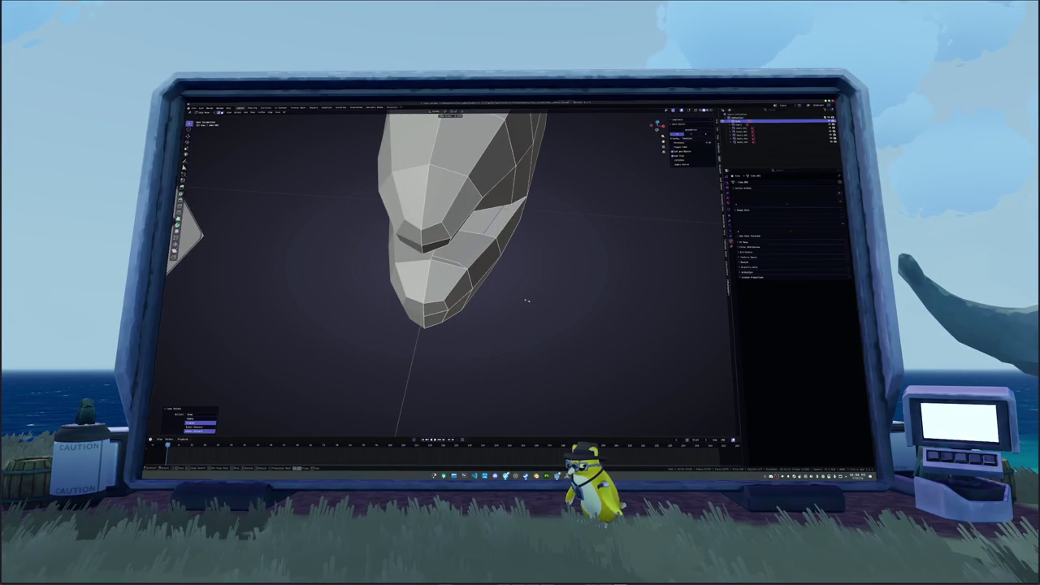
click(526, 300)
click(457, 258)
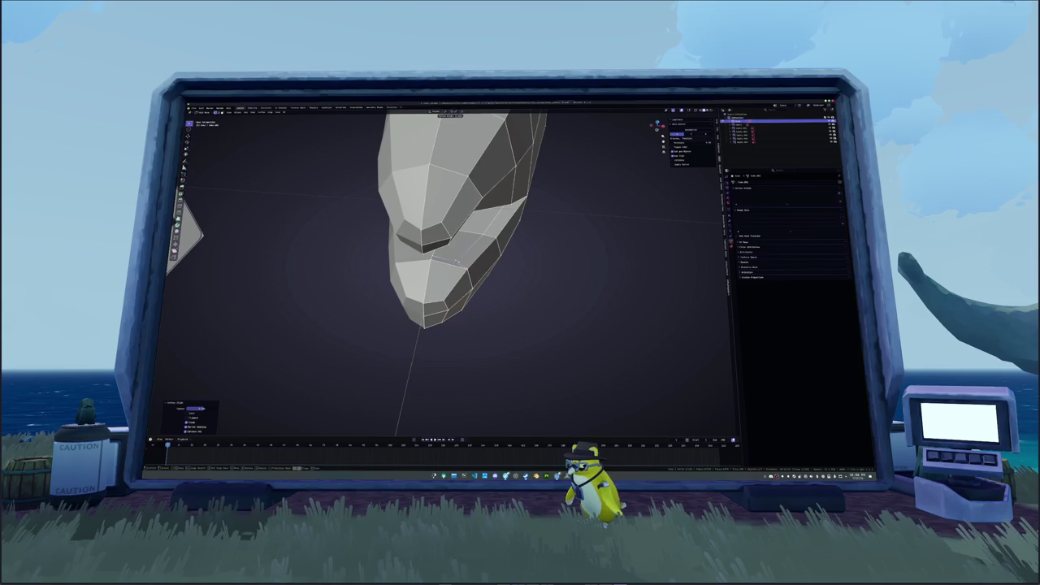
middle_drag(459, 258, 439, 221)
key(g)
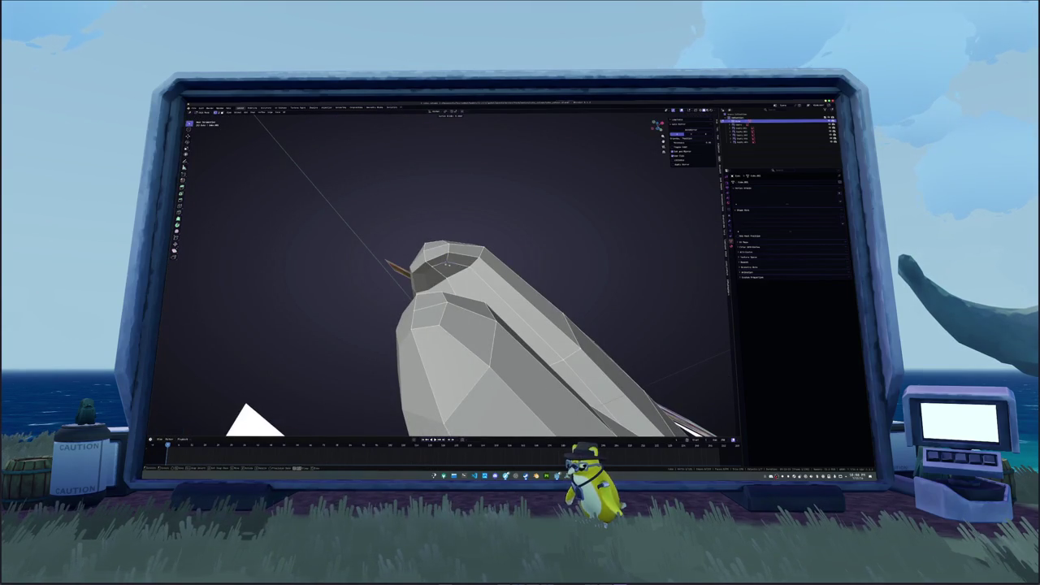
key(KP_3)
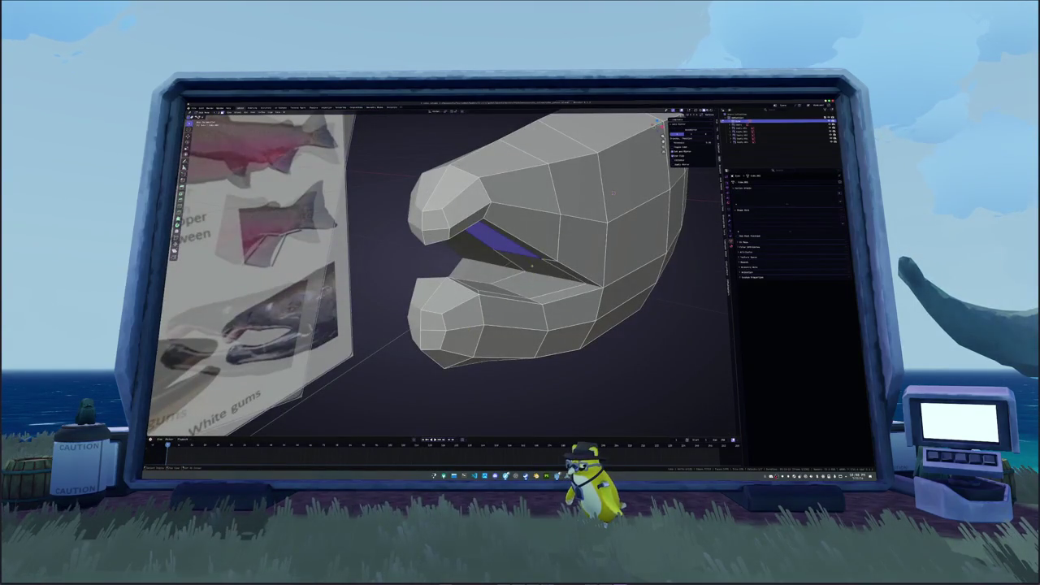
key(ctrl+KP_Add)
key(ctrl+KP_Add)
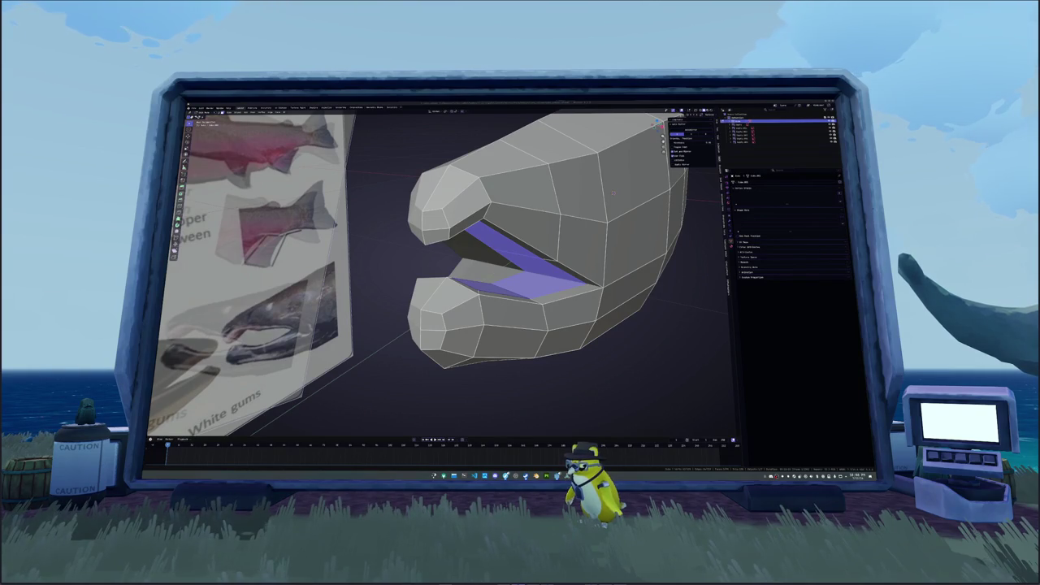
Push the selected inner mouth faces deeper into the head.
mouse_move(681, 290)
middle_down()
mouse_move(635, 291)
mouse_move(647, 299)
middle_up()
scroll(635, 291, up, 2)
scroll(636, 291, up, 2)
scroll(636, 291, down, 3)
key(g)
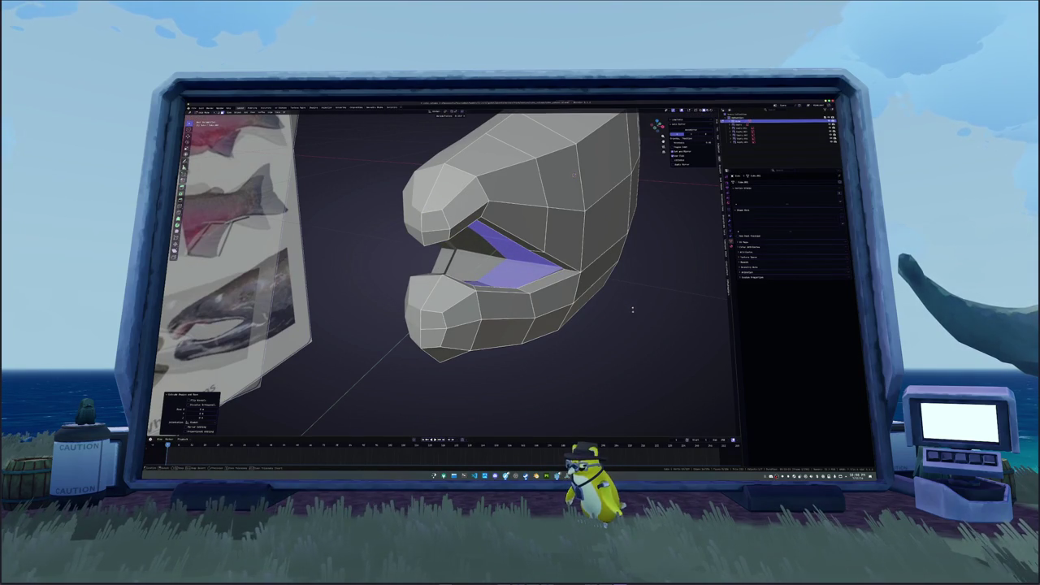
middle_drag(633, 309, 617, 303)
With X-ray in side view, move three mouth vertices onto the reference jaw.
key(alt+a)
key(alt+z)
key(KP_3)
scroll(569, 292, down, 2)
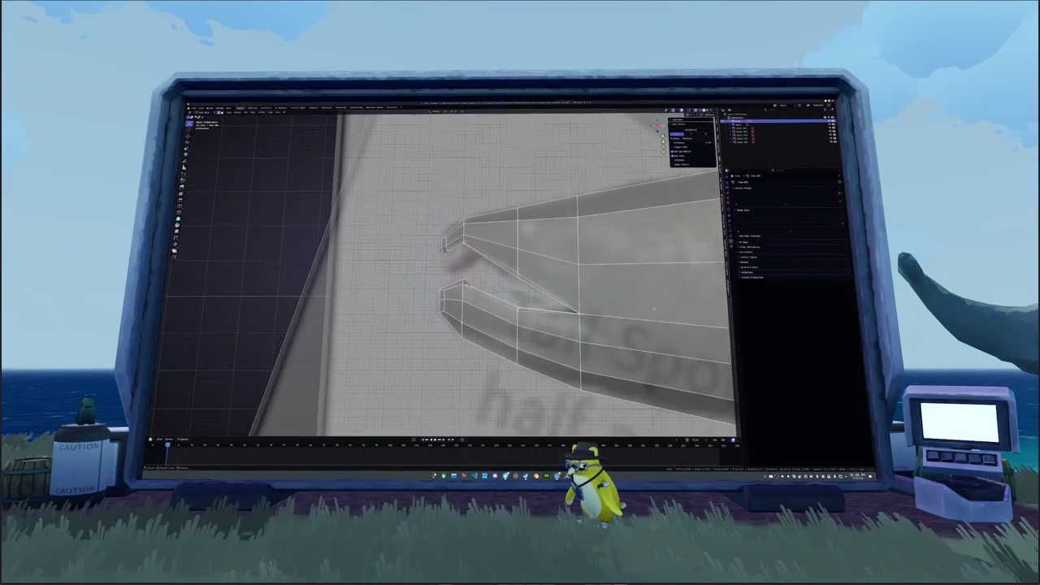
scroll(514, 288, down, 2)
scroll(528, 294, up, 1)
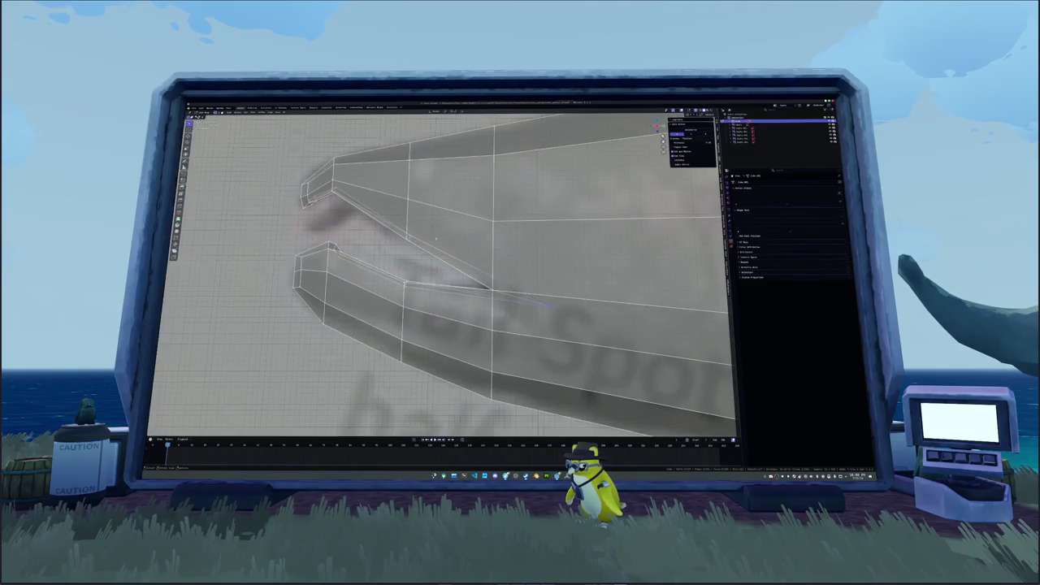
key(g)
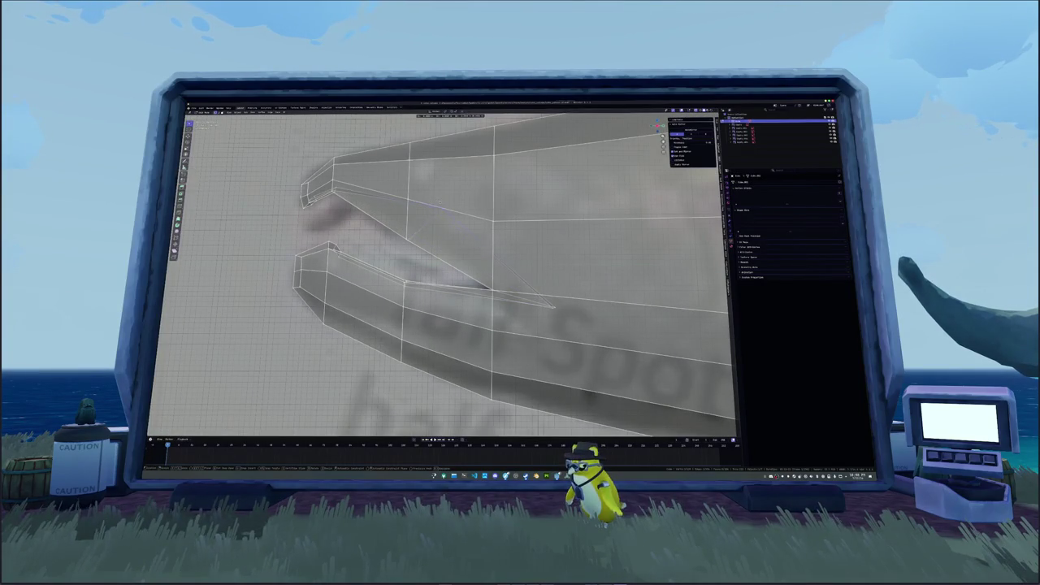
key(Return)
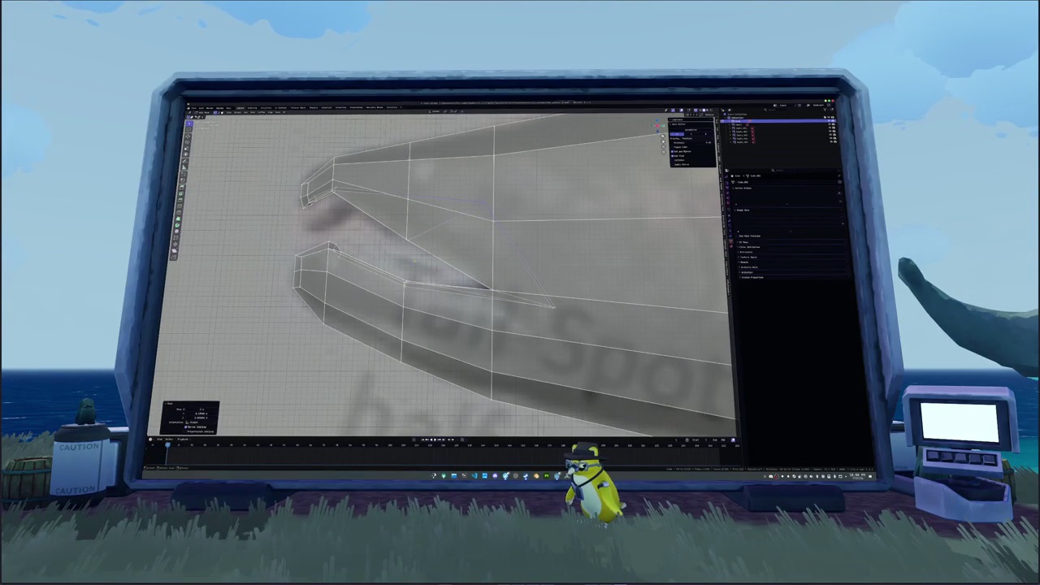
key(g)
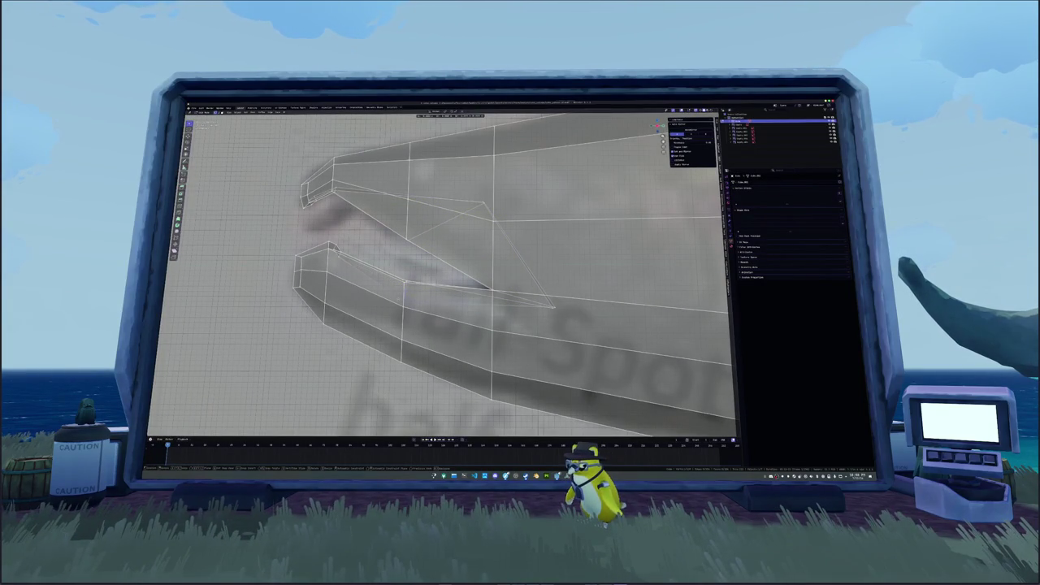
key(Return)
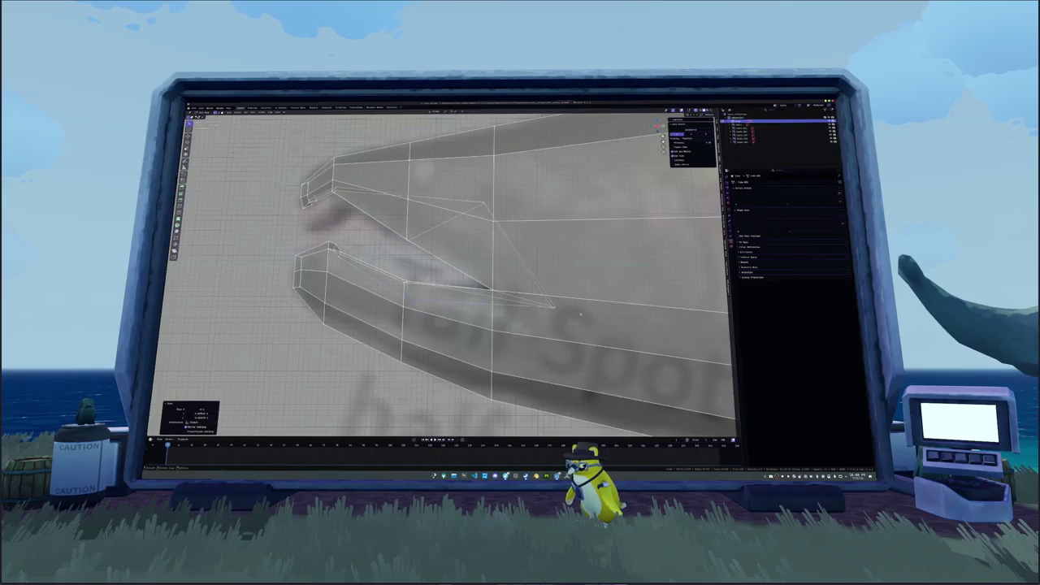
key(g)
key(Return)
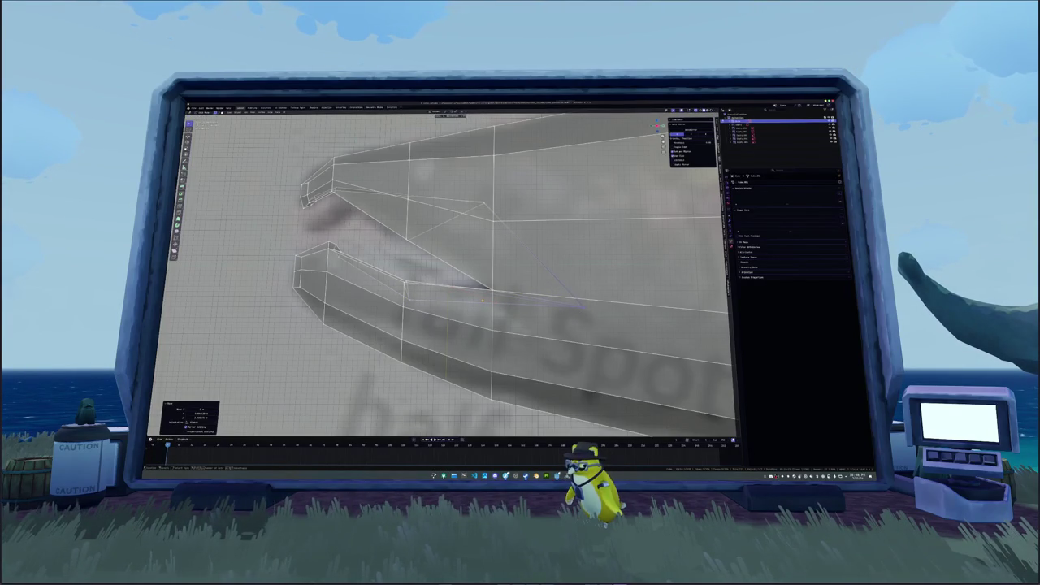
Add a loop cut across the lower jaw and check the mouth shape against the reference.
key(ctrl+r)
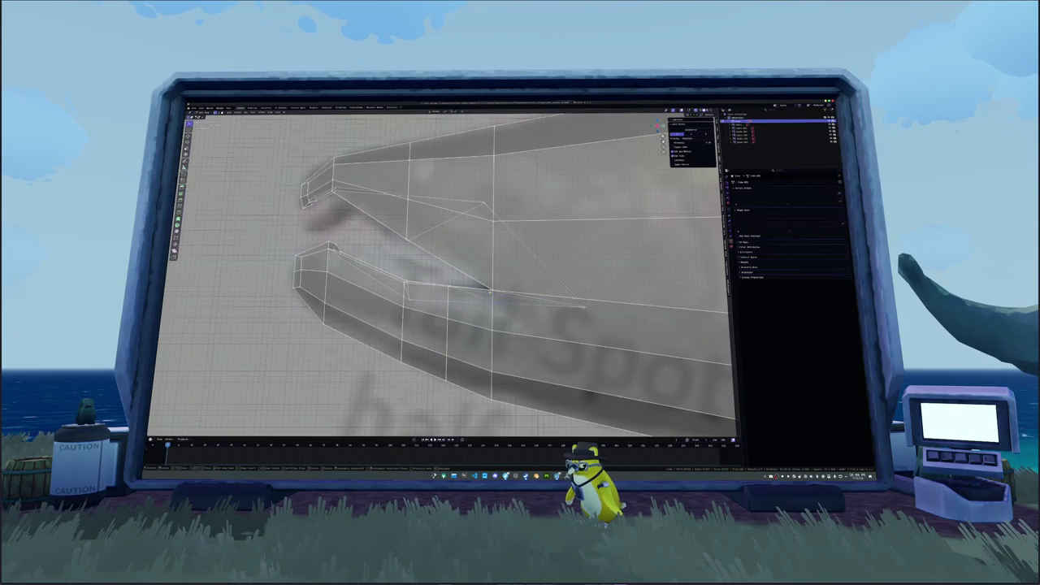
key(Return)
key(alt+z)
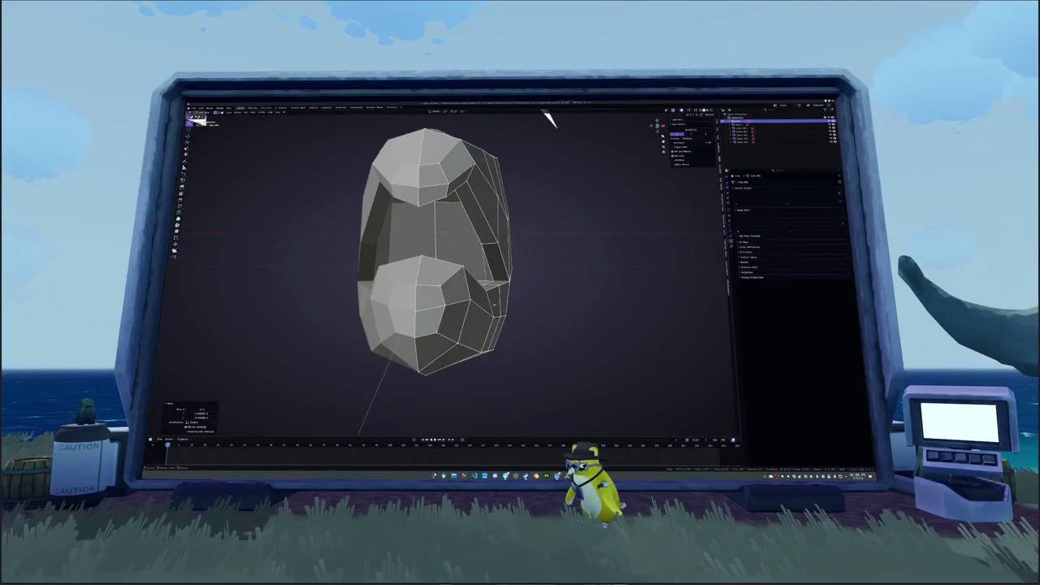
middle_drag(487, 268, 569, 268)
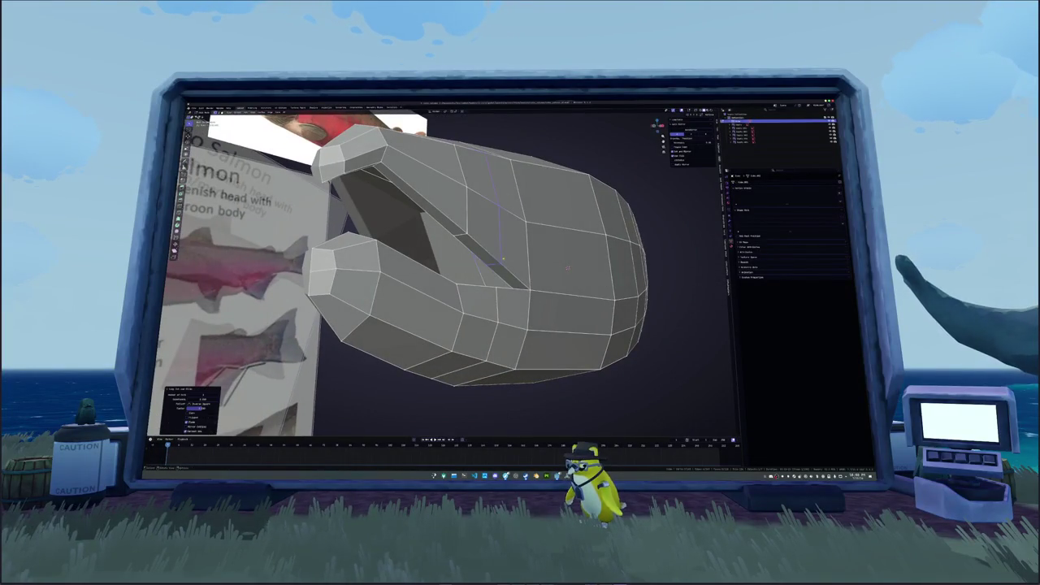
middle_drag(480, 127, 538, 112)
key(KP_1)
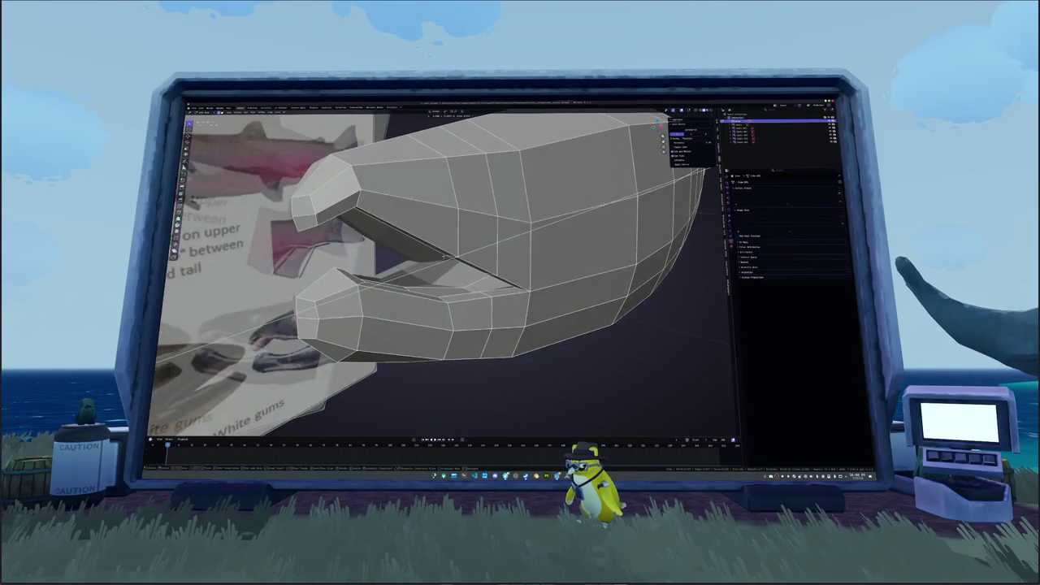
key(alt+z)
mouse_move(487, 268)
middle_down()
mouse_move(553, 244)
mouse_move(504, 268)
middle_up()
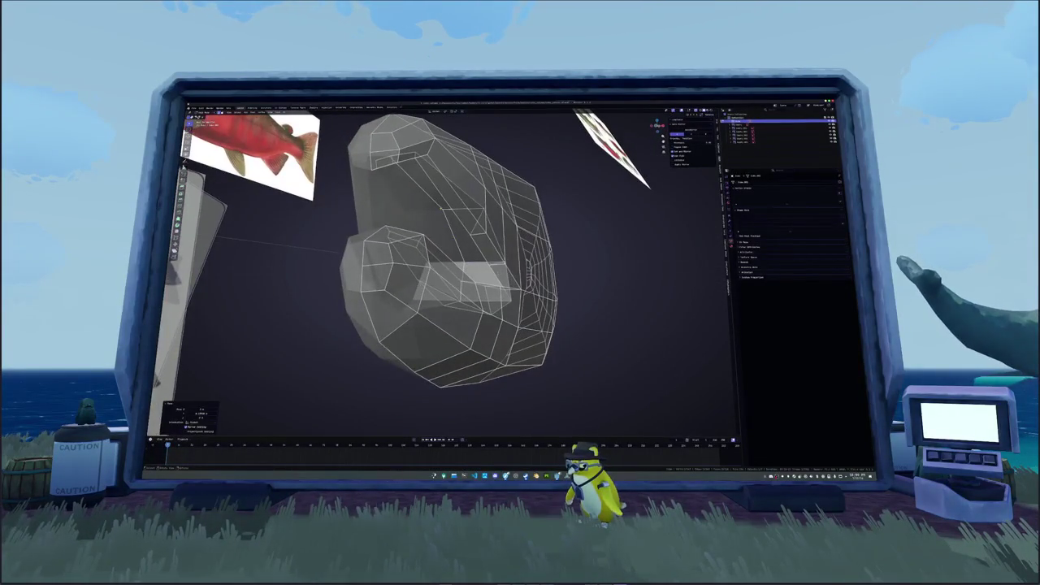
click(425, 199)
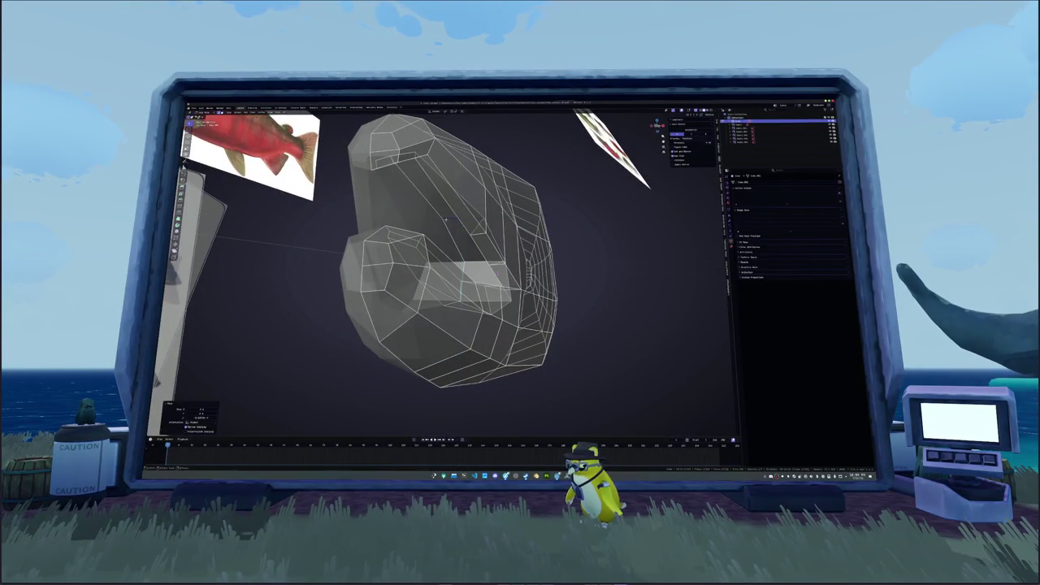
key(alt+z)
mouse_move(425, 199)
middle_down()
mouse_move(331, 216)
mouse_move(365, 203)
mouse_move(338, 251)
mouse_move(285, 221)
mouse_move(375, 212)
mouse_move(342, 213)
mouse_move(181, 286)
mouse_move(477, 210)
mouse_move(356, 204)
mouse_move(417, 158)
middle_up()
Fill the mouth opening with a face and pick edges inside the mouth.
key(f)
key(g)
key(g)
click(477, 209)
alt+click(356, 204)
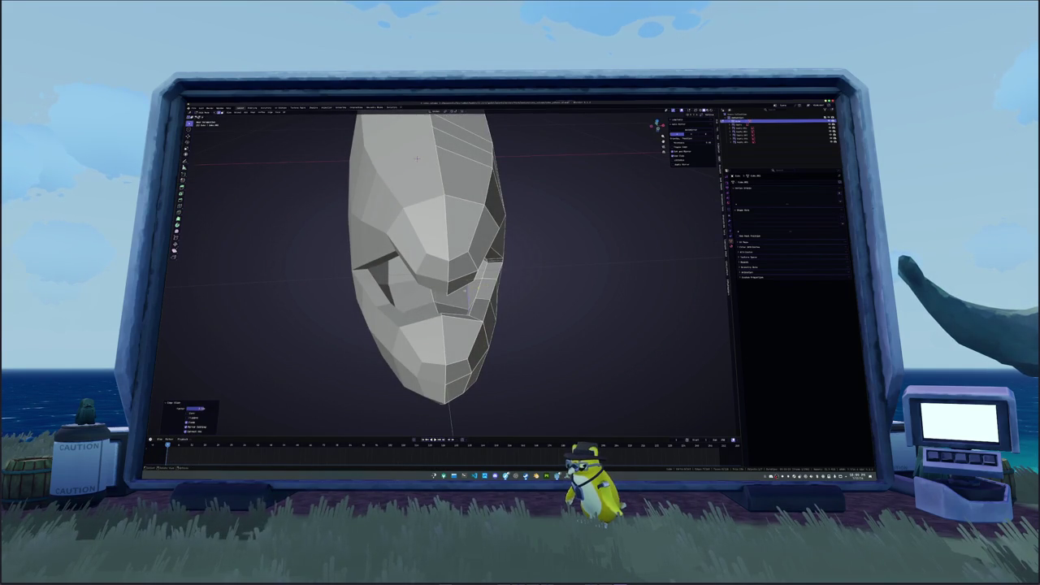
Raise the inner mouth tip straight up (Z-constrained) in the side view.
middle_drag(417, 158, 431, 291)
key(KP_3)
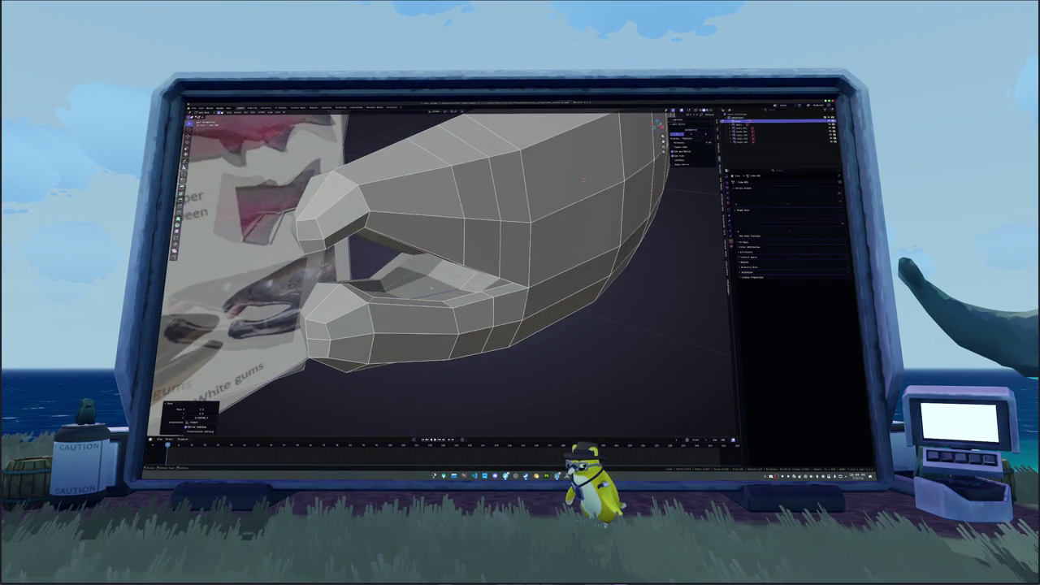
middle_drag(584, 179, 533, 243)
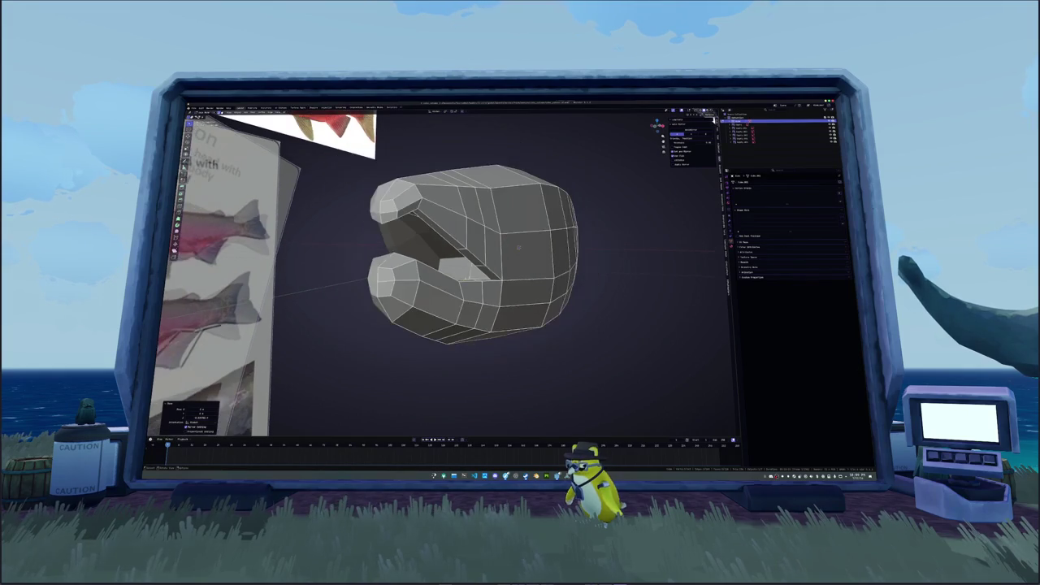
key(KP_3)
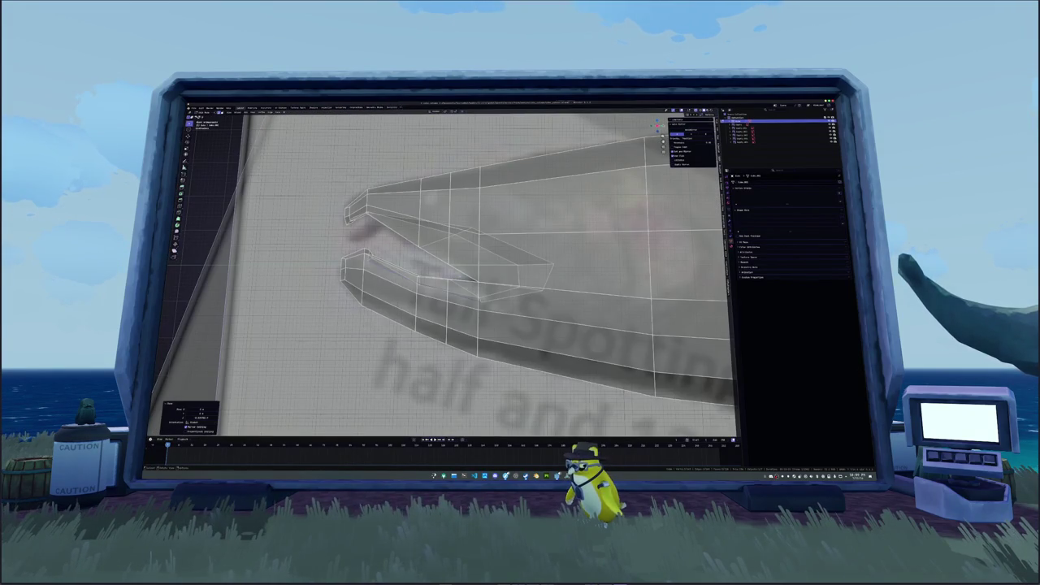
key(g)
key(z)
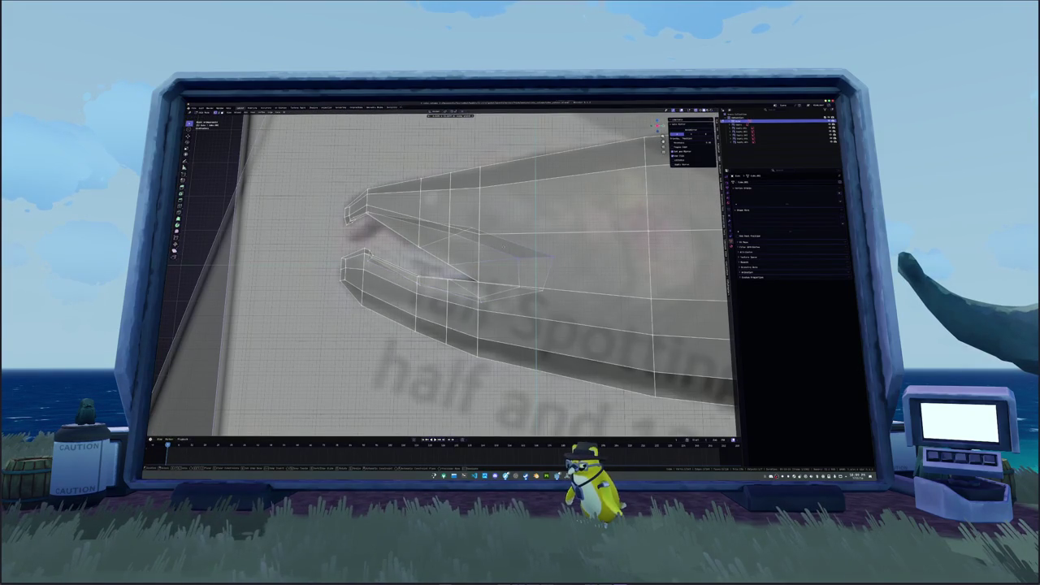
key(Return)
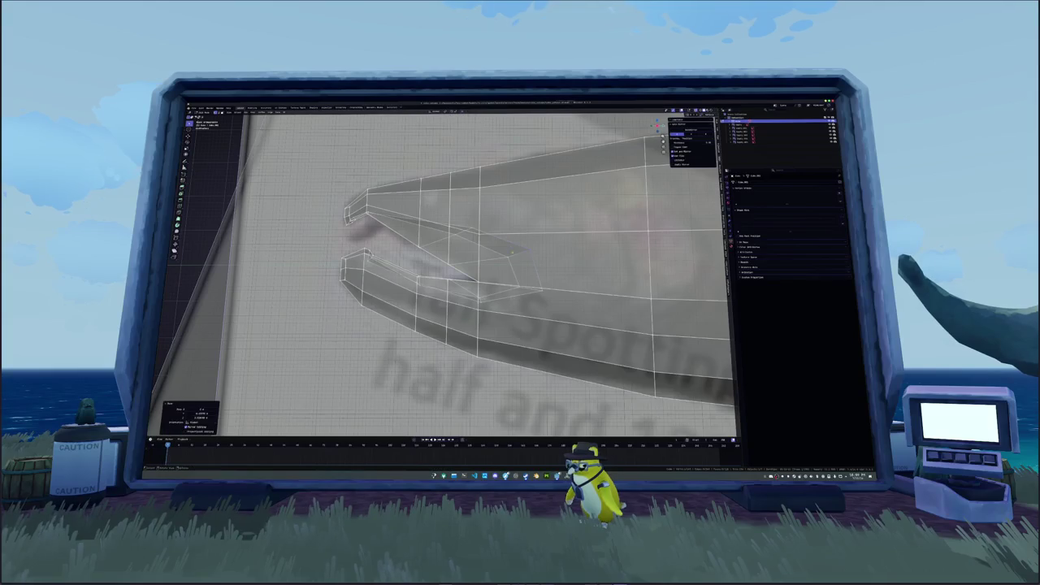
Review the jaw in Object Mode and solid shading against the reference.
shift+middle_drag(487, 268, 504, 281)
key(Tab)
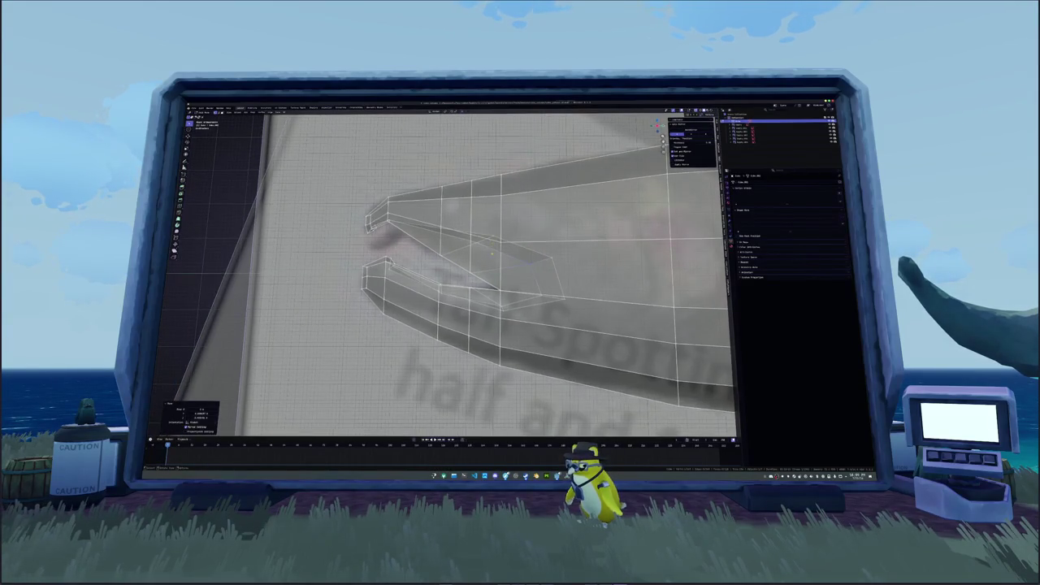
scroll(536, 276, down, 2)
key(Tab)
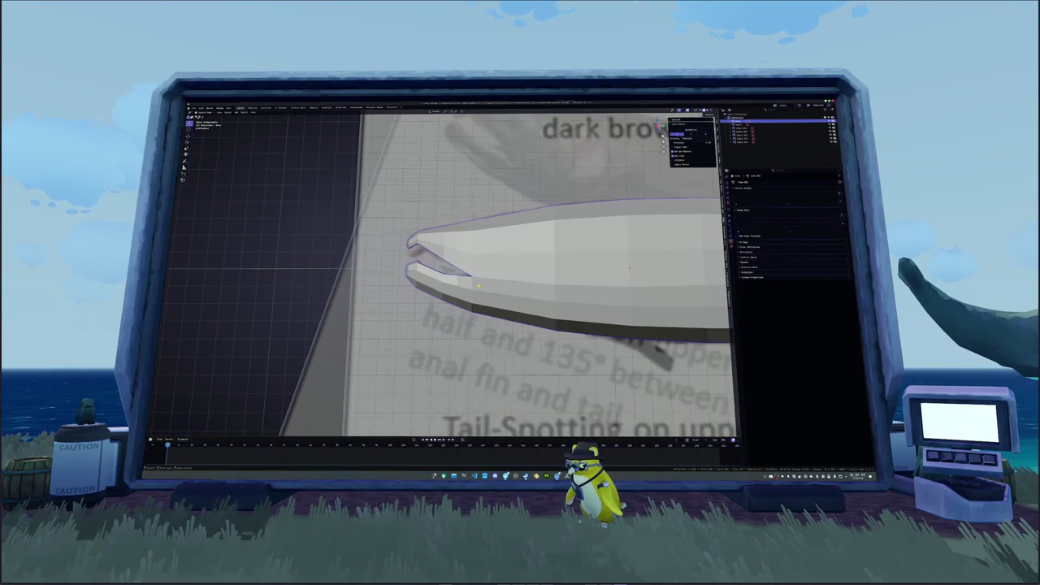
scroll(536, 268, up, 2)
scroll(536, 268, up, 1)
scroll(445, 282, up, 2)
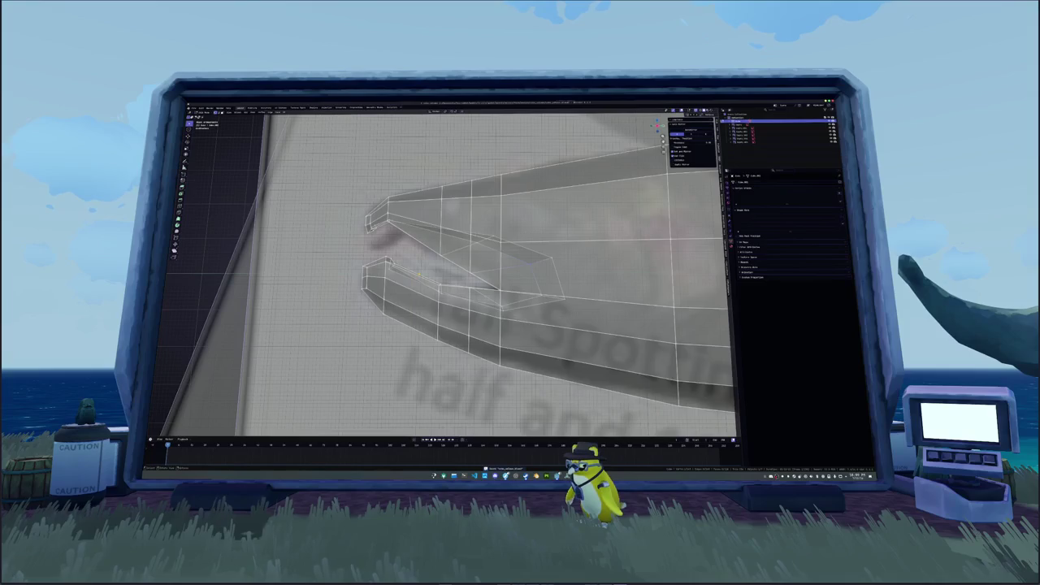
key(alt+z)
scroll(488, 277, down, 1)
key(alt+z)
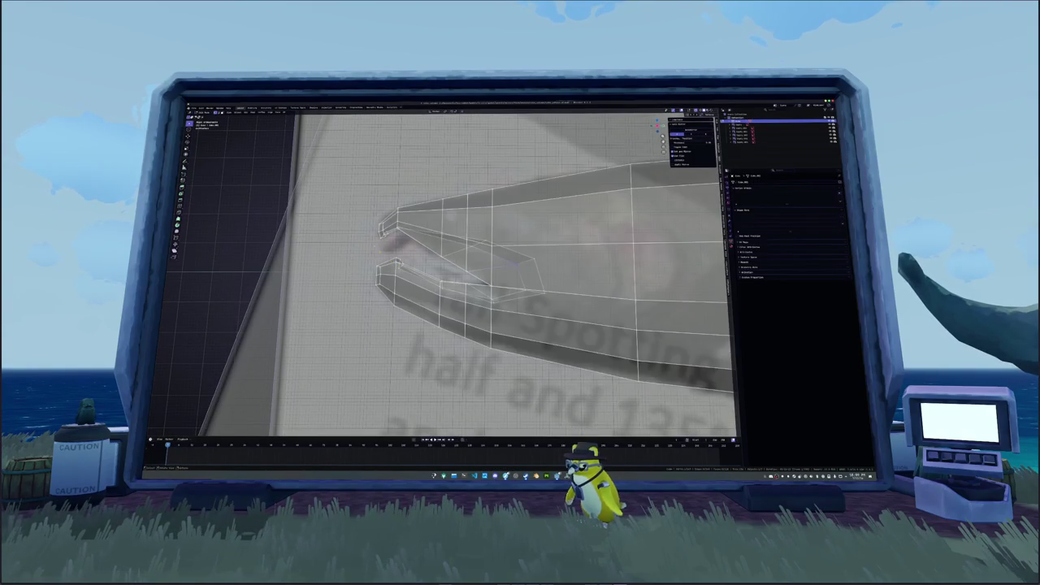
Move the upper jaw-tip vertices slightly lower onto the reference and tweak the tip geometry.
shift+middle_drag(487, 276, 608, 270)
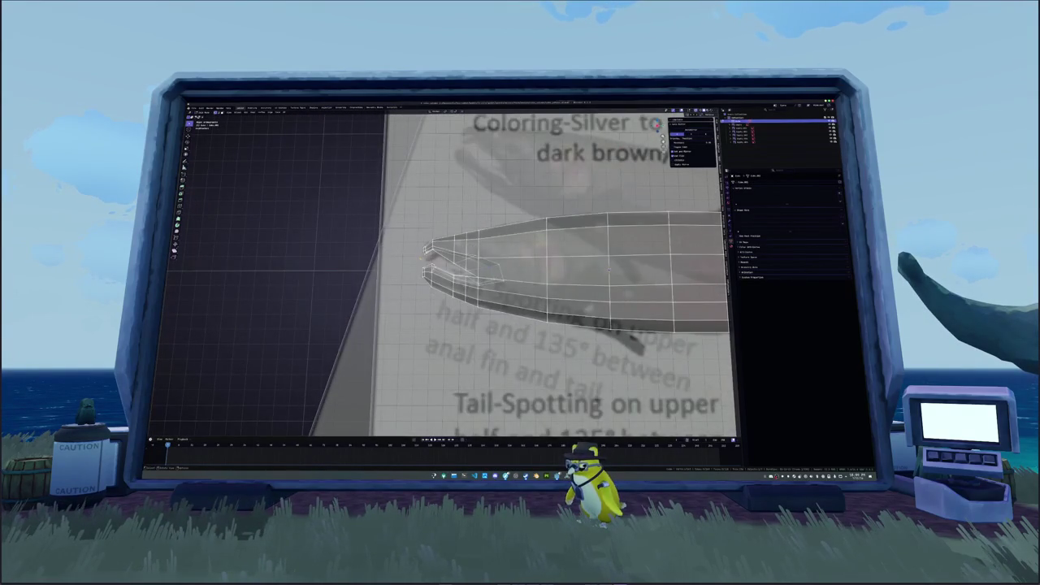
scroll(608, 269, up, 2)
click(402, 236)
key(g)
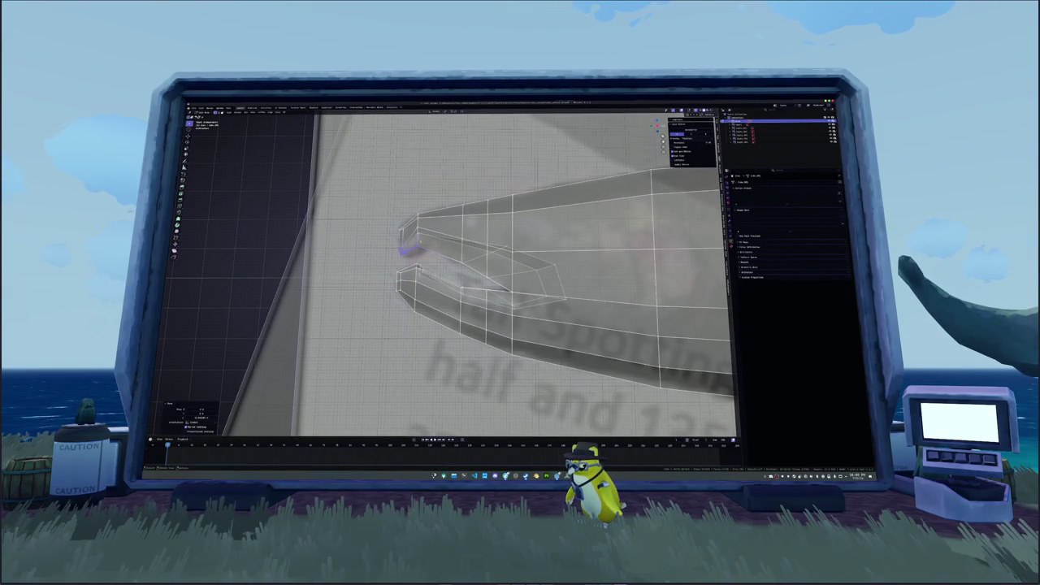
key(Return)
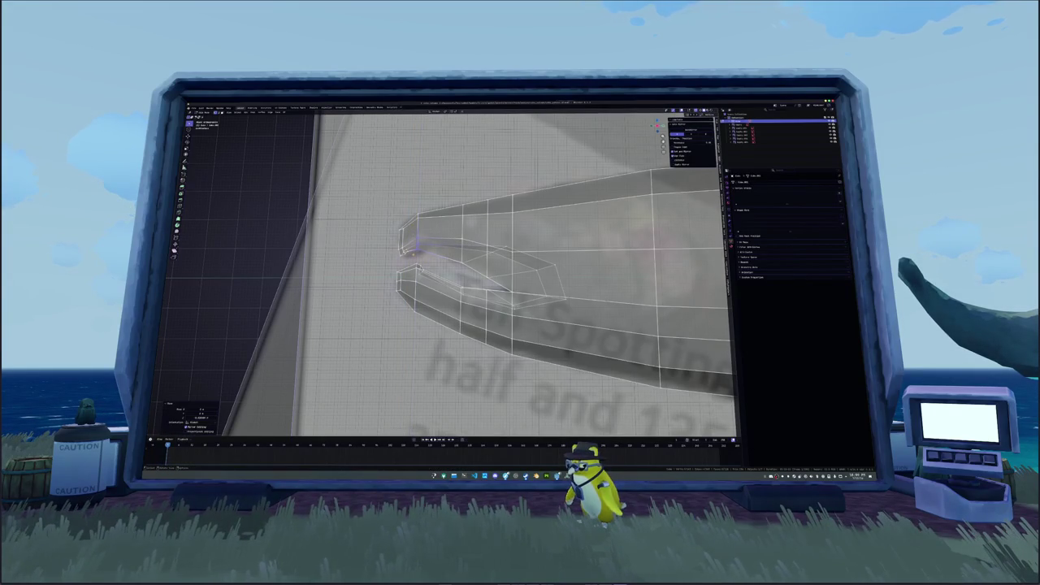
click(407, 248)
key(Return)
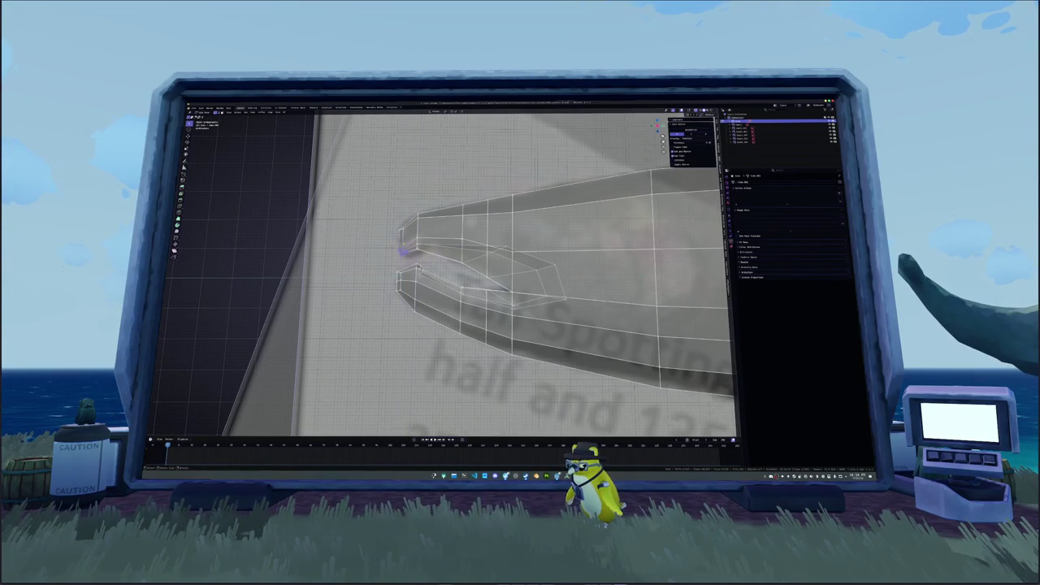
key(m)
scroll(387, 252, down, 2)
scroll(382, 252, down, 2)
scroll(379, 252, down, 2)
scroll(377, 251, down, 2)
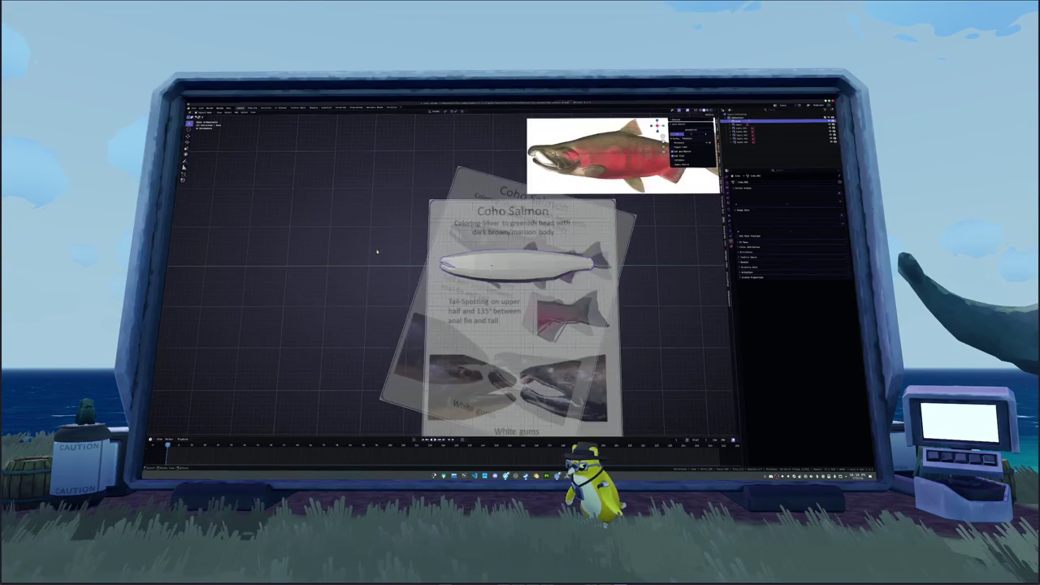
scroll(377, 250, up, 3)
scroll(382, 249, up, 3)
scroll(407, 248, up, 2)
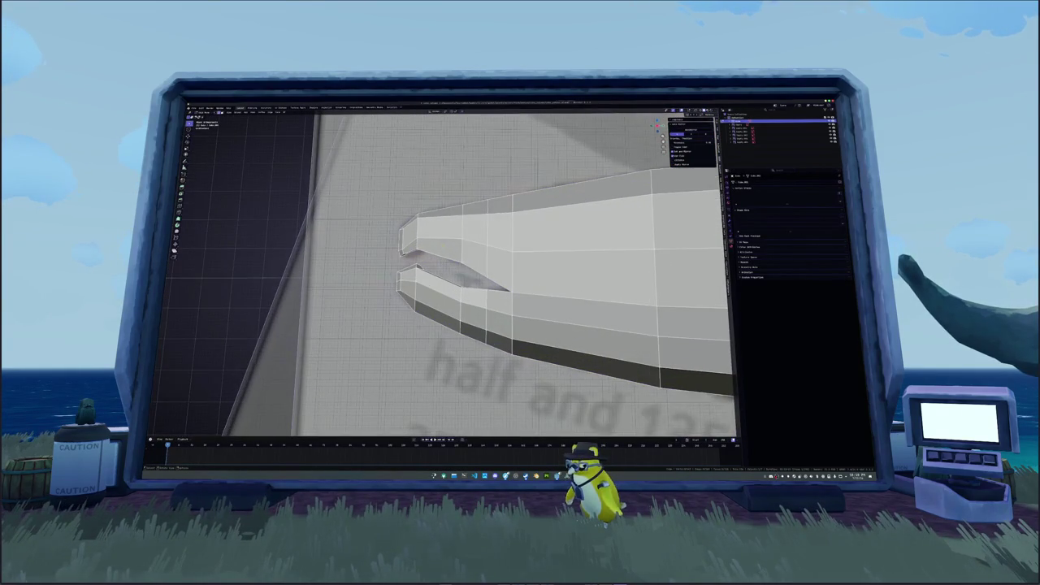
click(442, 249)
Turn on X-ray and add a vertical edge loop across the side of the head.
shift+click(483, 254)
key(alt+z)
scroll(480, 260, down, 2)
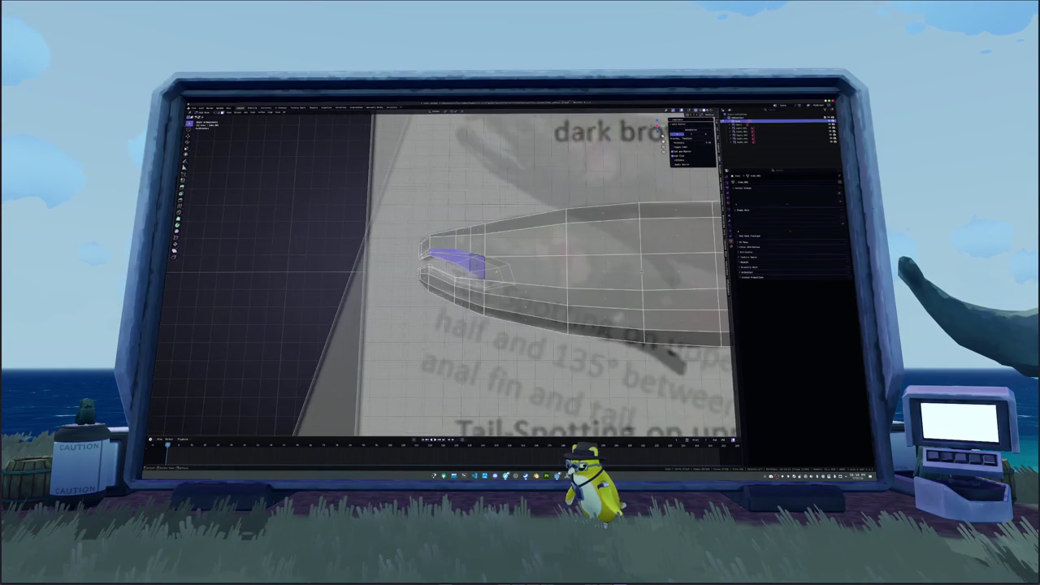
middle_drag(628, 267, 621, 278)
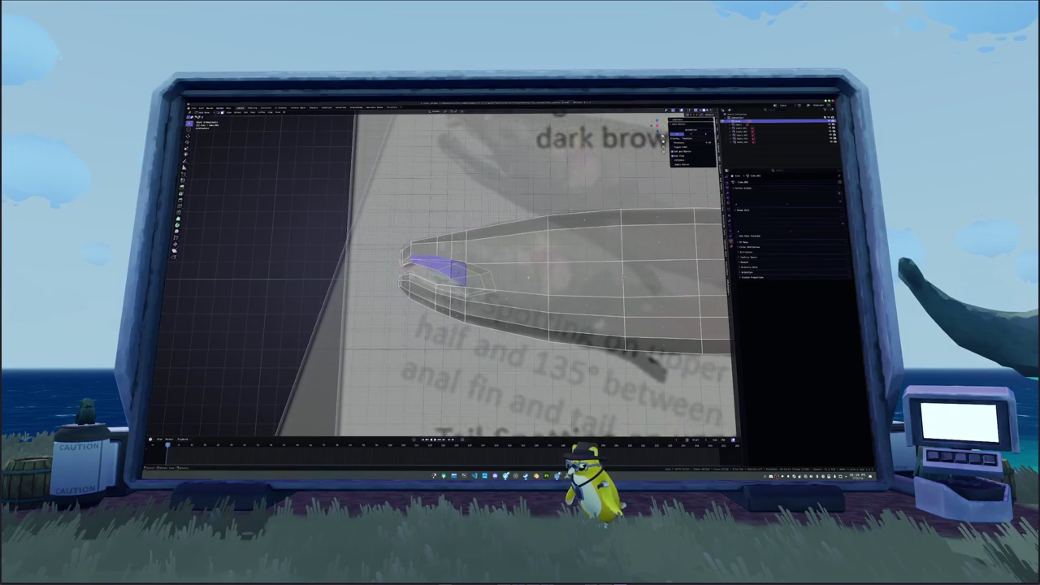
middle_drag(537, 277, 504, 260)
key(alt+a)
click(471, 239)
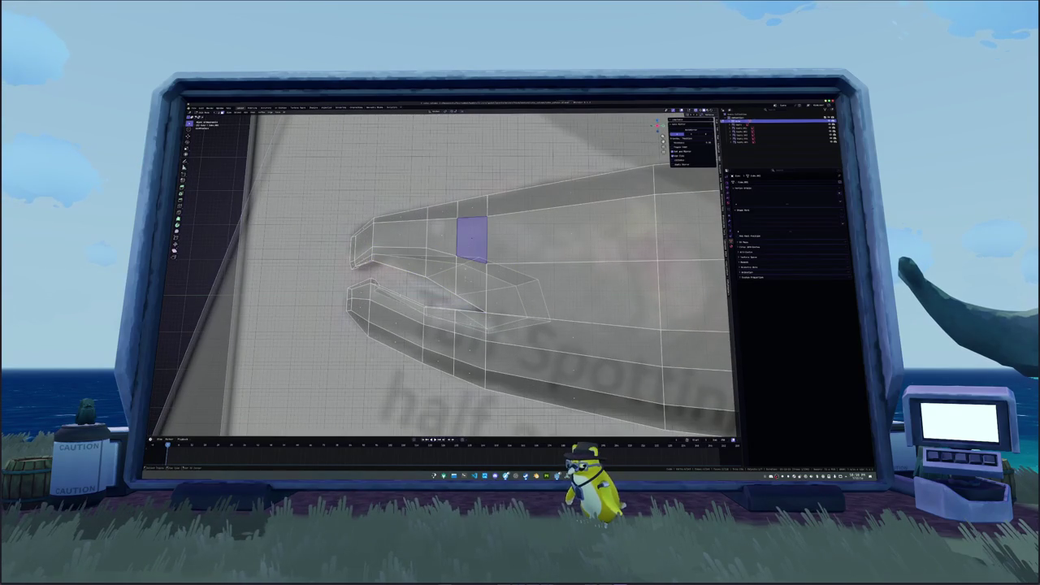
key(alt+a)
key(ctrl+r)
click(522, 268)
Delete a 2x2 block of faces to open a hole where the eye goes.
click(504, 288)
shift+click(471, 285)
shift+click(471, 237)
shift+click(503, 238)
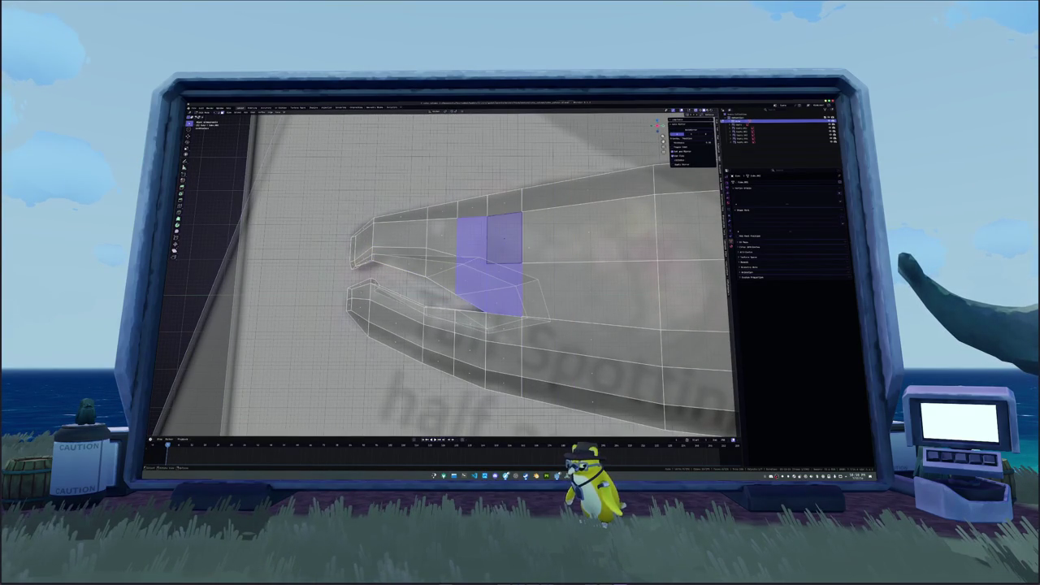
key(x)
key(f)
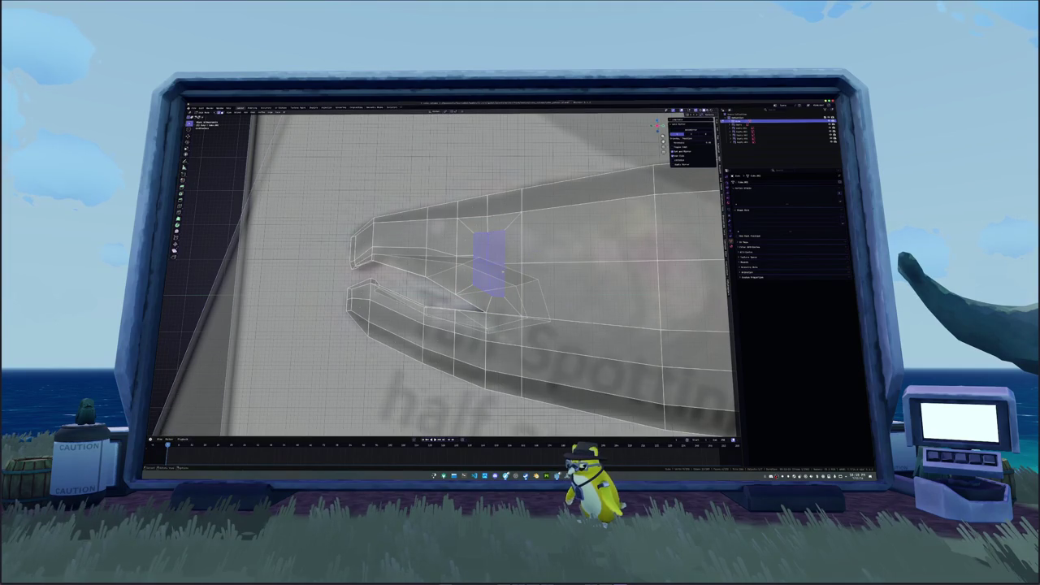
Fill the hole, inset a ring of faces, then enlarge and raise the centre face.
alt+click(475, 248)
key(alt+f)
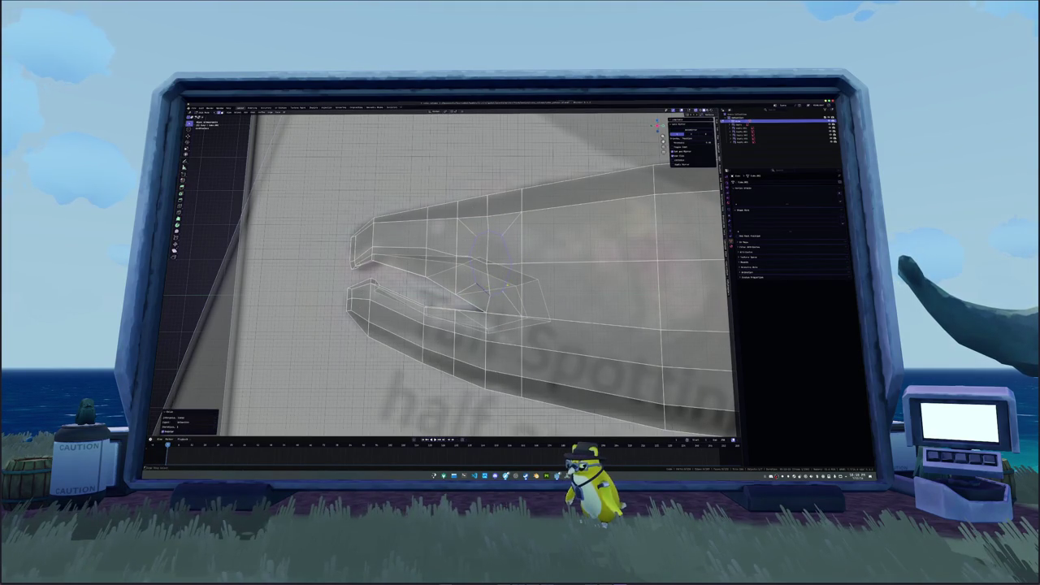
key(i)
click(487, 258)
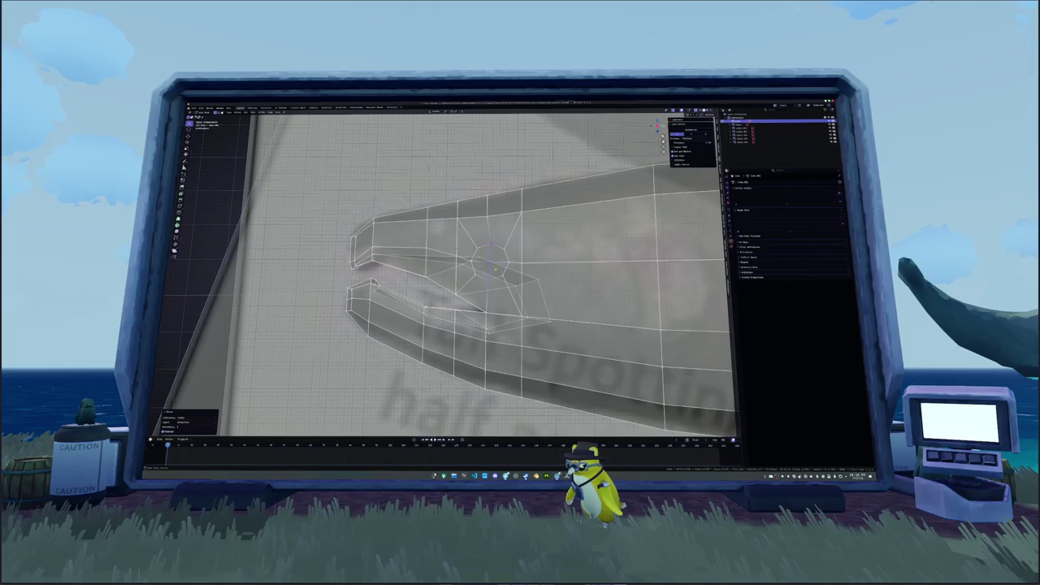
key(s)
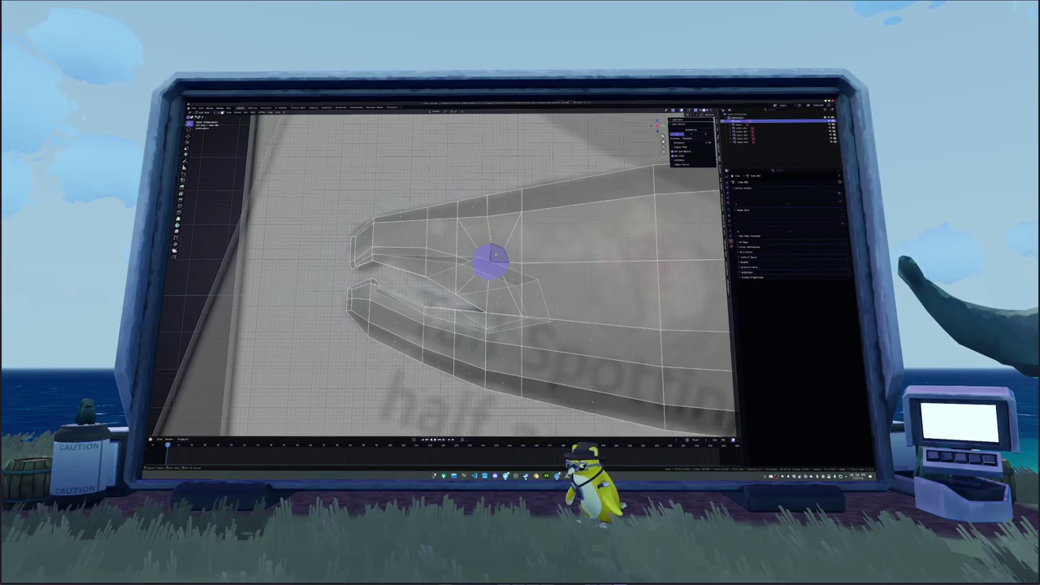
click(491, 260)
key(g)
click(487, 251)
key(s)
click(529, 249)
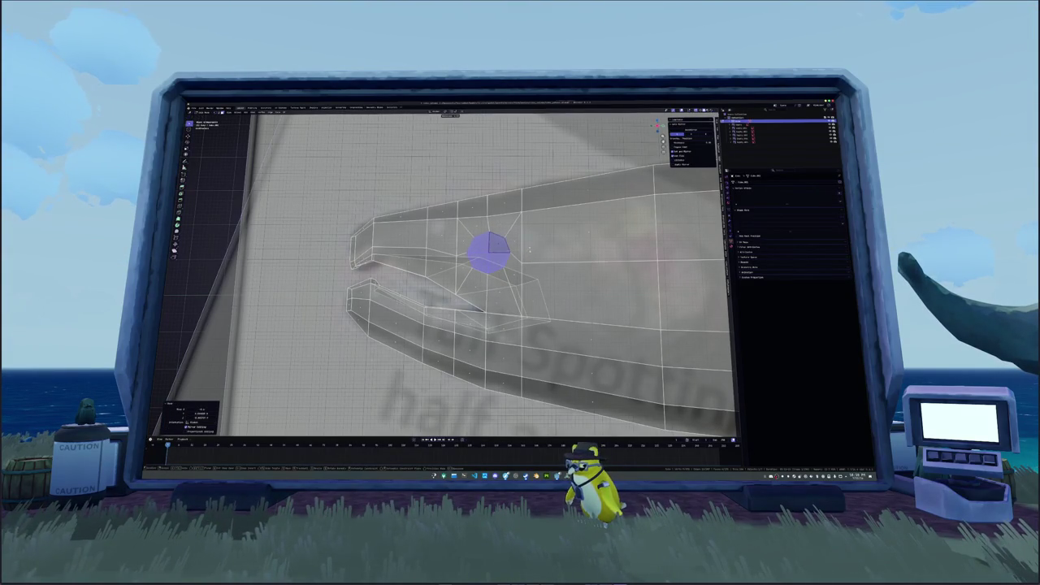
Deselect, orbit around the head and begin a knife cut into the mesh.
key(alt+a)
middle_drag(450, 253, 479, 254)
key(k)
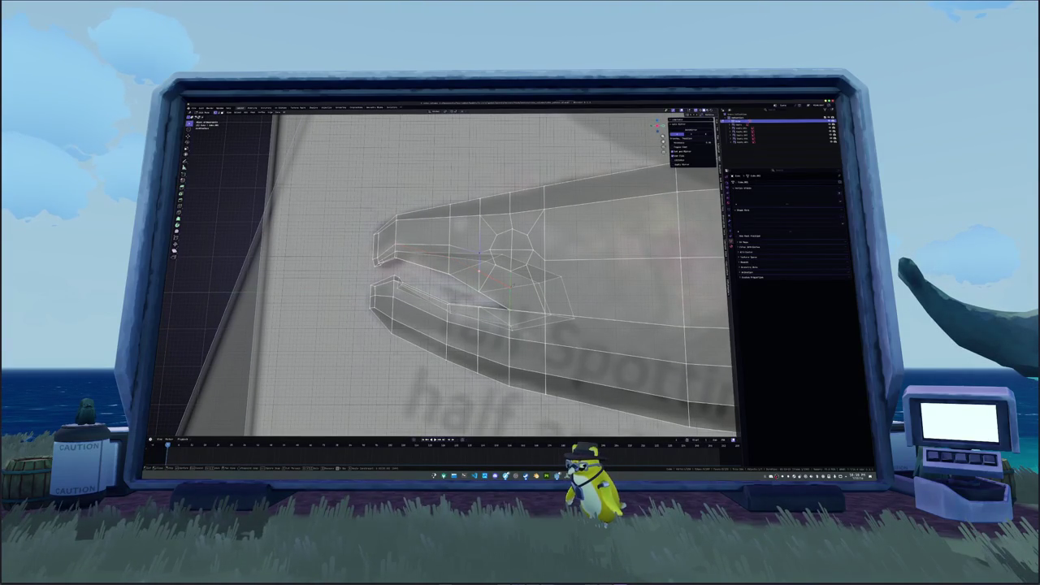
scroll(488, 268, down, 5)
scroll(488, 268, down, 4)
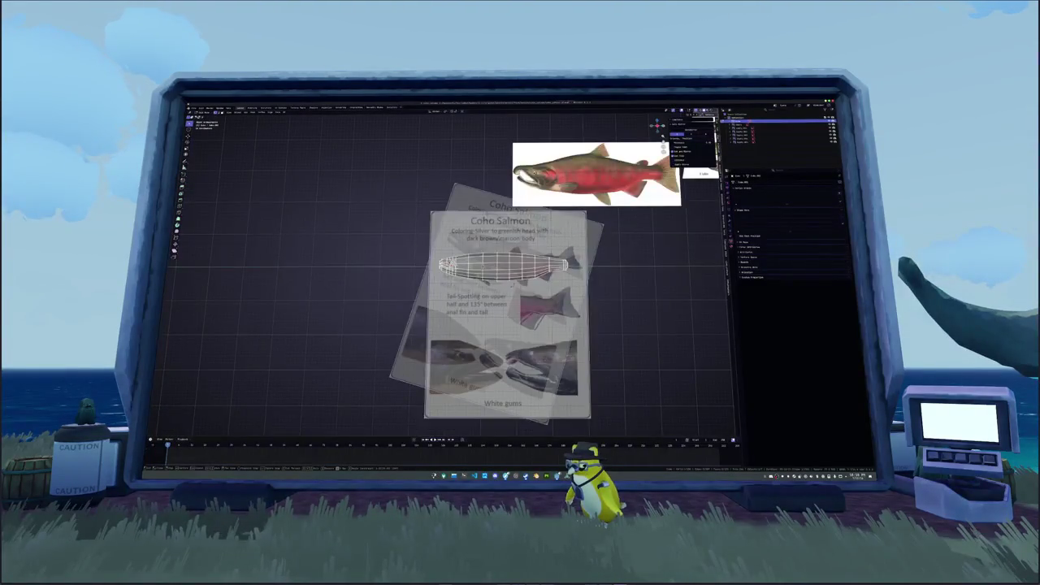
scroll(487, 268, up, 3)
scroll(461, 270, up, 4)
scroll(460, 270, up, 2)
scroll(461, 269, up, 1)
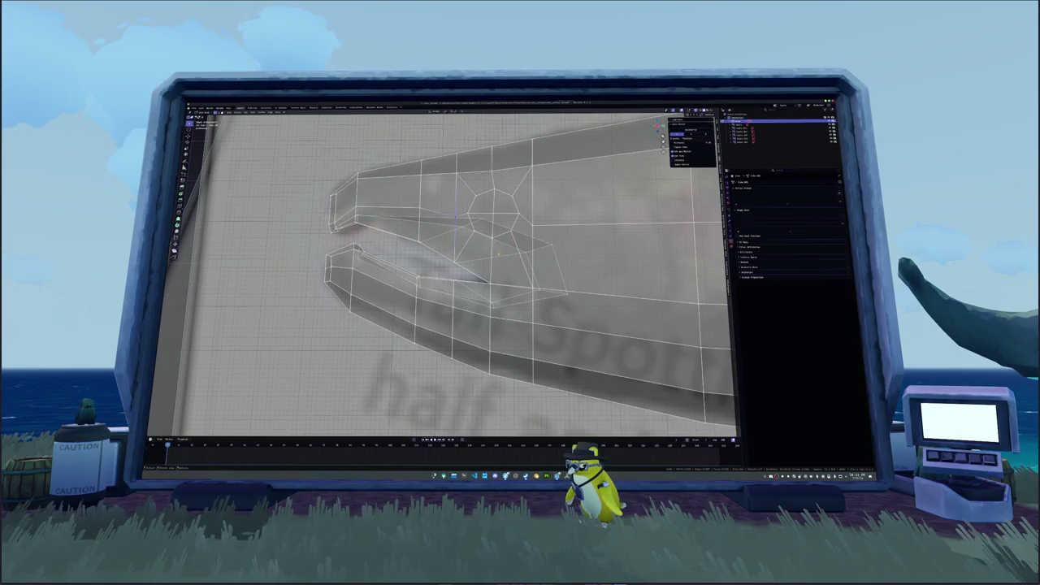
Move a mouth vertex along the X and Z axes and merge it with its neighbour.
click(499, 254)
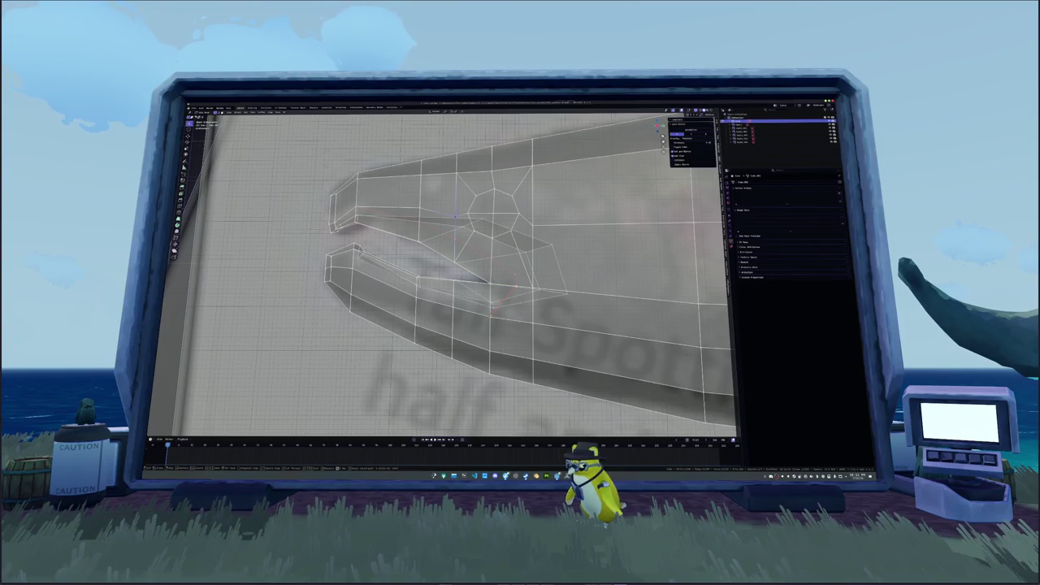
key(g)
key(x)
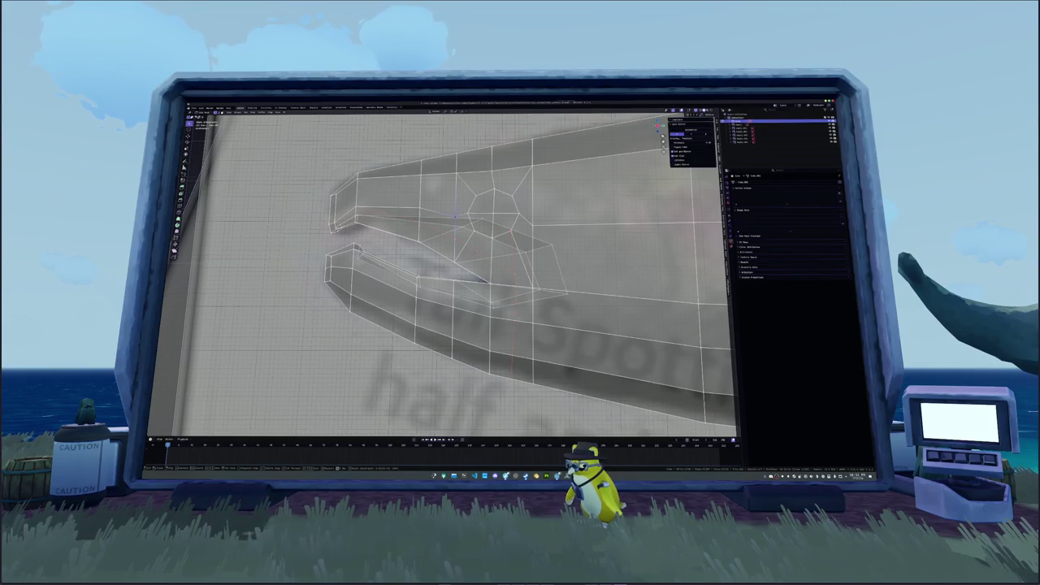
key(z)
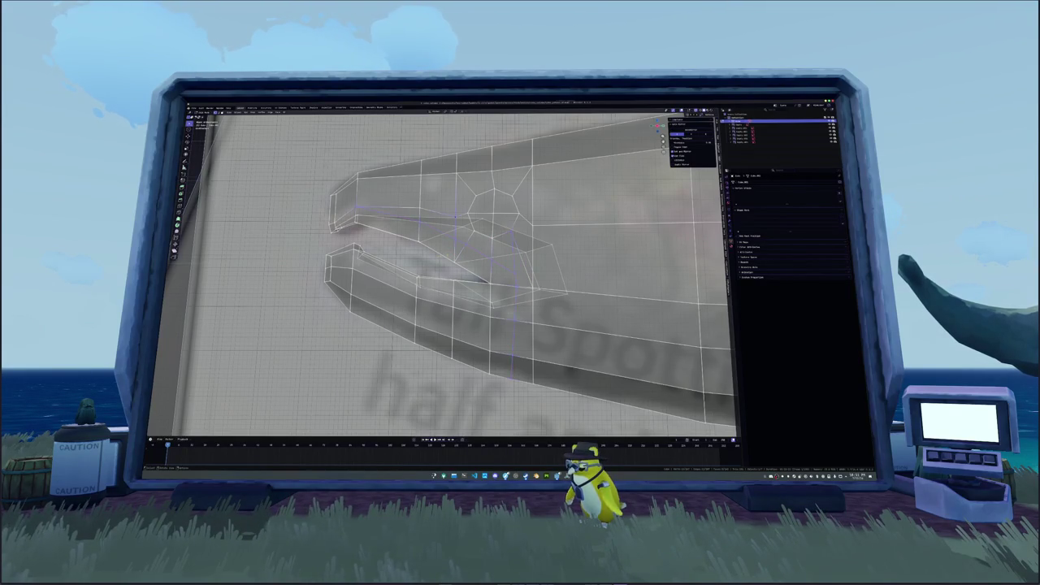
click(445, 257)
key(m)
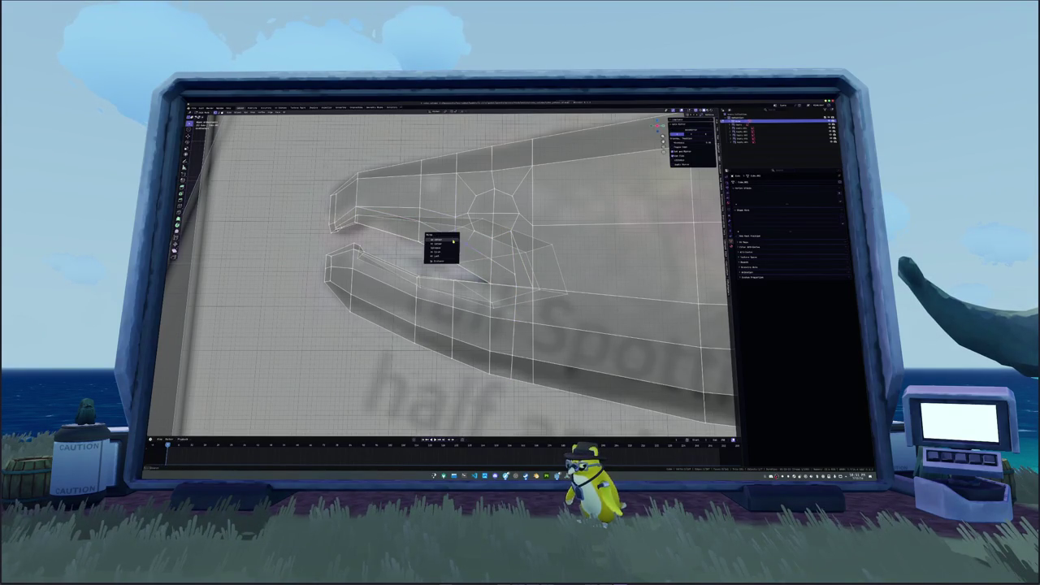
click(445, 256)
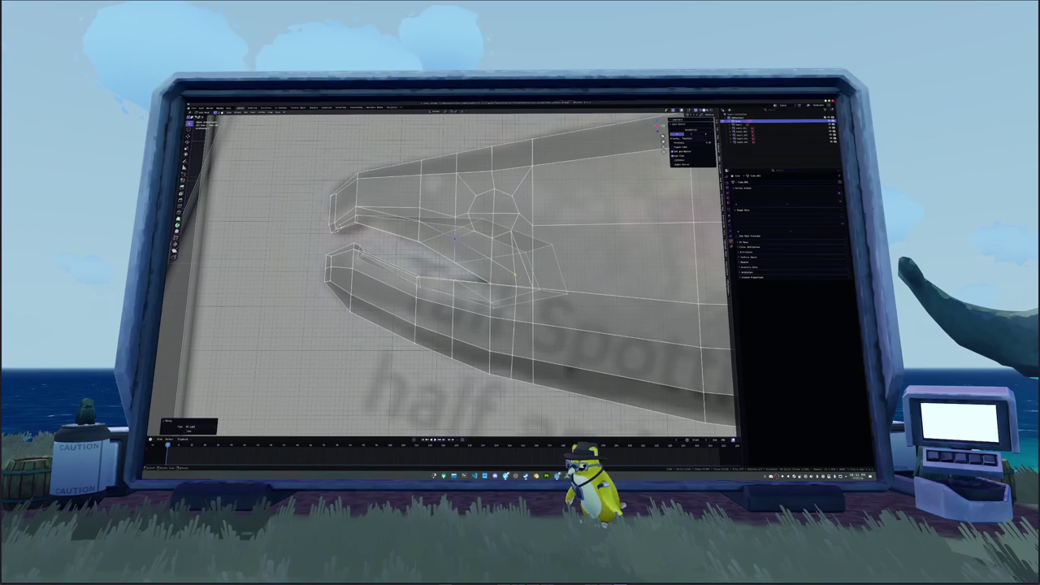
Dissolve the extra geometry and move the next mouth vertices onto the reference outline.
key(x)
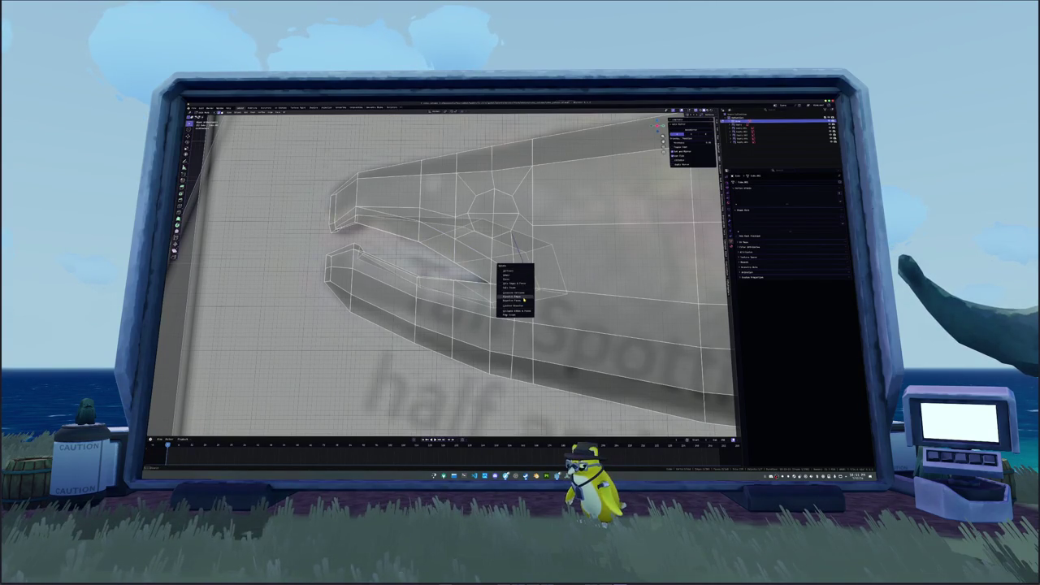
click(521, 294)
key(g)
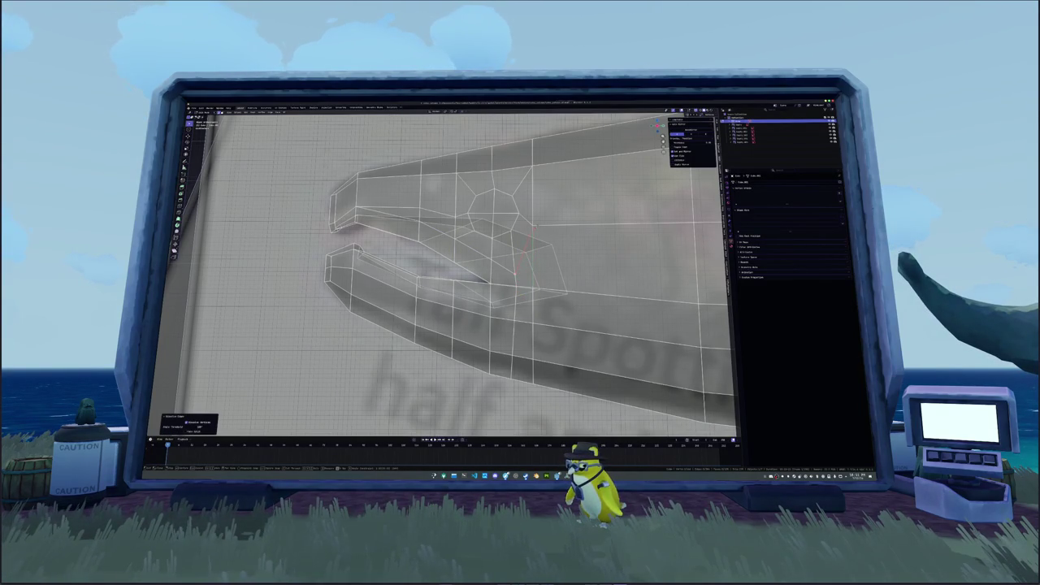
click(534, 222)
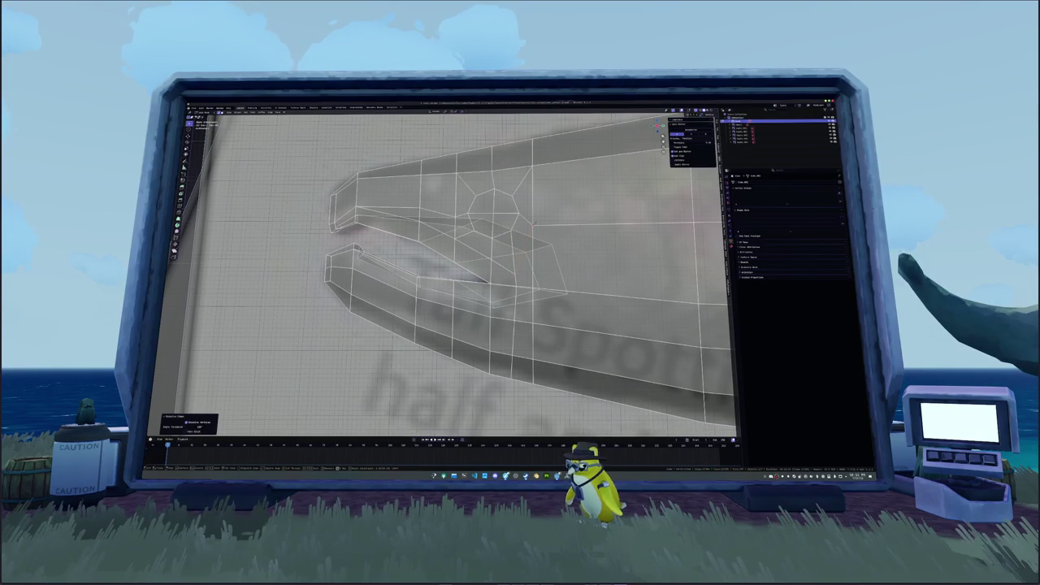
click(530, 262)
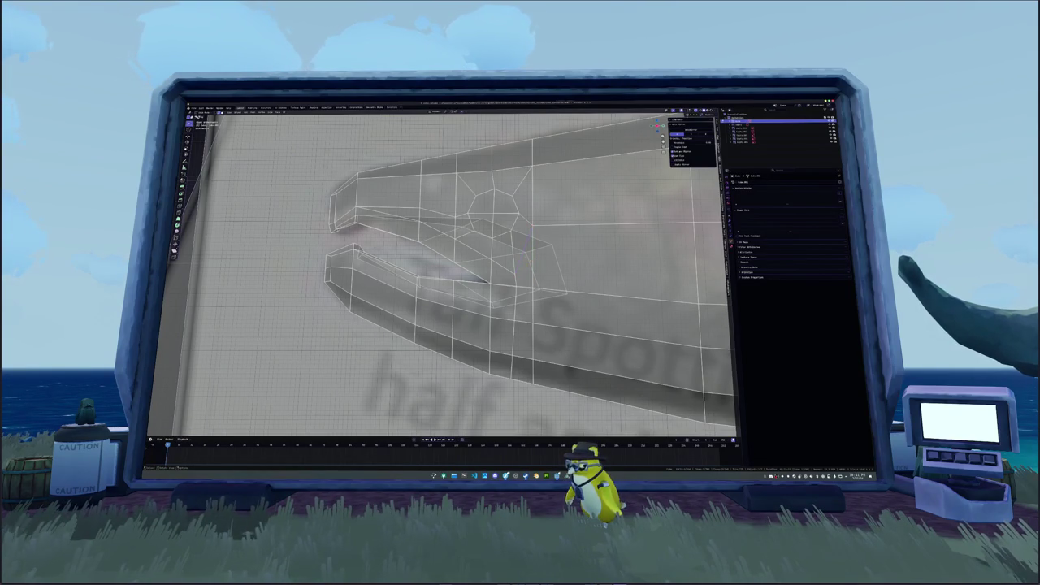
key(g)
click(452, 213)
click(387, 222)
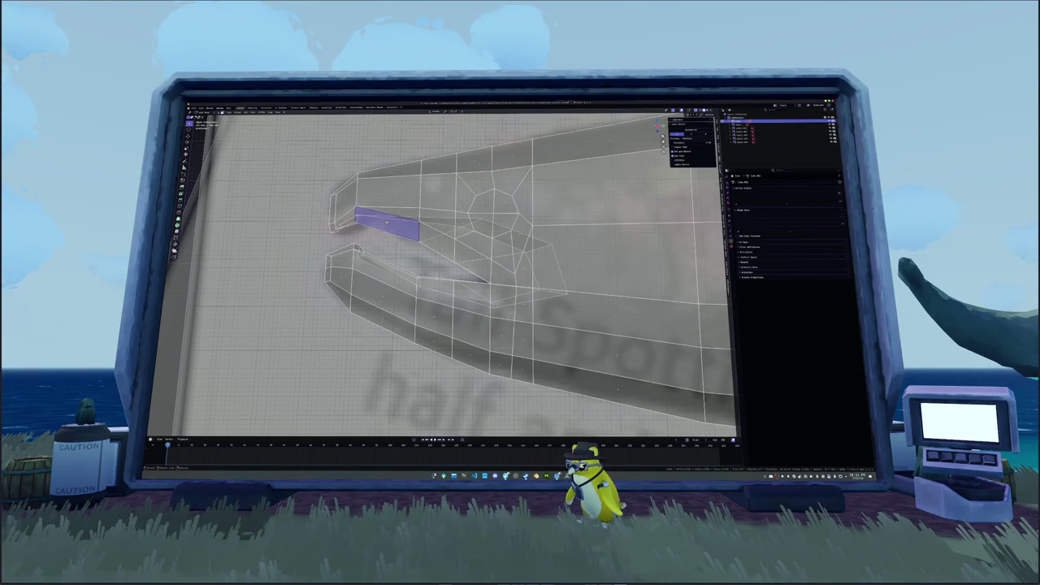
Switch to solid shading and extrude the selected inner upper-jaw faces inward.
key(alt+z)
shift+click(436, 236)
shift+click(469, 258)
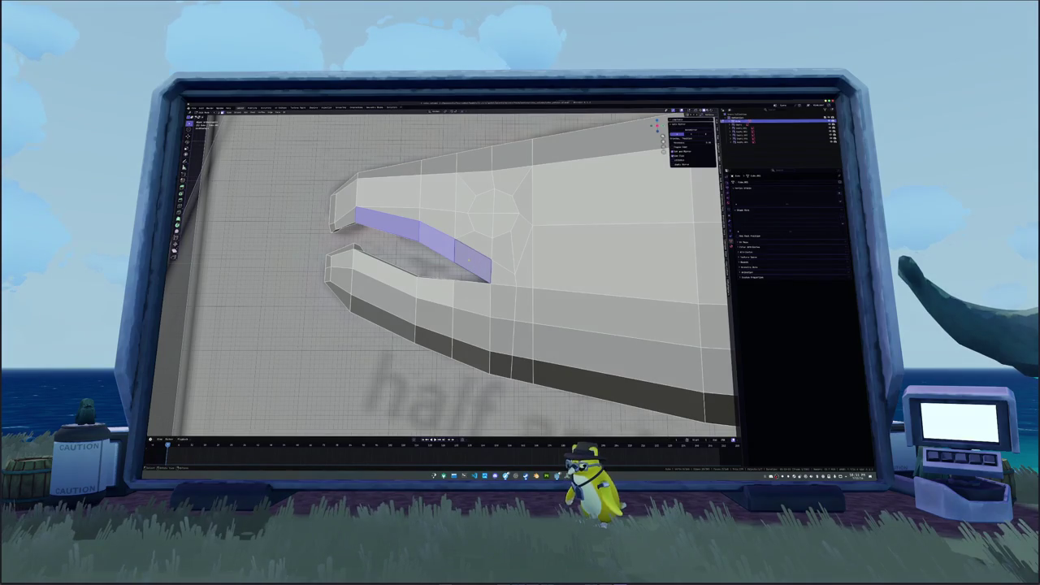
middle_drag(487, 268, 525, 280)
scroll(504, 276, down, 3)
key(e)
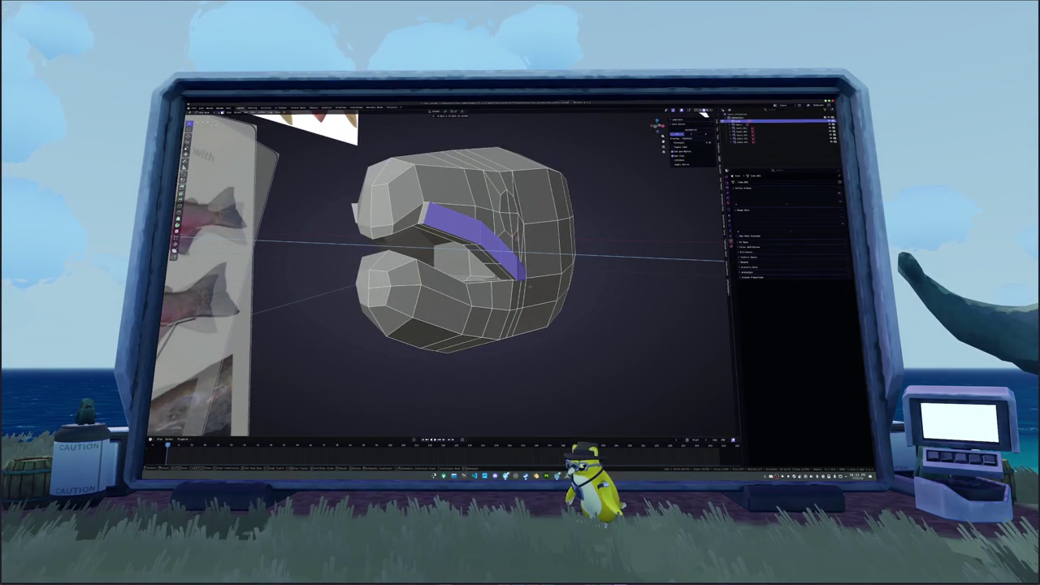
click(532, 286)
Select the edge loop along the mouth slit and slide it slightly.
middle_drag(532, 286, 499, 343)
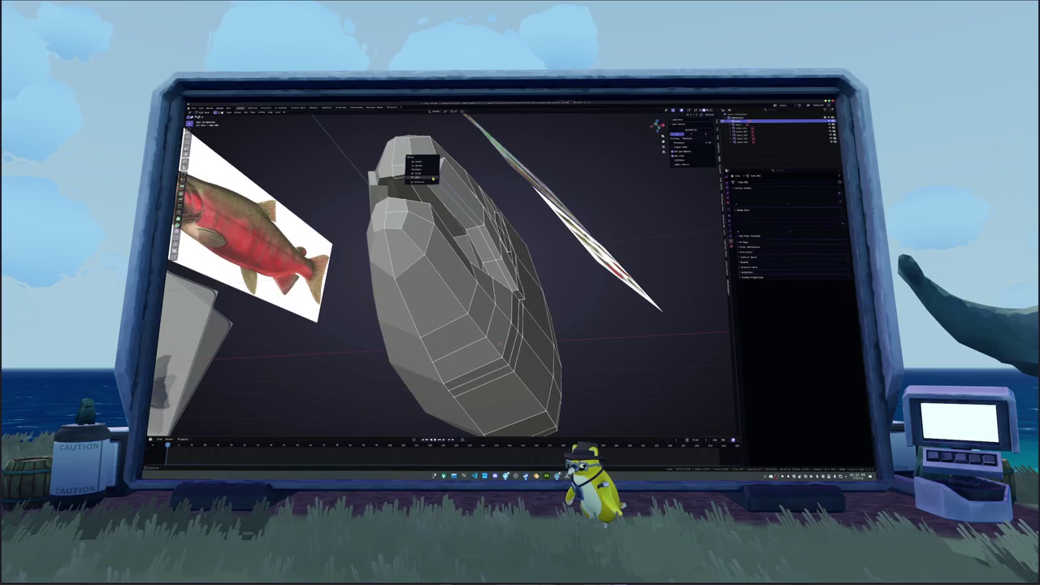
middle_drag(430, 175, 429, 185)
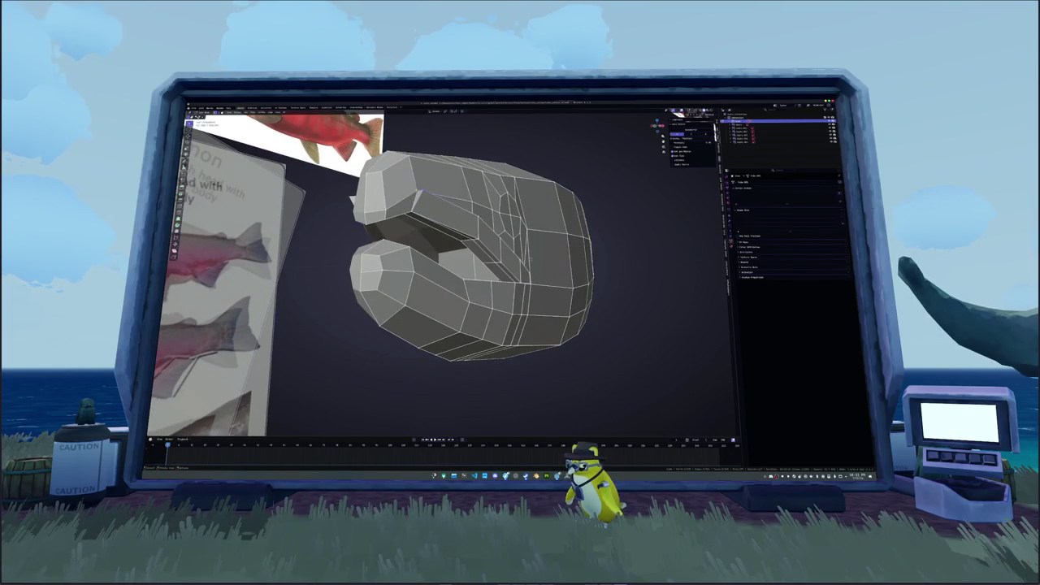
click(443, 221)
mouse_move(444, 221)
middle_down()
mouse_move(372, 226)
mouse_move(368, 237)
middle_up()
alt+click(372, 229)
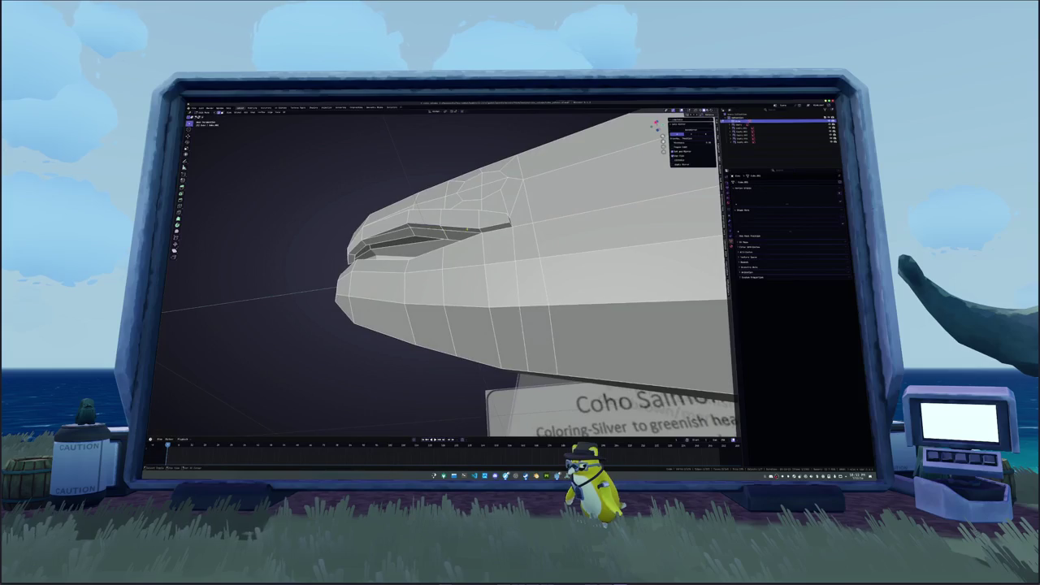
key(Return)
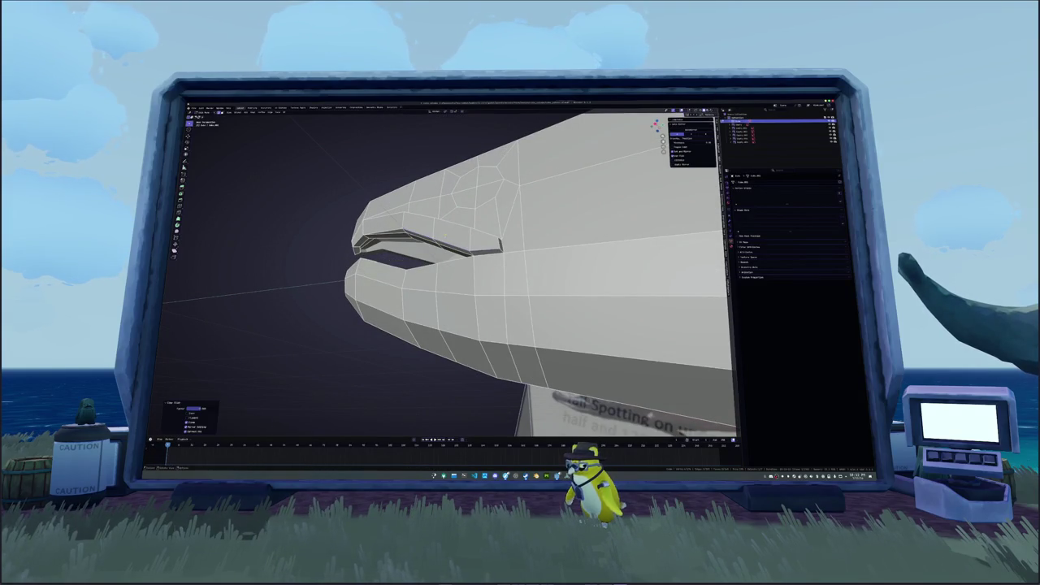
Apply Shift+E to an edge path along the upper lip, then exit Edit Mode.
middle_drag(455, 276, 504, 268)
click(497, 286)
ctrl+click(414, 228)
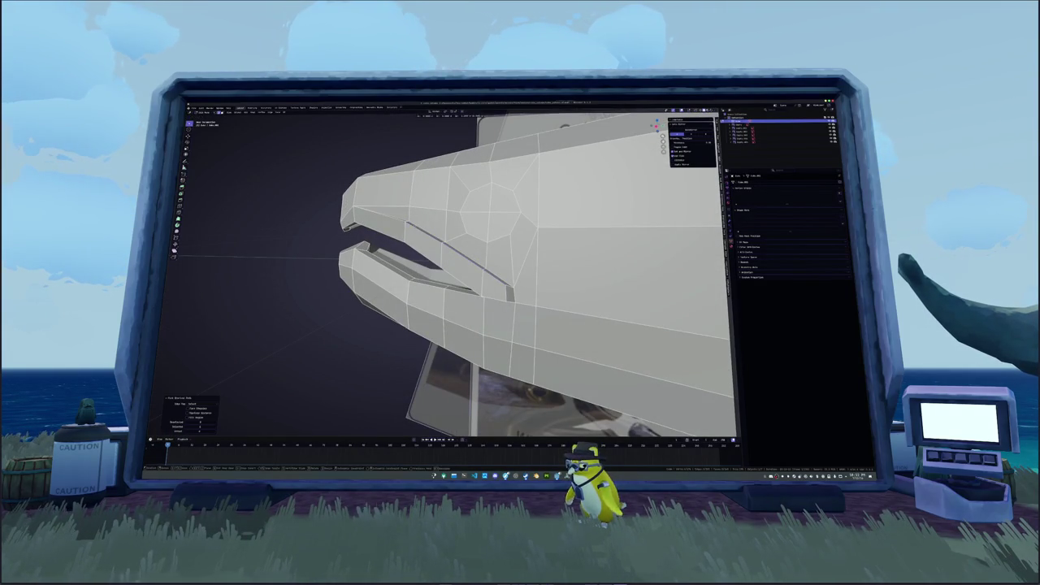
key(shift+e)
middle_drag(455, 276, 487, 260)
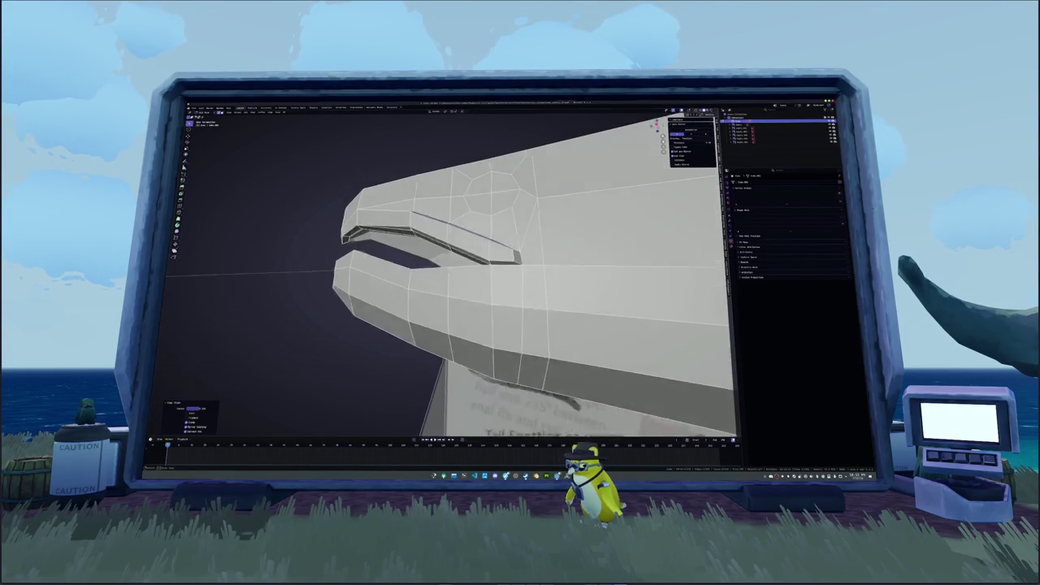
key(Tab)
middle_drag(456, 276, 366, 260)
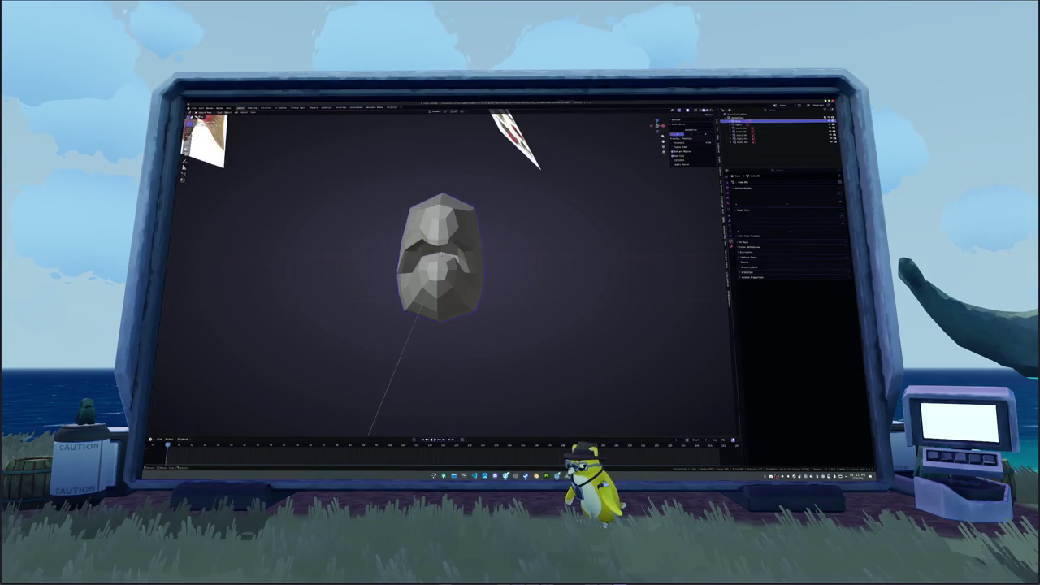
Back in Edit Mode, nudge part of the head mesh and review it from several angles.
key(Tab)
middle_drag(455, 277, 536, 260)
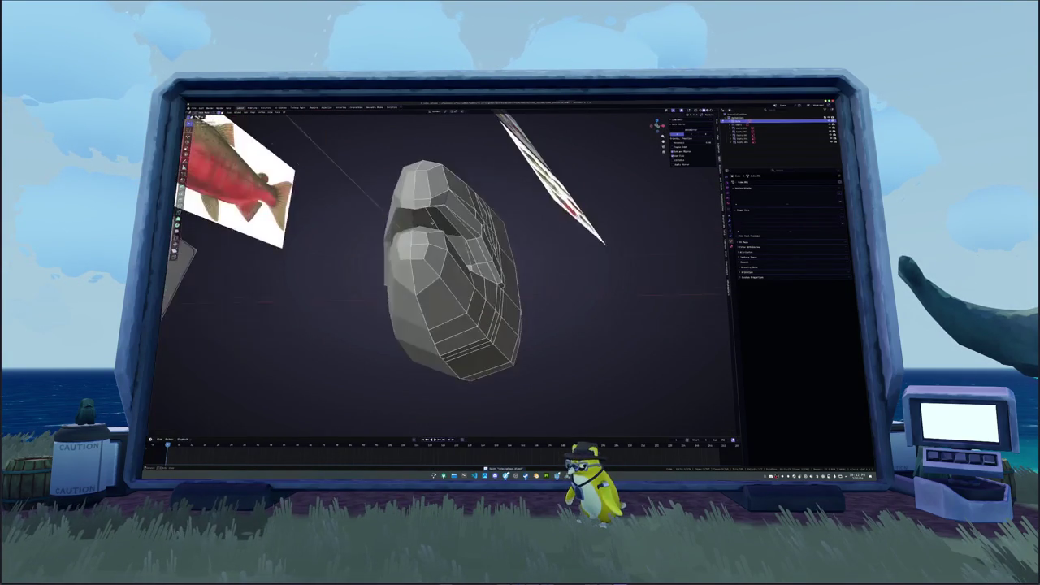
key(g)
key(Return)
mouse_move(445, 228)
middle_down()
mouse_move(534, 280)
mouse_move(536, 363)
mouse_move(581, 412)
mouse_move(610, 425)
mouse_move(455, 299)
middle_up()
scroll(447, 298, up, 5)
scroll(447, 298, down, 5)
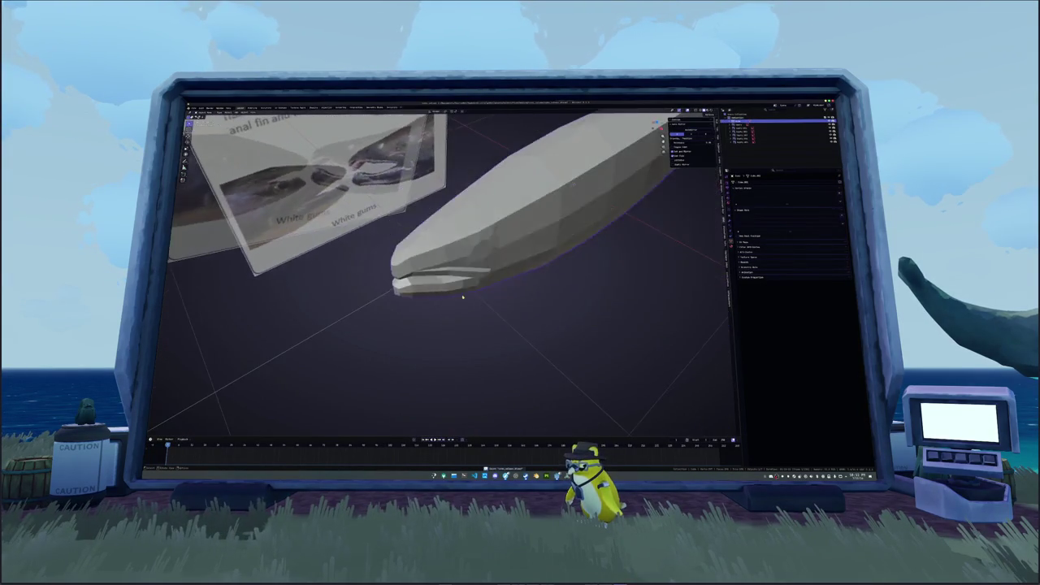
mouse_move(381, 266)
middle_down()
mouse_move(456, 268)
mouse_move(488, 244)
middle_up()
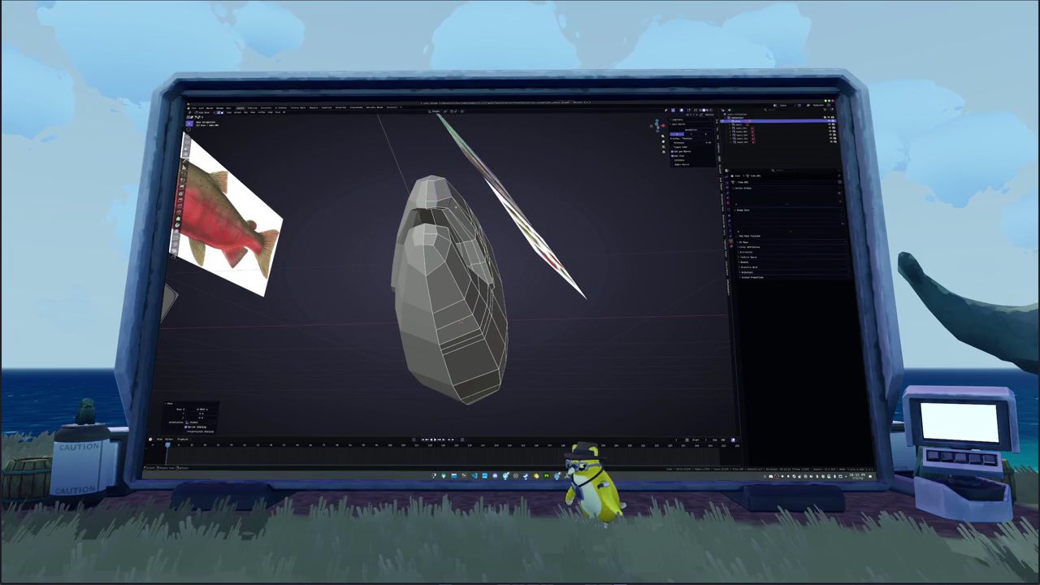
middle_drag(455, 268, 455, 220)
Select the entire mesh, scale it down slightly and compare it with the reference.
key(a)
key(s)
click(493, 208)
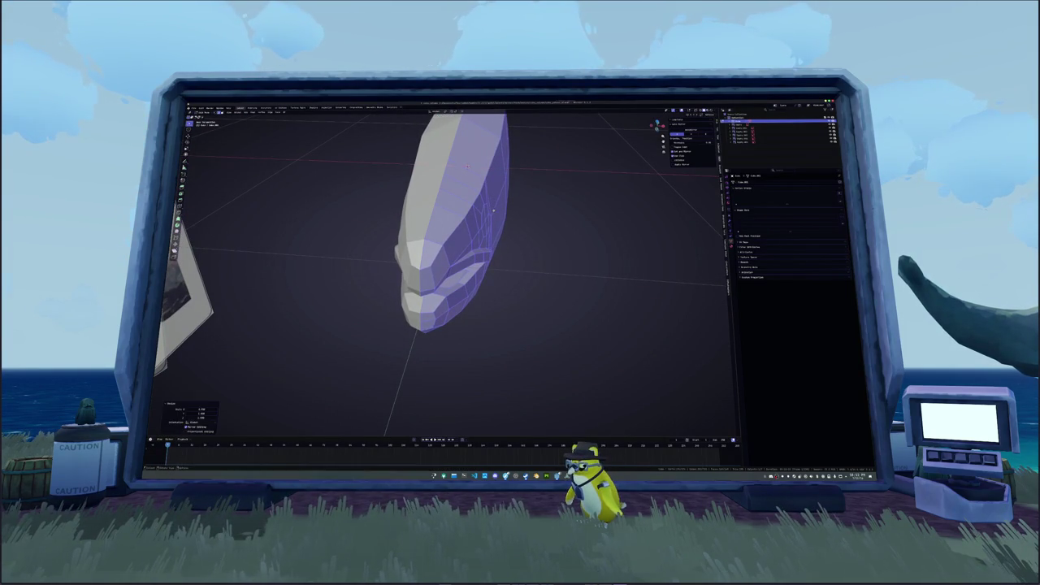
mouse_move(493, 209)
middle_down()
mouse_move(523, 209)
mouse_move(416, 223)
mouse_move(614, 288)
middle_up()
key(alt+a)
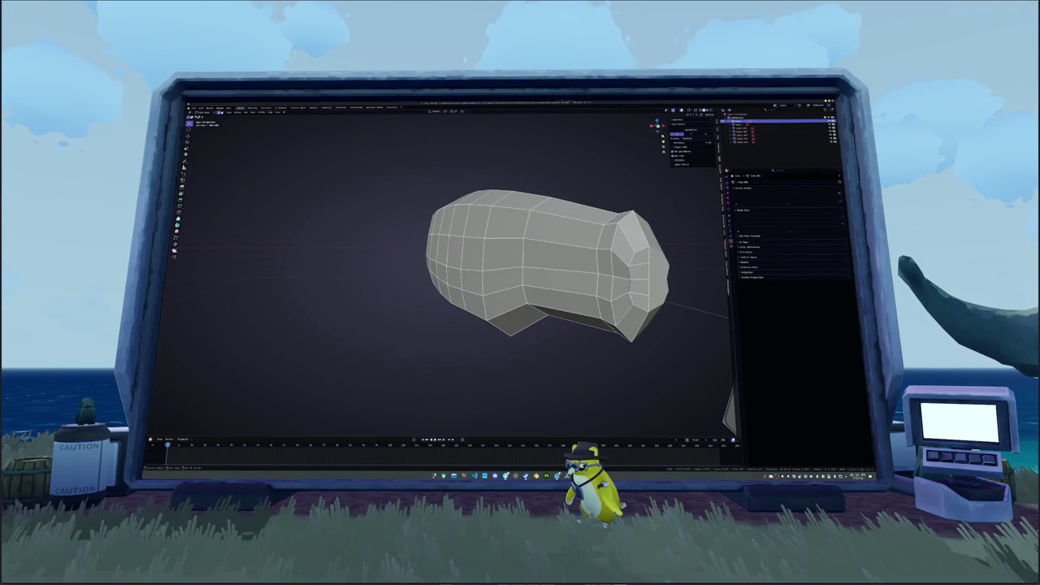
Scale the end vertices along the X axis to taper the body's end.
key(s)
key(x)
key(Return)
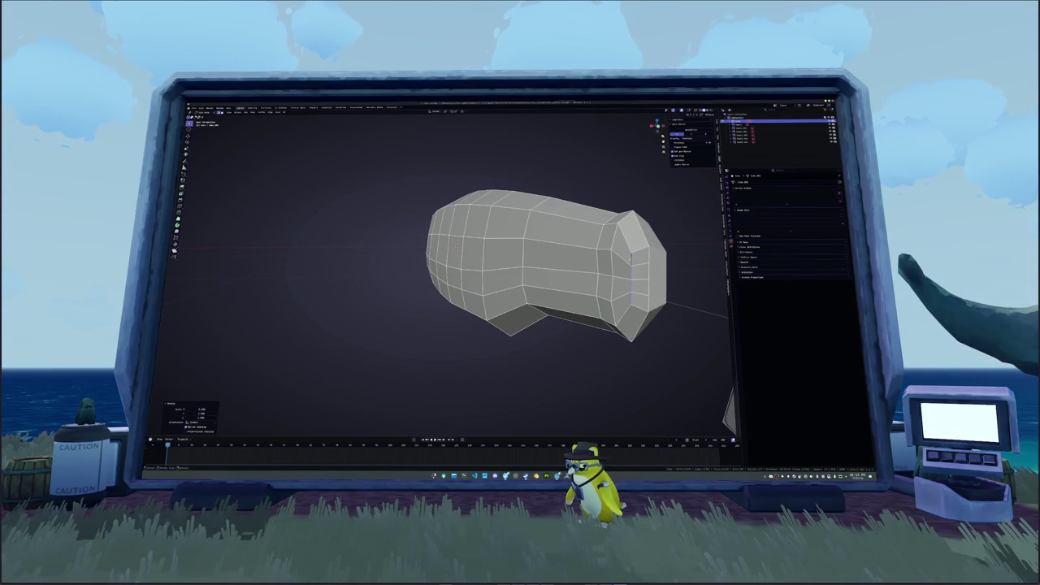
key(alt+a)
middle_drag(528, 268, 496, 235)
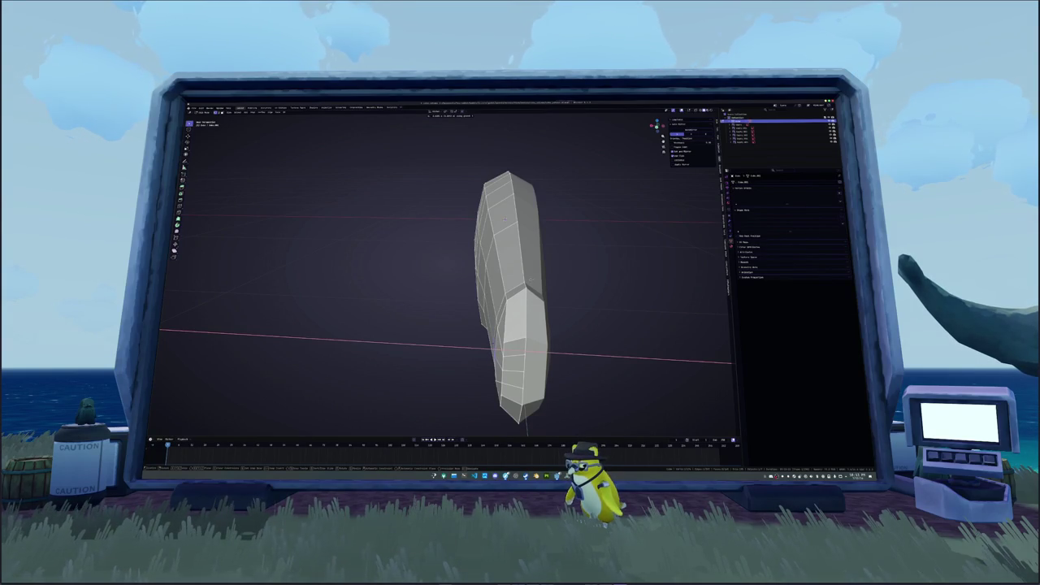
mouse_move(504, 268)
middle_down()
mouse_move(406, 252)
mouse_move(552, 262)
middle_up()
Slide the vertical edge loop near the end to shorten the end cap.
key(Tab)
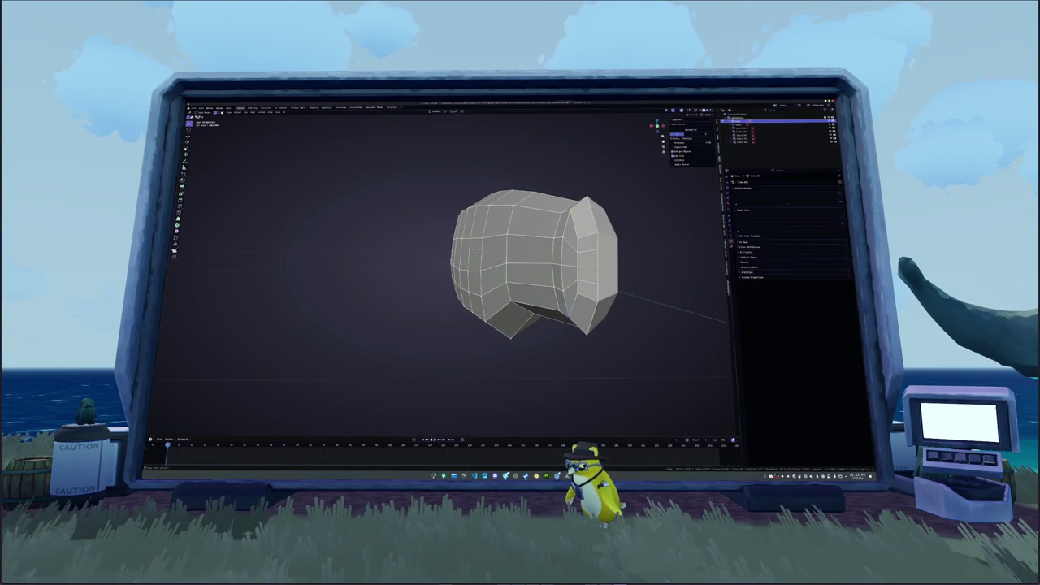
middle_drag(479, 248, 431, 268)
alt+click(542, 277)
key(g)
key(g)
key(Return)
drag(193, 408, 203, 408)
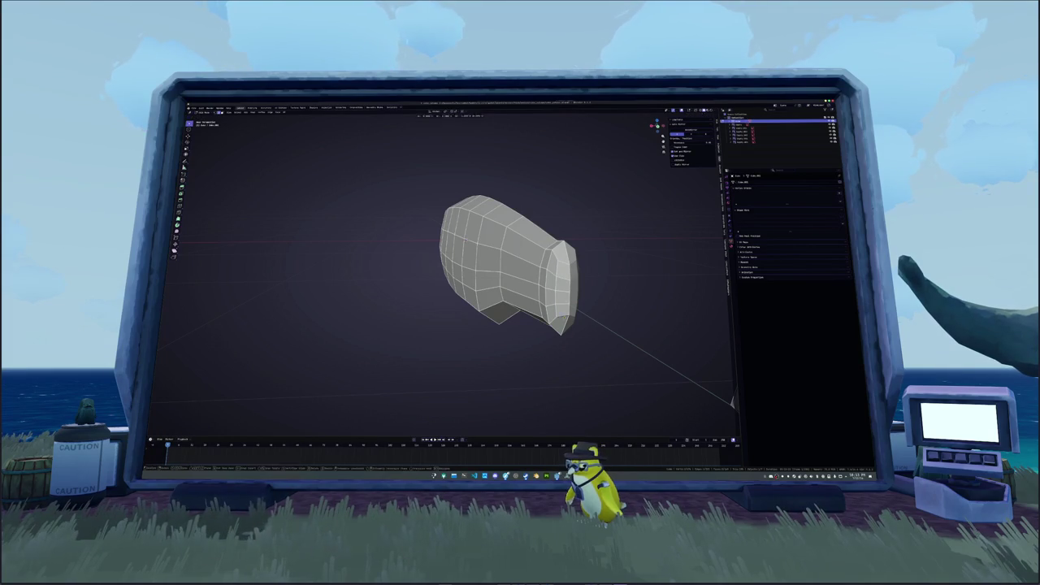
key(ctrl+z)
key(ctrl+shift+z)
Undo and redo the edge slide to compare results, then exit Edit Mode.
middle_drag(520, 276, 488, 309)
key(ctrl+z)
key(ctrl+shift+z)
key(ctrl+z)
key(ctrl+shift+z)
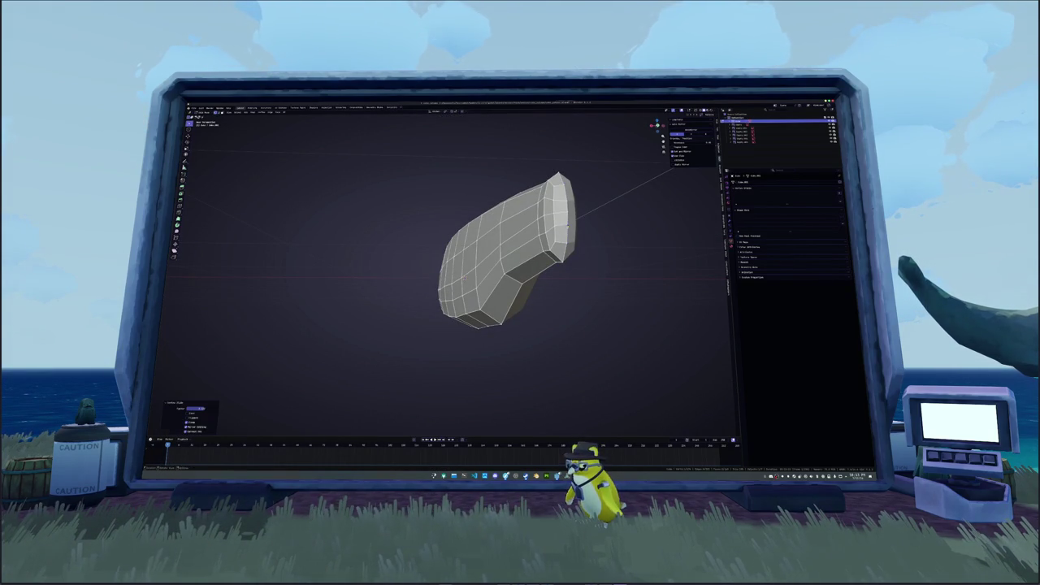
middle_drag(504, 252, 471, 252)
key(ctrl+z)
key(ctrl+shift+z)
key(ctrl+z)
key(ctrl+shift+z)
middle_drag(531, 280, 475, 217)
key(Tab)
middle_drag(417, 284, 416, 286)
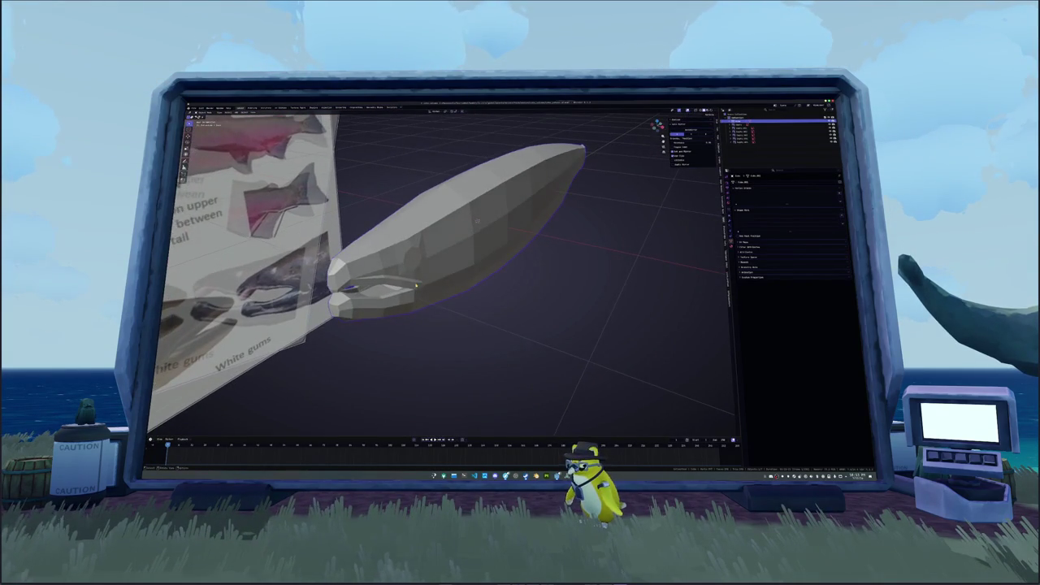
In numpad-3 side view, enter Edit Mode and place a first knife cut point on the salmon's side.
key(KP_3)
key(Tab)
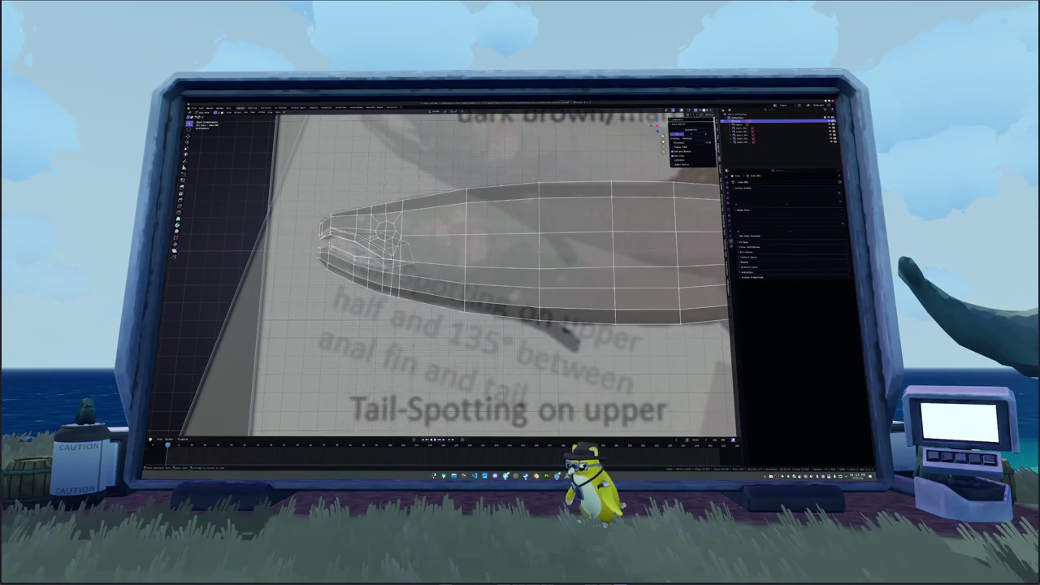
scroll(451, 268, up, 3)
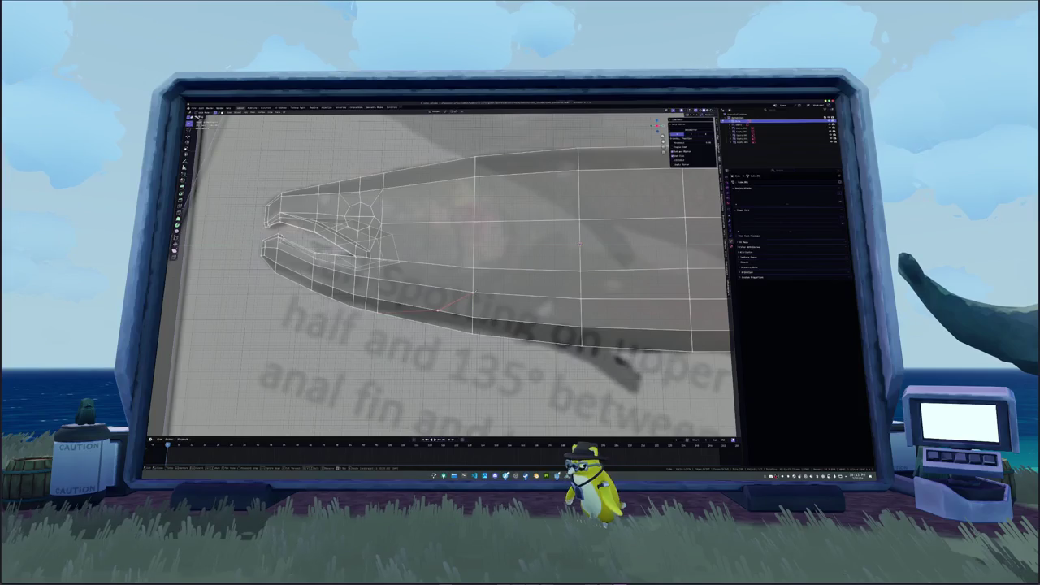
click(497, 267)
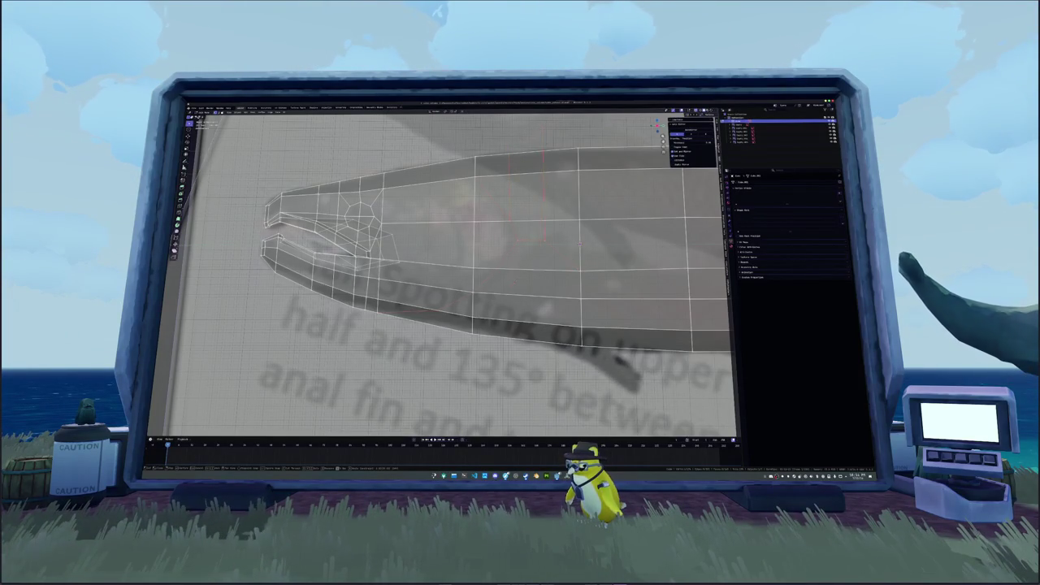
shift+middle_drag(496, 273, 503, 236)
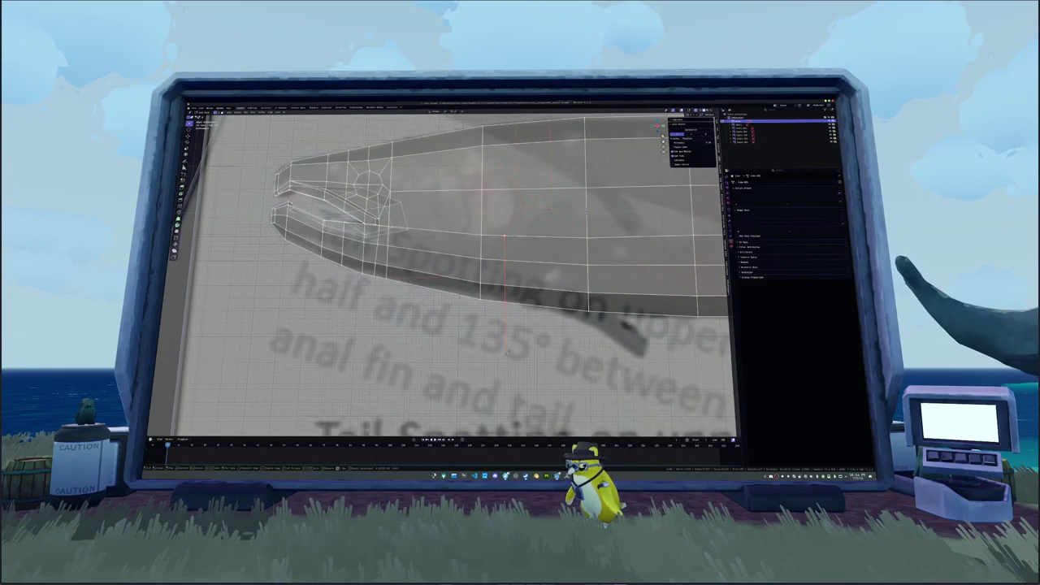
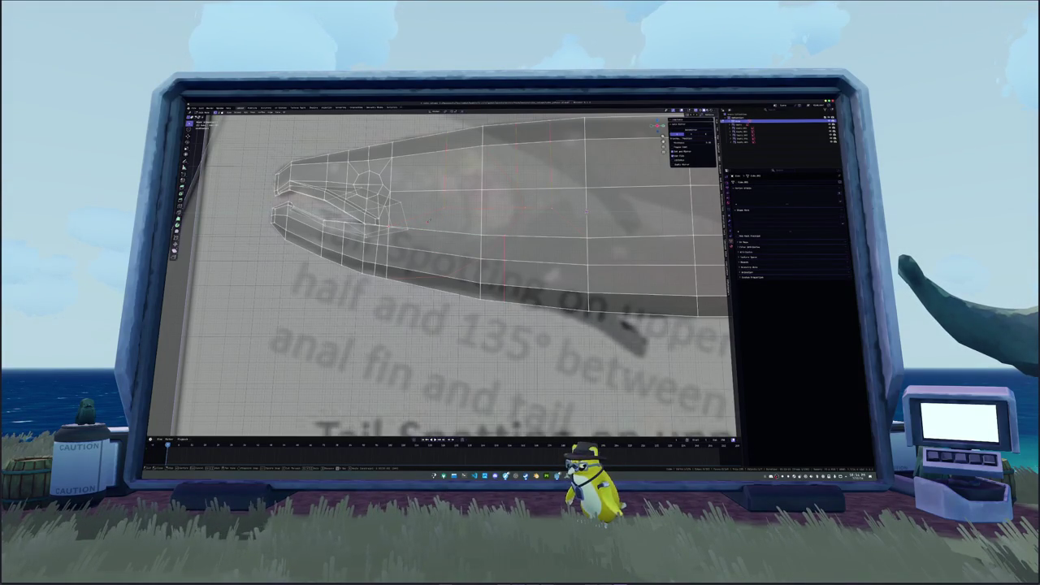
Select the head's vertical face loop, turn off X-ray and rework the notch vertices below the head.
alt+click(528, 195)
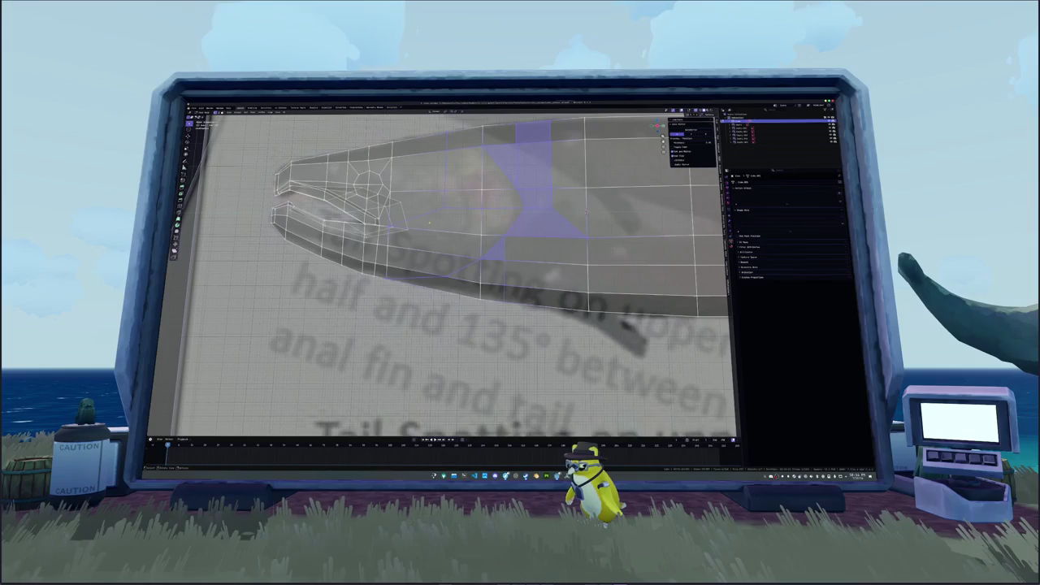
key(ctrl+l)
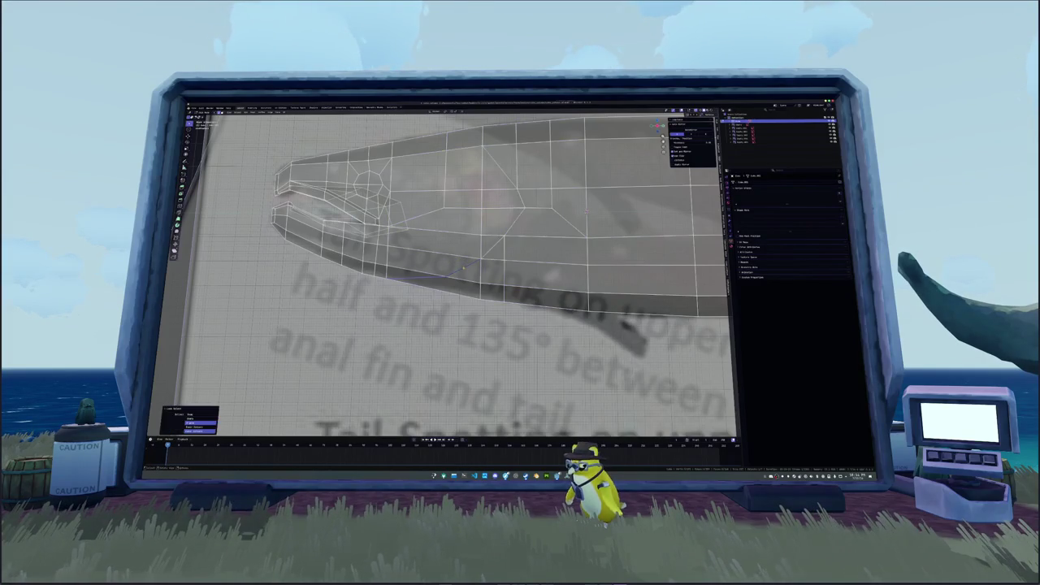
middle_drag(585, 210, 589, 209)
key(alt+z)
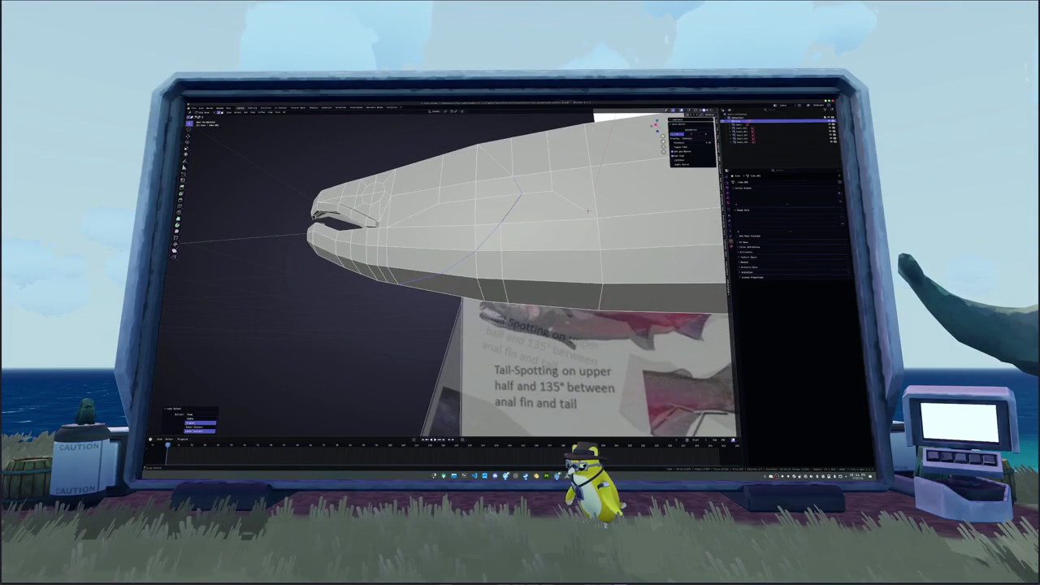
mouse_move(587, 211)
middle_down()
mouse_move(605, 221)
mouse_move(488, 216)
mouse_move(504, 204)
mouse_move(534, 236)
mouse_move(537, 273)
middle_up()
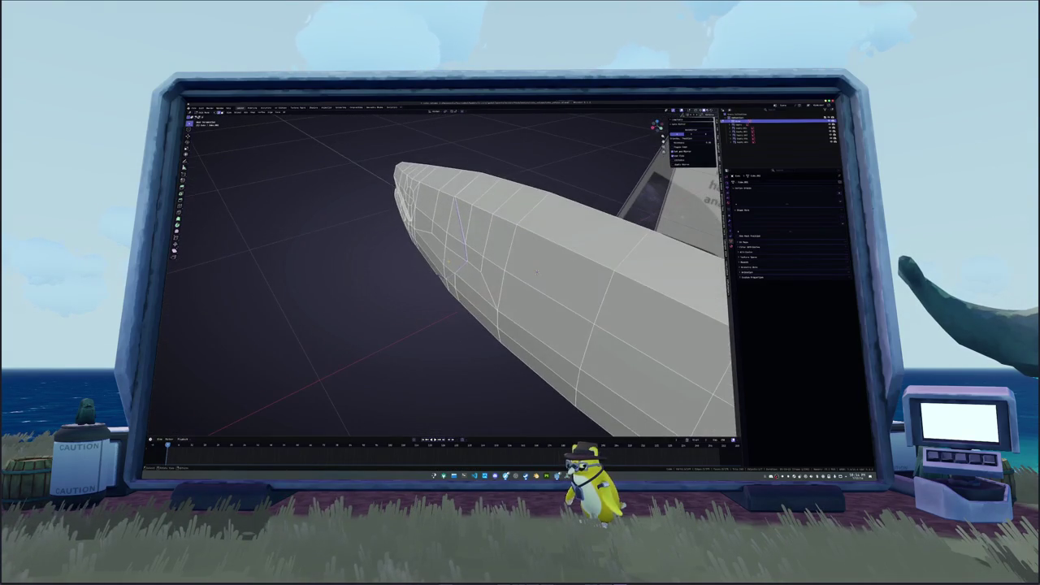
key(ctrl+z)
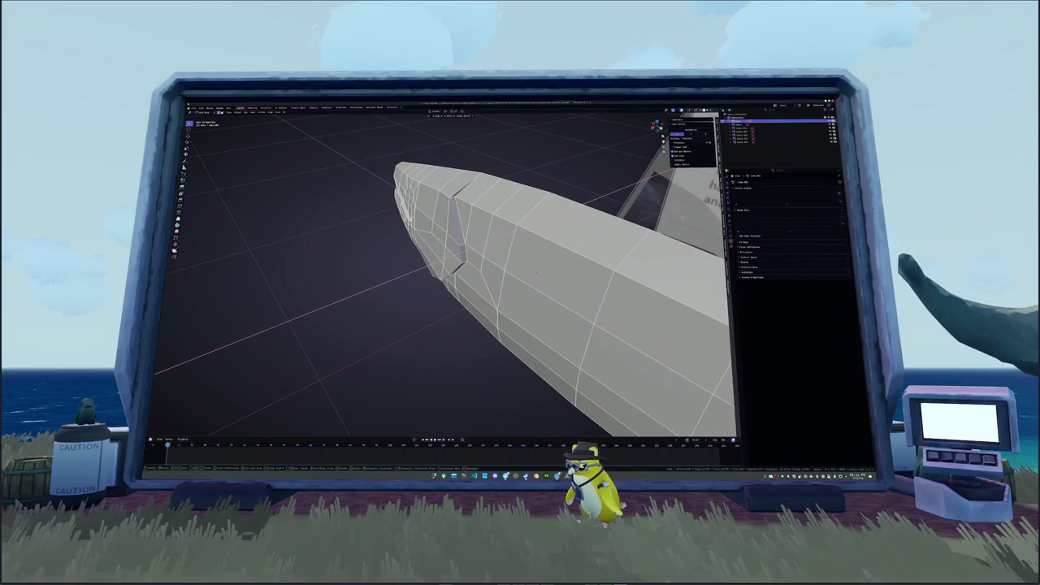
key(ctrl+z)
key(ctrl+z)
Merge the selected split vertices on the head side with M > Merge.
key(m)
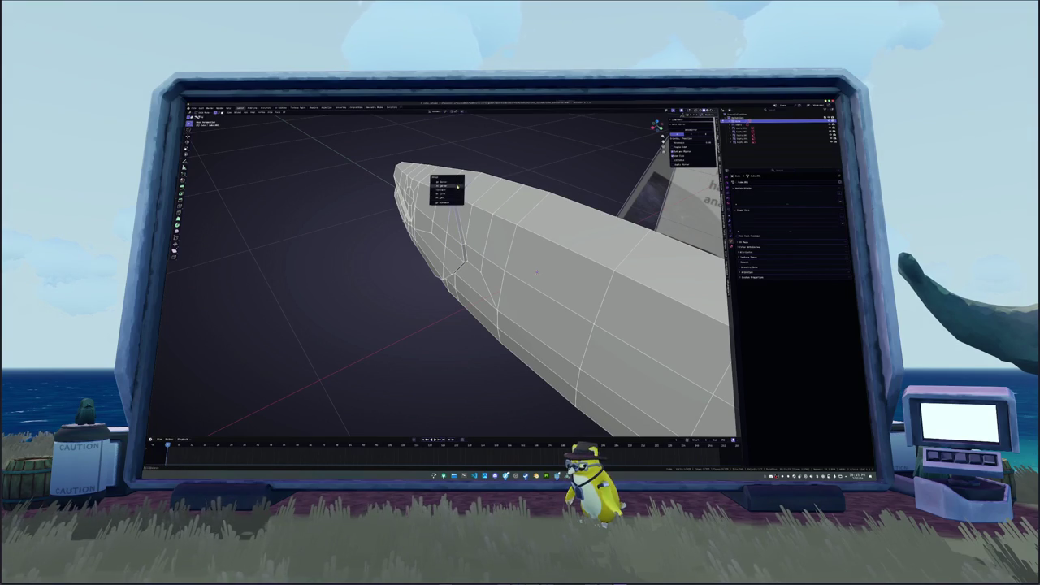
click(447, 187)
mouse_move(447, 187)
middle_down()
mouse_move(426, 234)
mouse_move(435, 197)
mouse_move(454, 213)
mouse_move(459, 244)
mouse_move(504, 255)
mouse_move(558, 232)
mouse_move(573, 206)
mouse_move(562, 297)
middle_up()
click(453, 213)
Reposition the selected geometry, then return to Edit Mode and frame the selection.
mouse_move(456, 276)
middle_down()
mouse_move(480, 395)
mouse_move(524, 380)
middle_up()
key(g)
key(g)
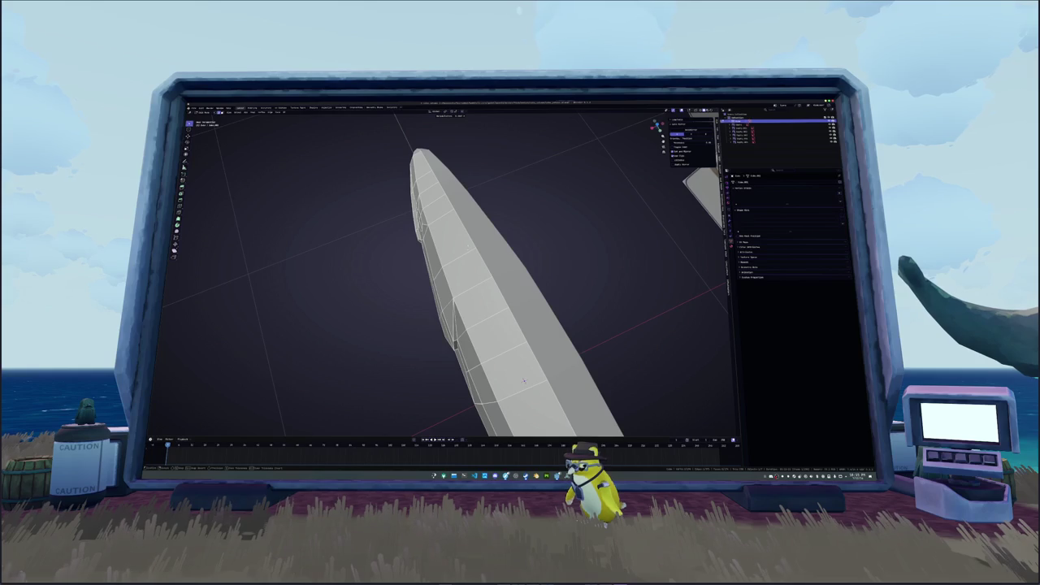
mouse_move(525, 380)
middle_down()
mouse_move(558, 246)
mouse_move(659, 207)
mouse_move(600, 400)
middle_up()
key(Tab)
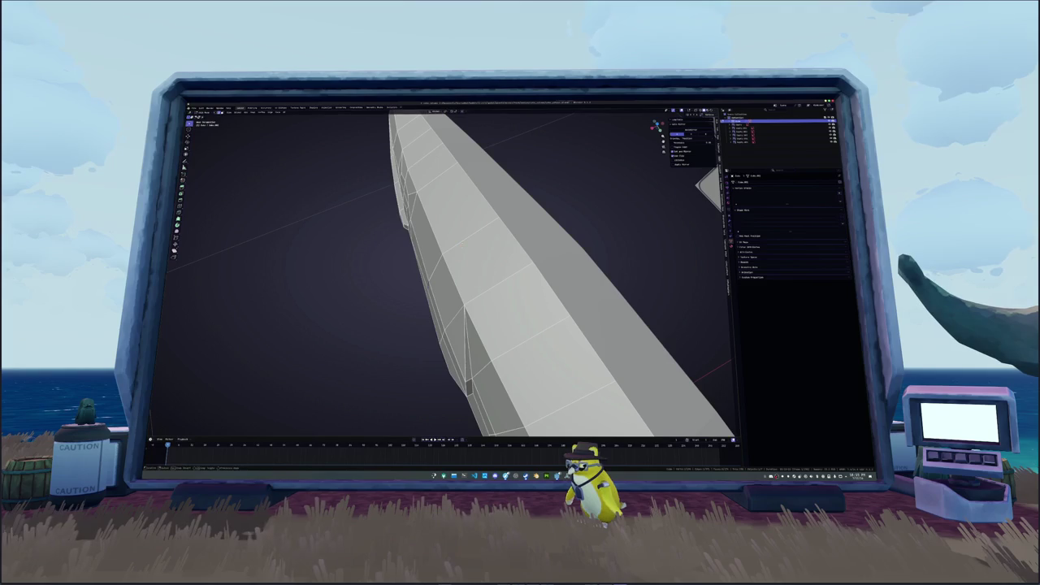
key(KP_Decimal)
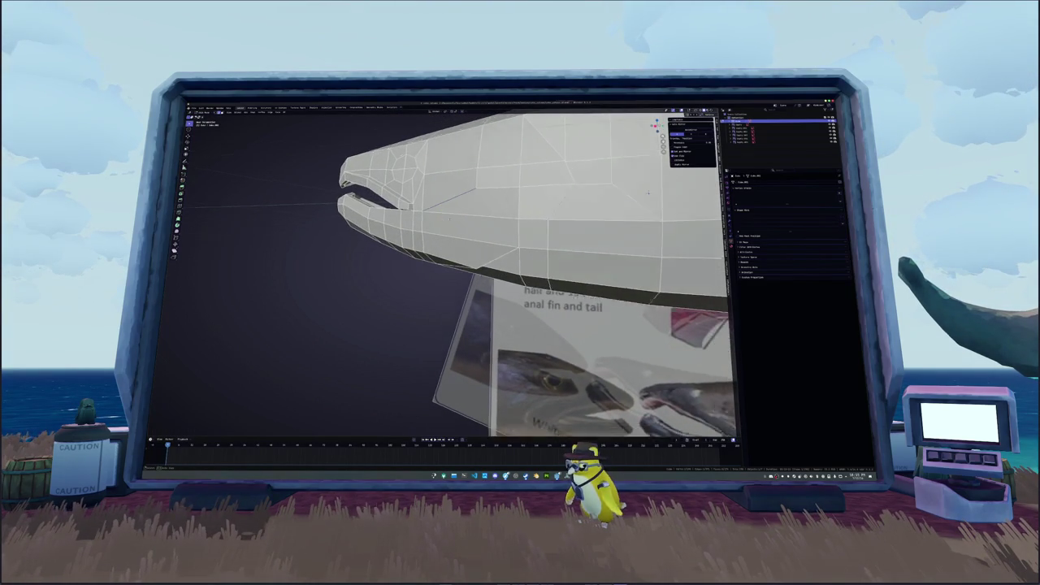
Switch to the front orthographic view and select the tail end of the fish mesh.
middle_drag(649, 191, 568, 204)
scroll(447, 269, down, 3)
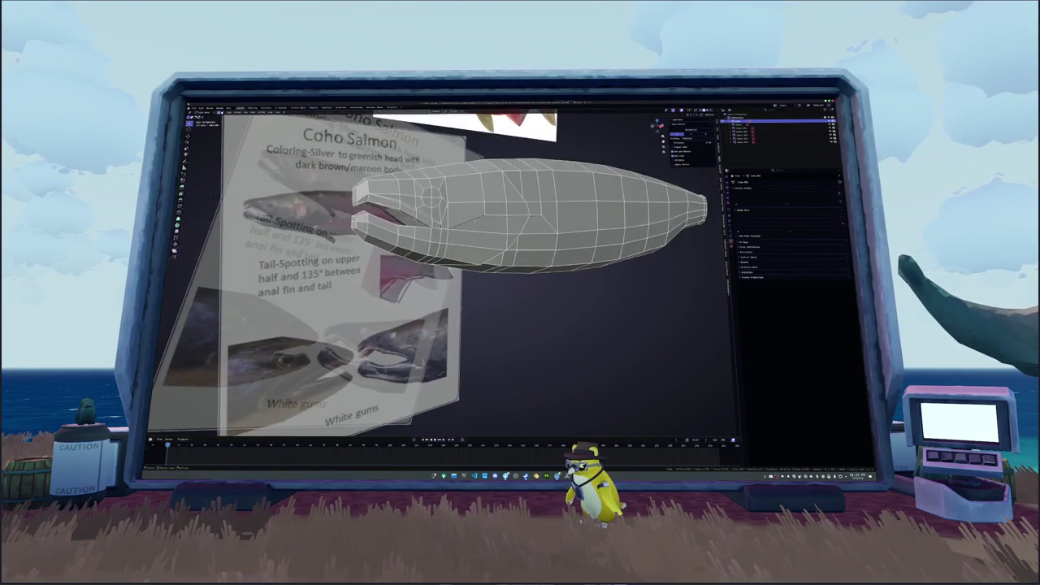
scroll(447, 268, down, 3)
scroll(447, 269, down, 3)
scroll(447, 268, up, 2)
scroll(447, 268, down, 2)
middle_drag(487, 268, 423, 260)
key(KP_1)
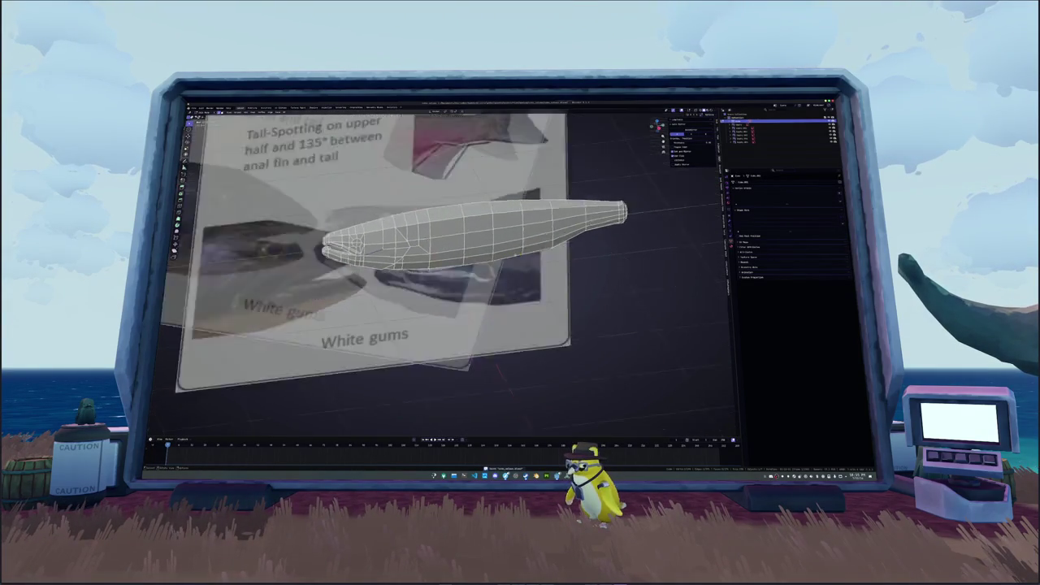
key(ctrl+KP_6)
scroll(466, 186, up, 4)
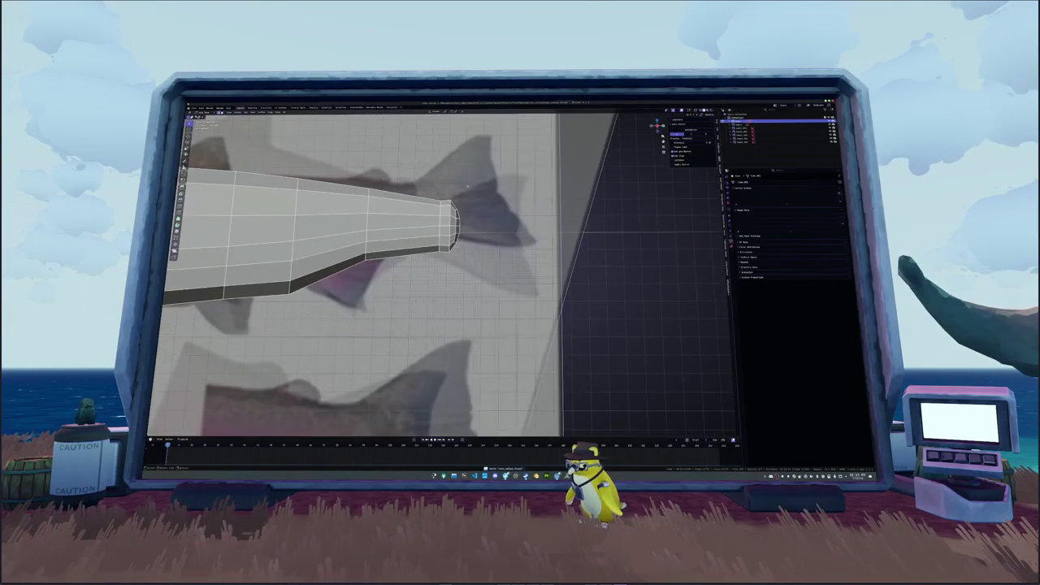
ctrl+click(369, 236)
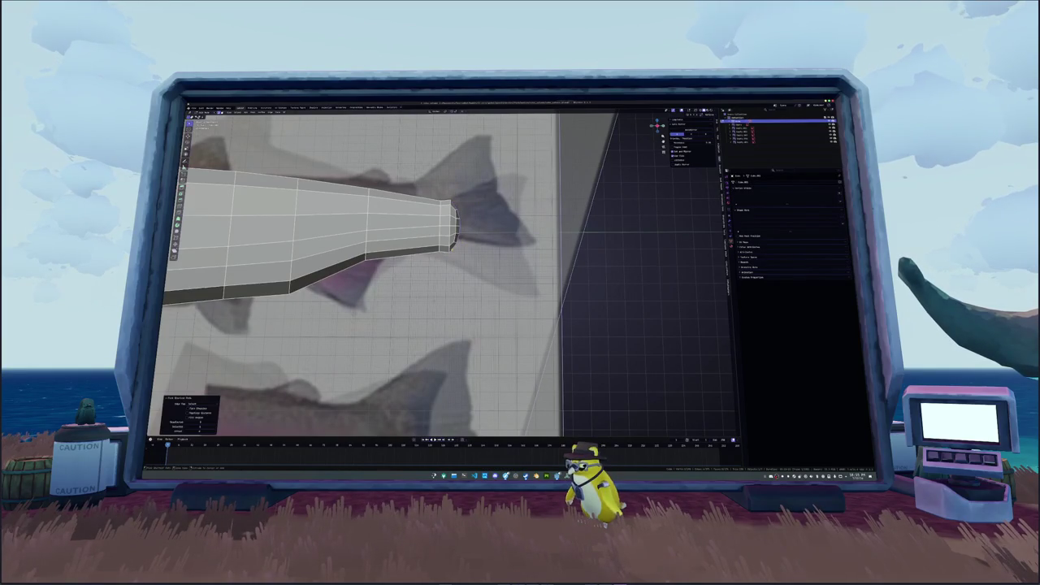
key(ctrl+z)
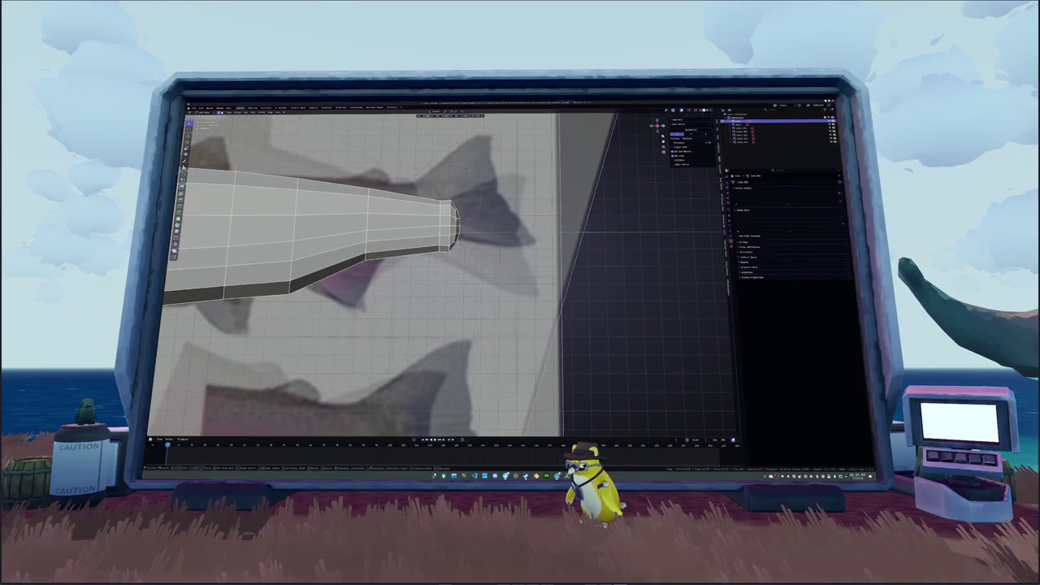
ctrl+click(463, 235)
Apply Shade Smooth to the fish mesh and turn X-ray back on to show the reference.
right_click(473, 250)
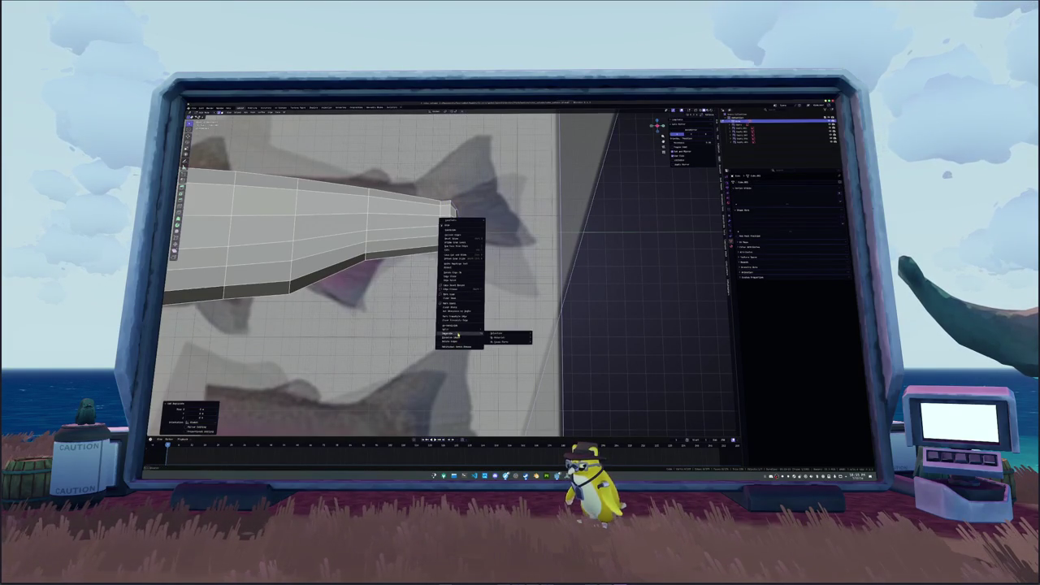
click(453, 346)
key(Tab)
key(Tab)
key(Tab)
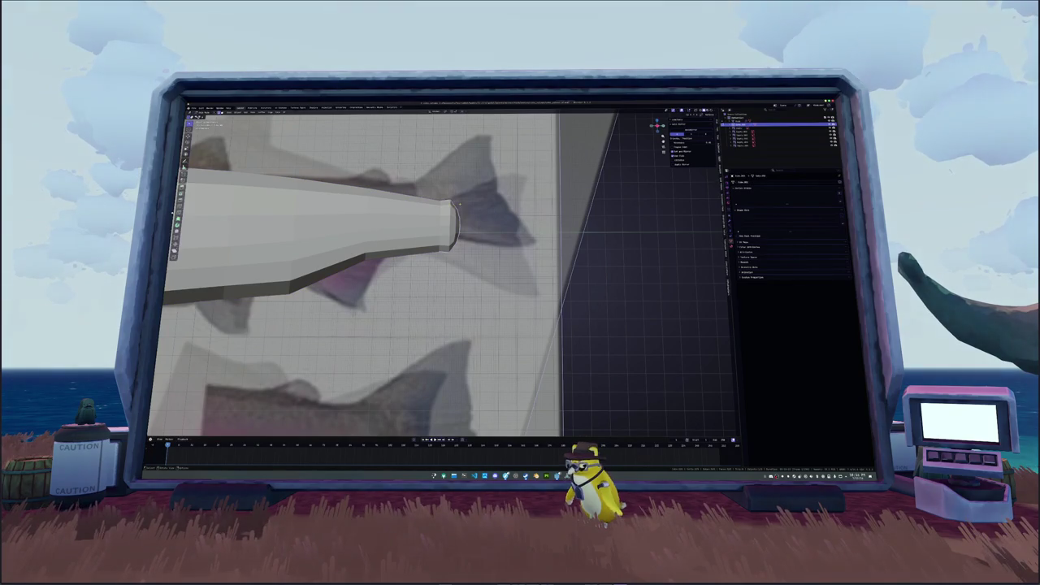
key(alt+z)
Rotate the tail end faces, then scale them along X to fit the reference.
key(r)
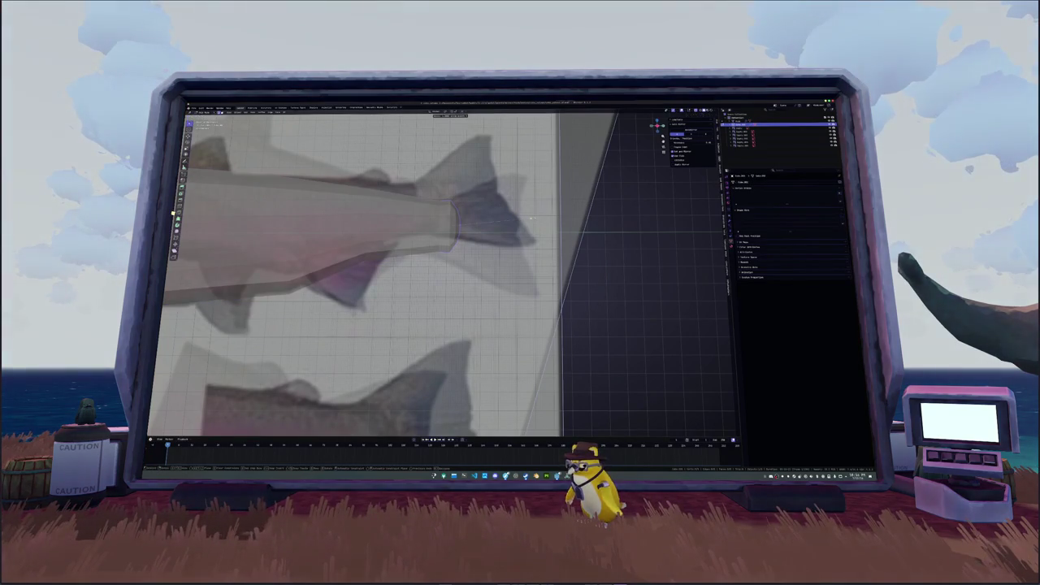
click(530, 218)
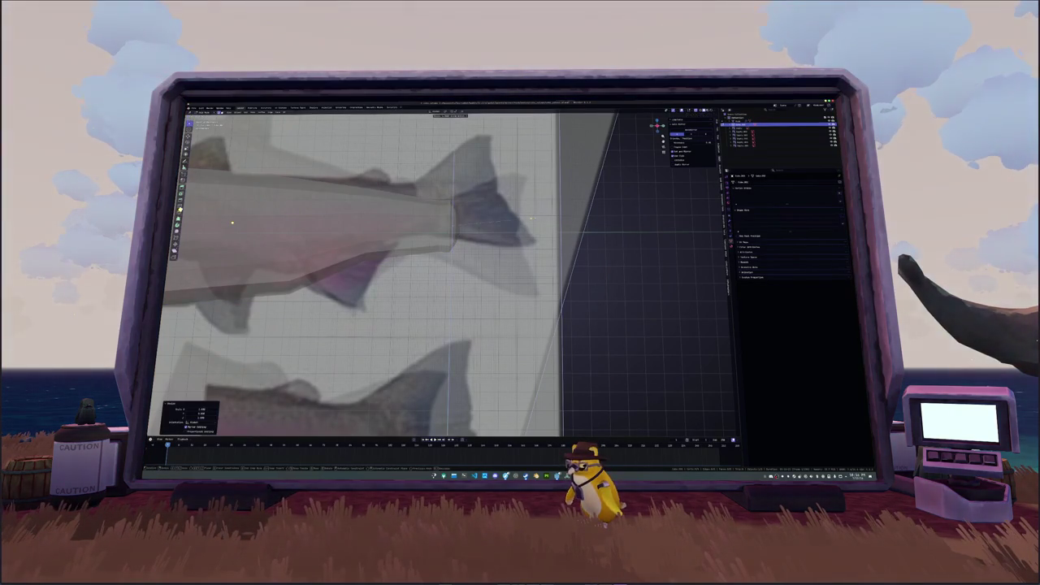
click(531, 217)
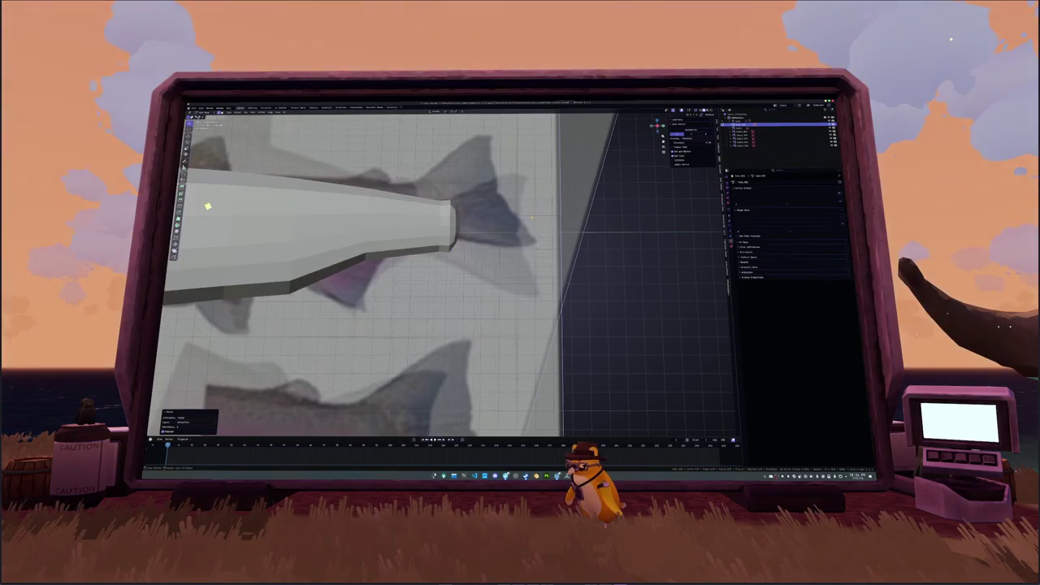
scroll(544, 199, up, 2)
click(551, 205)
key(s)
key(x)
click(555, 181)
scroll(556, 180, down, 2)
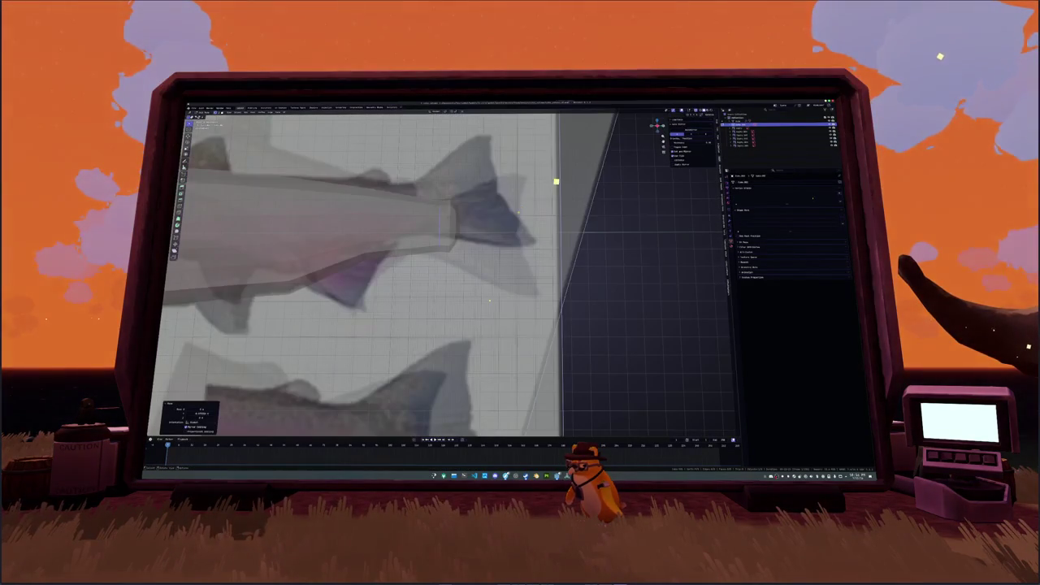
Extrude a first tail-fin section from the tail end and scale its face.
key(e)
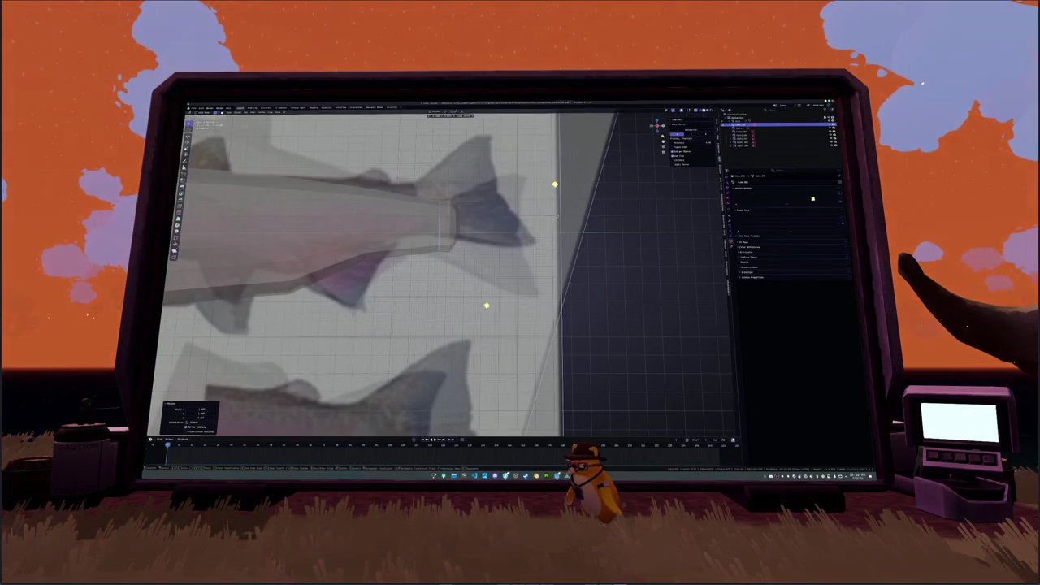
click(607, 219)
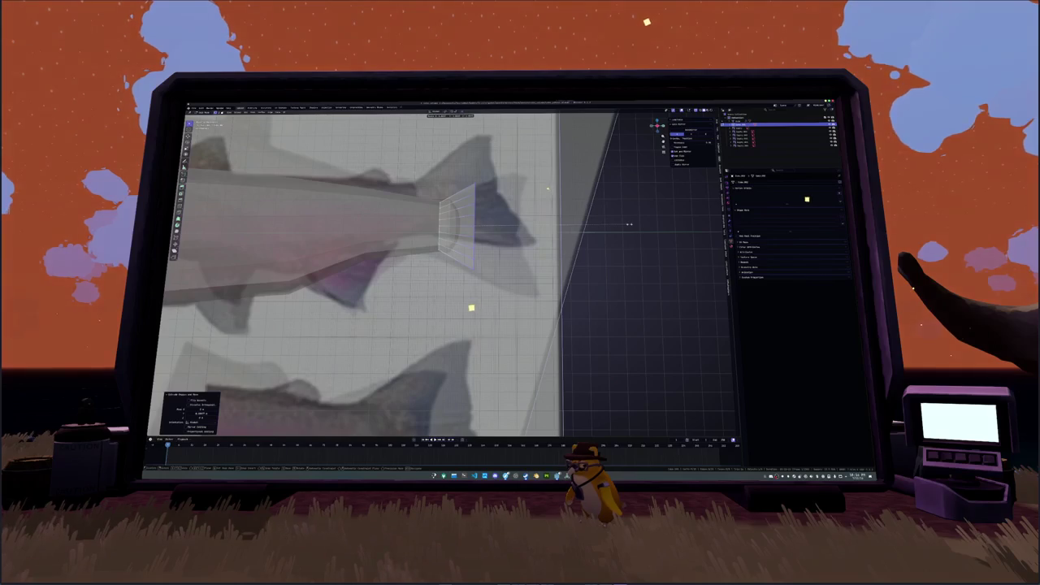
key(s)
click(516, 236)
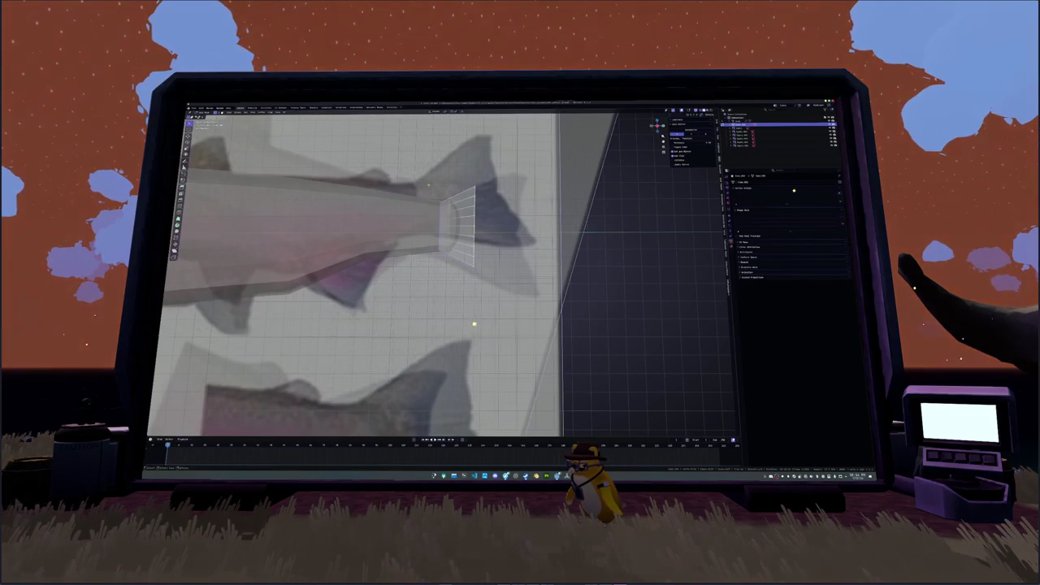
right_click(431, 189)
click(410, 186)
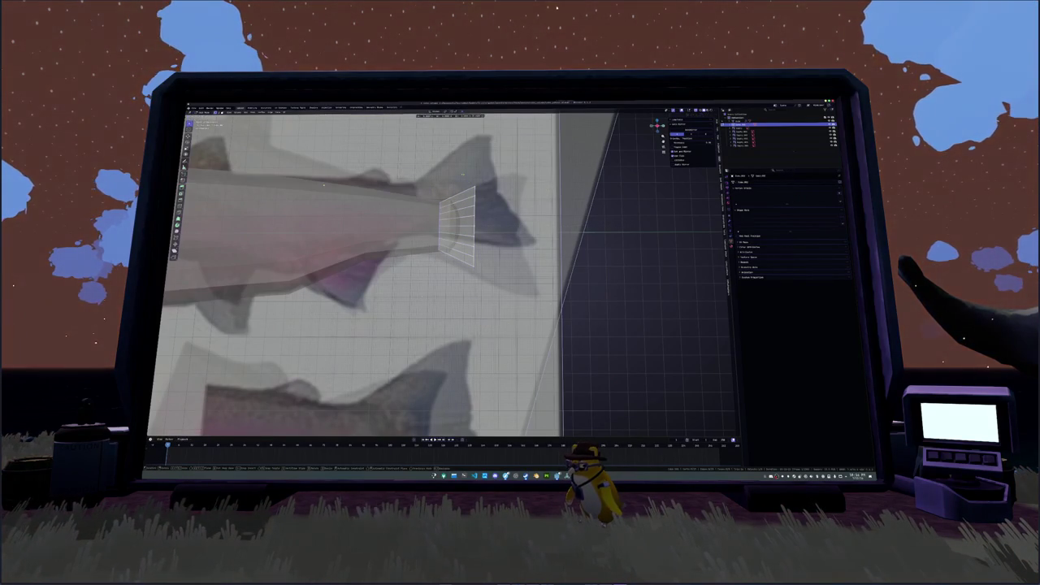
right_click(431, 189)
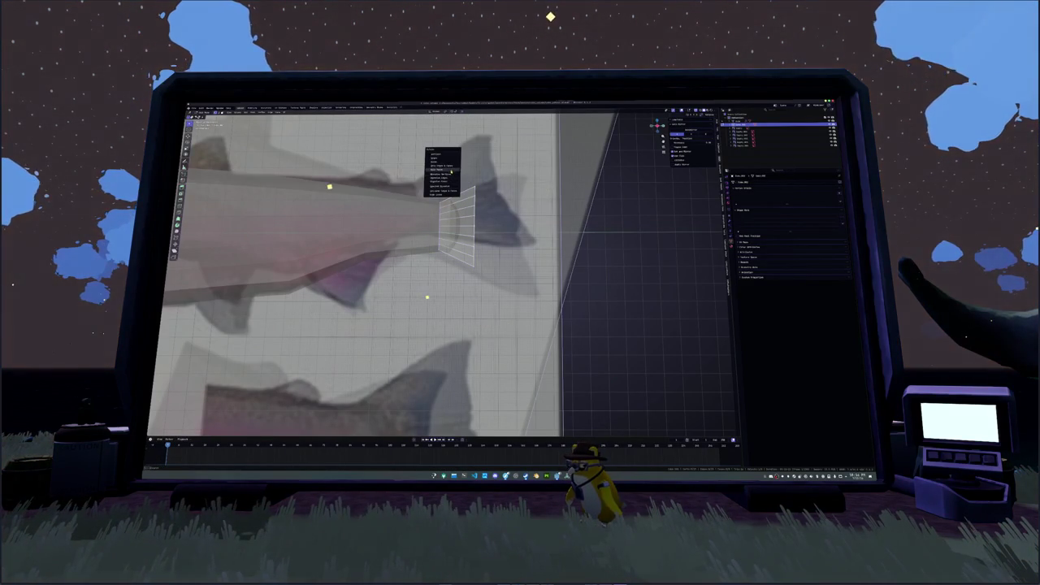
key(Escape)
Extrude another tail section and repeatedly scale its face to widen the fin.
key(e)
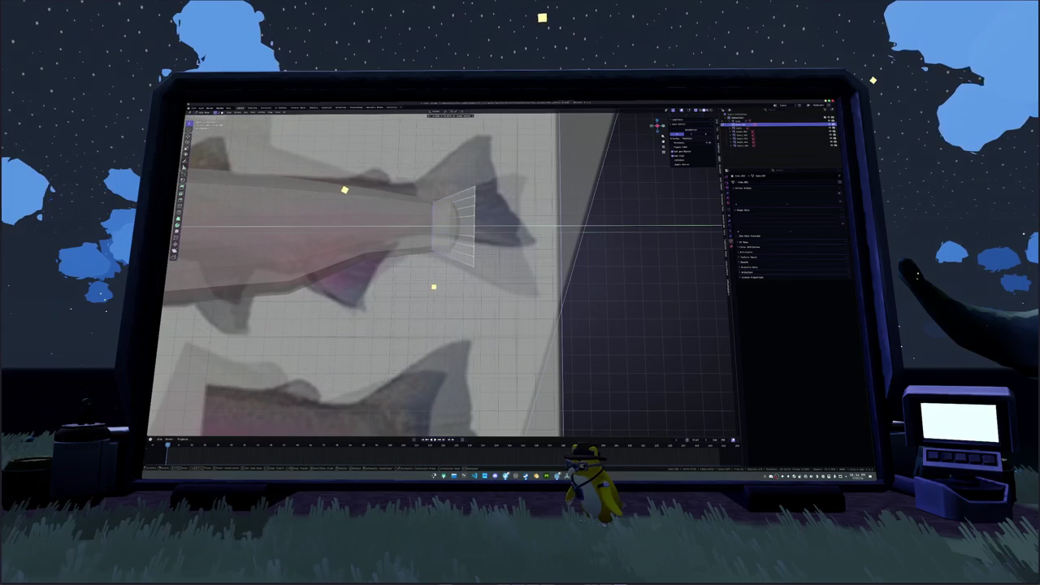
click(354, 197)
key(s)
click(359, 160)
key(s)
click(357, 159)
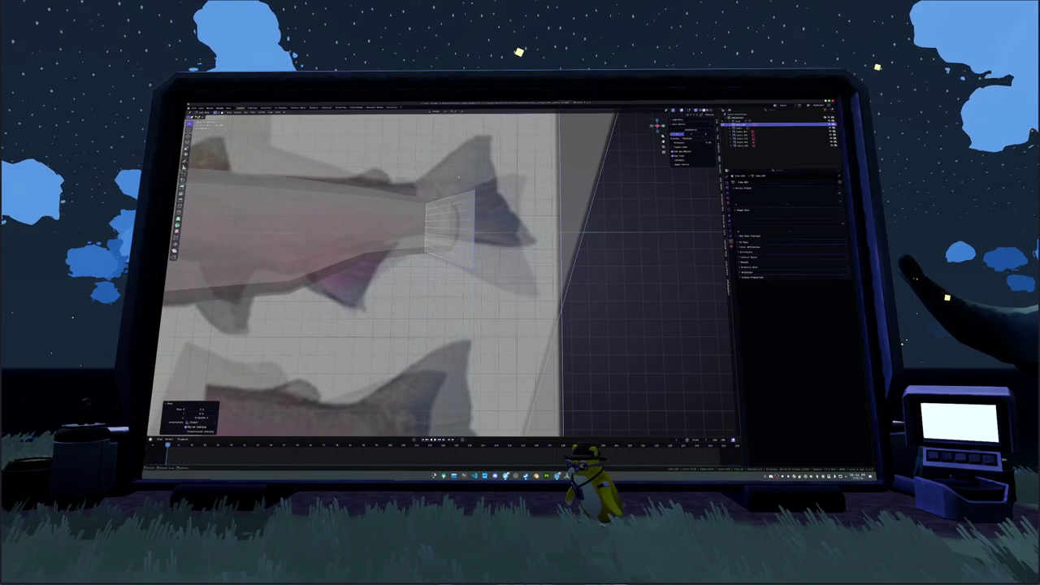
key(s)
click(467, 262)
key(s)
click(475, 271)
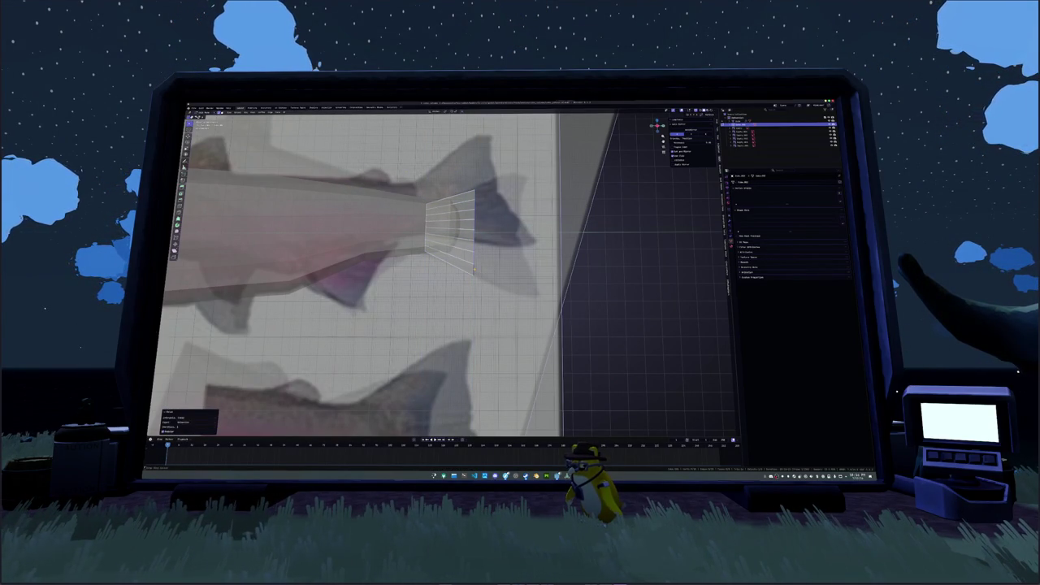
key(s)
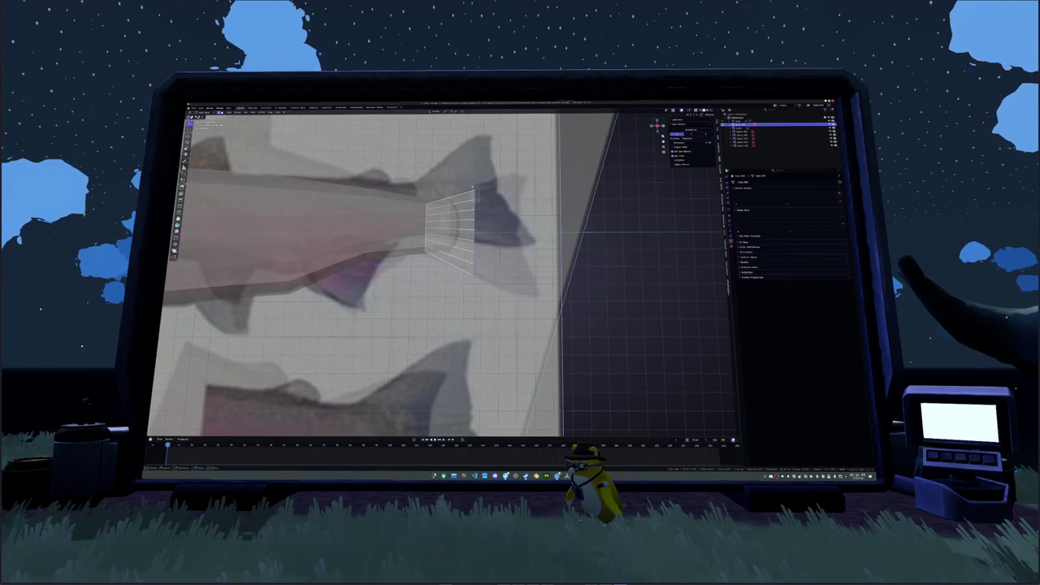
click(479, 213)
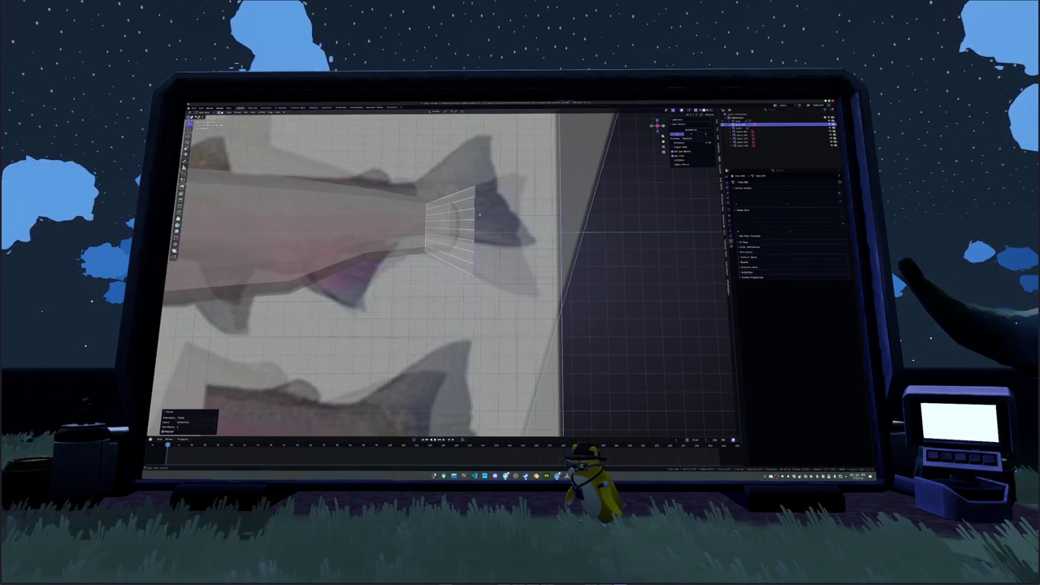
Extrude three more tail sections outward, moving and scaling each end face taller.
key(e)
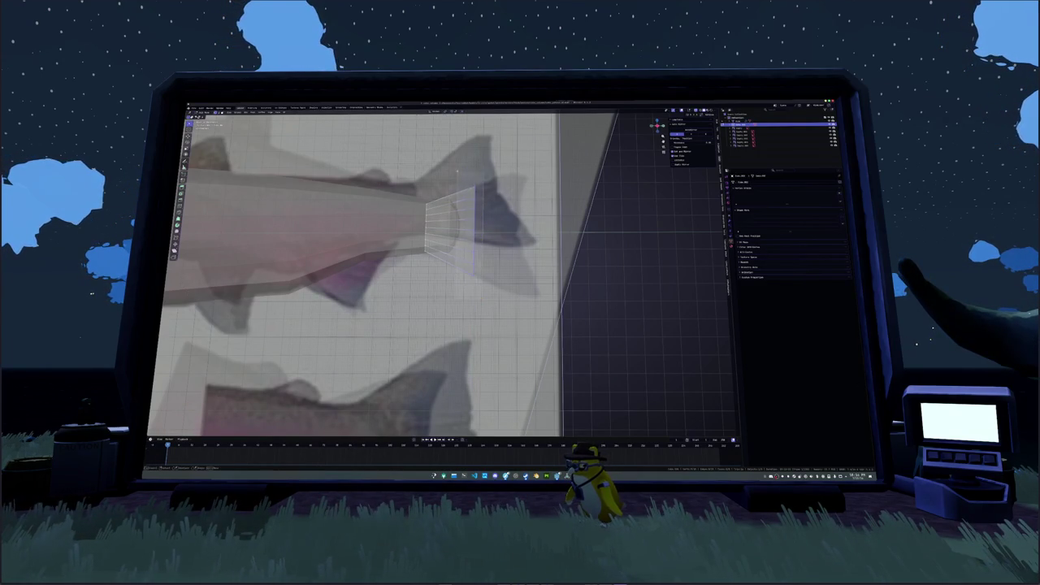
key(Return)
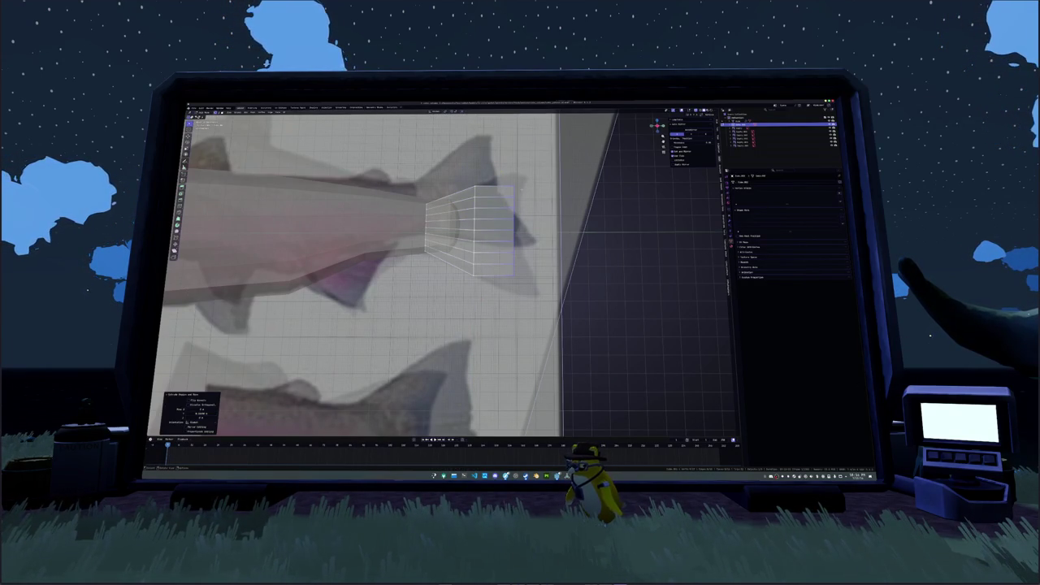
key(g)
key(Return)
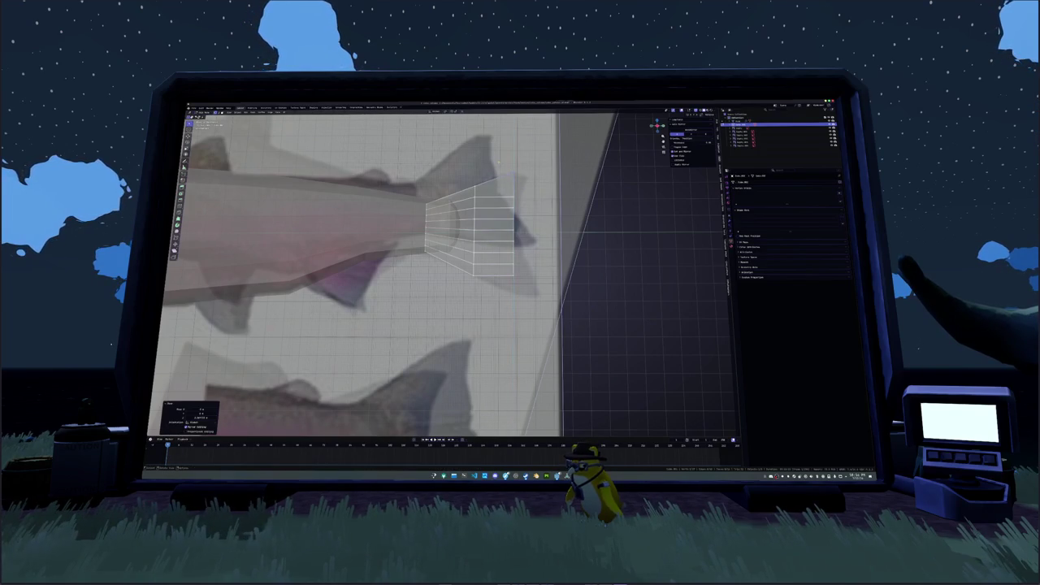
key(s)
key(Return)
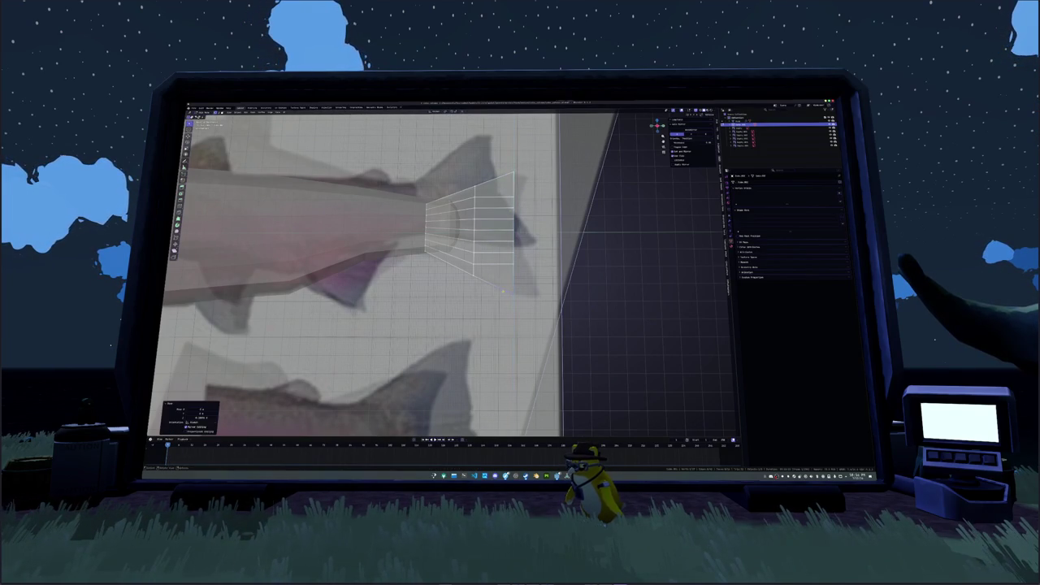
key(e)
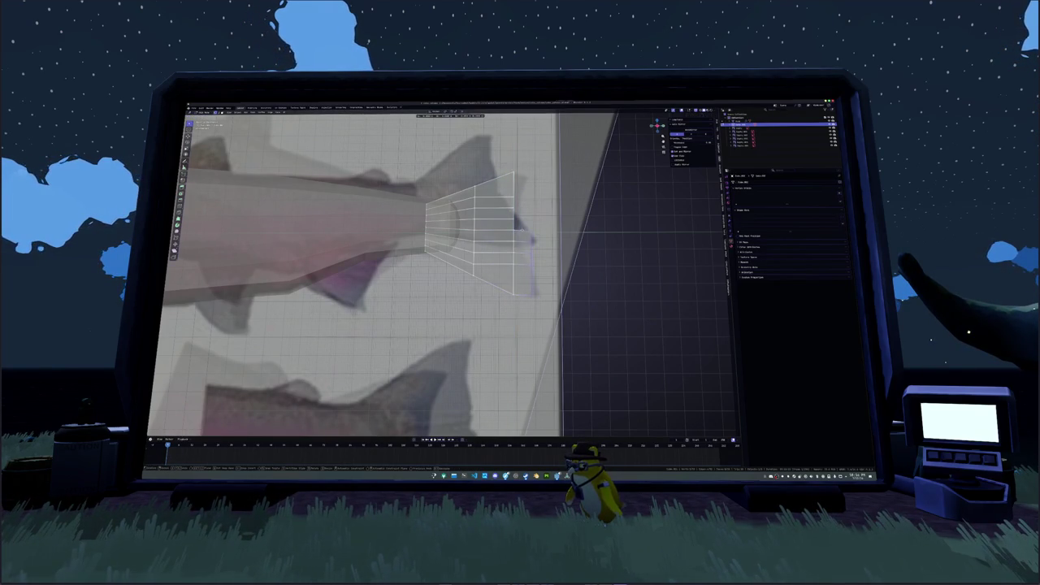
key(Return)
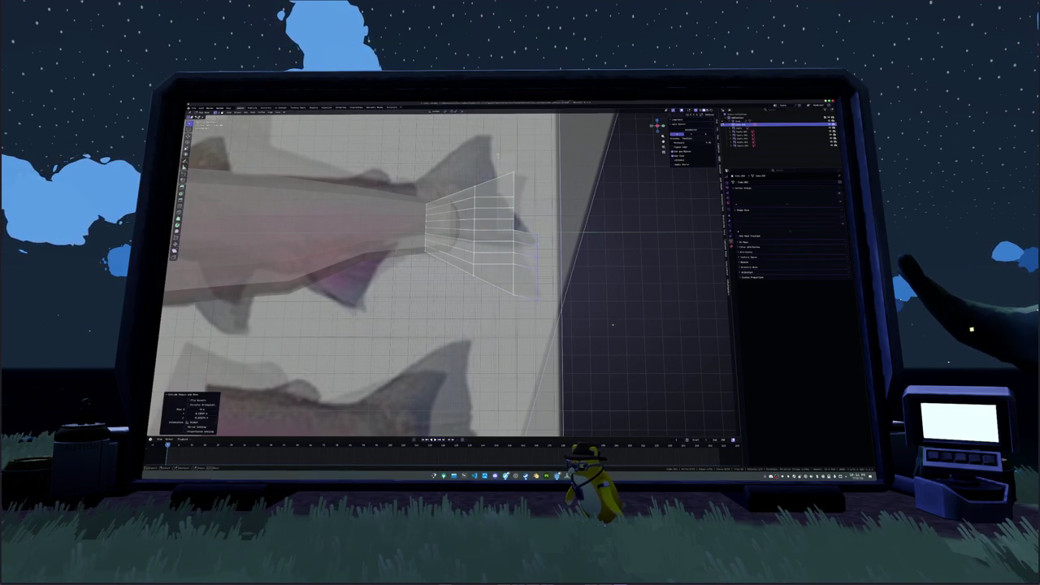
key(s)
key(Return)
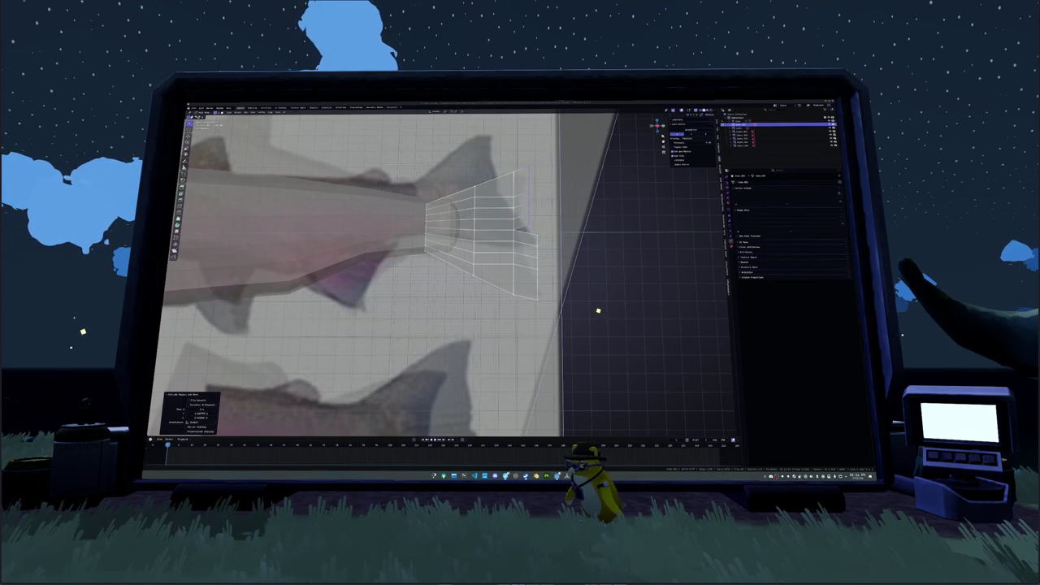
key(e)
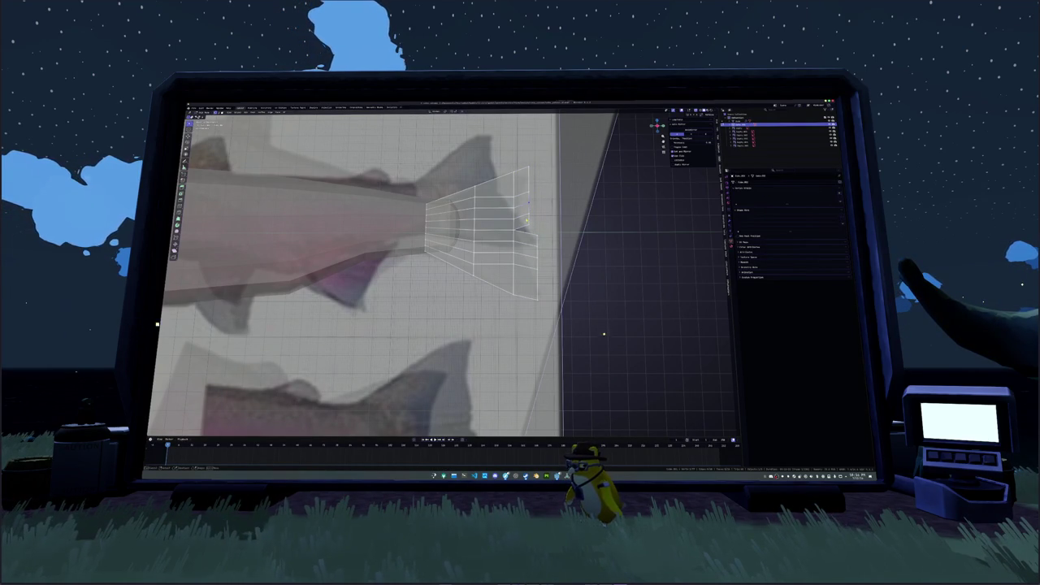
key(Return)
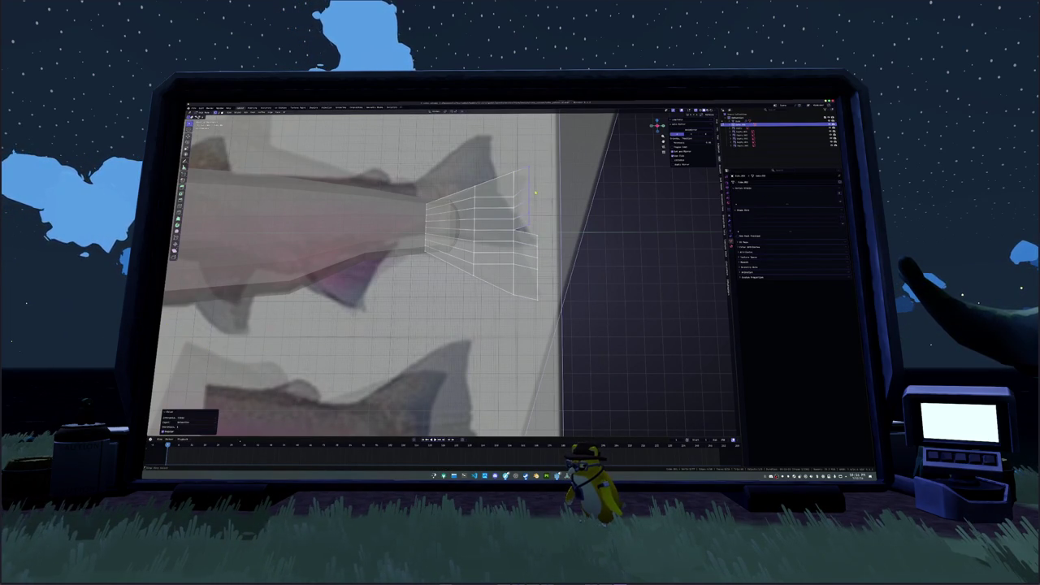
key(g)
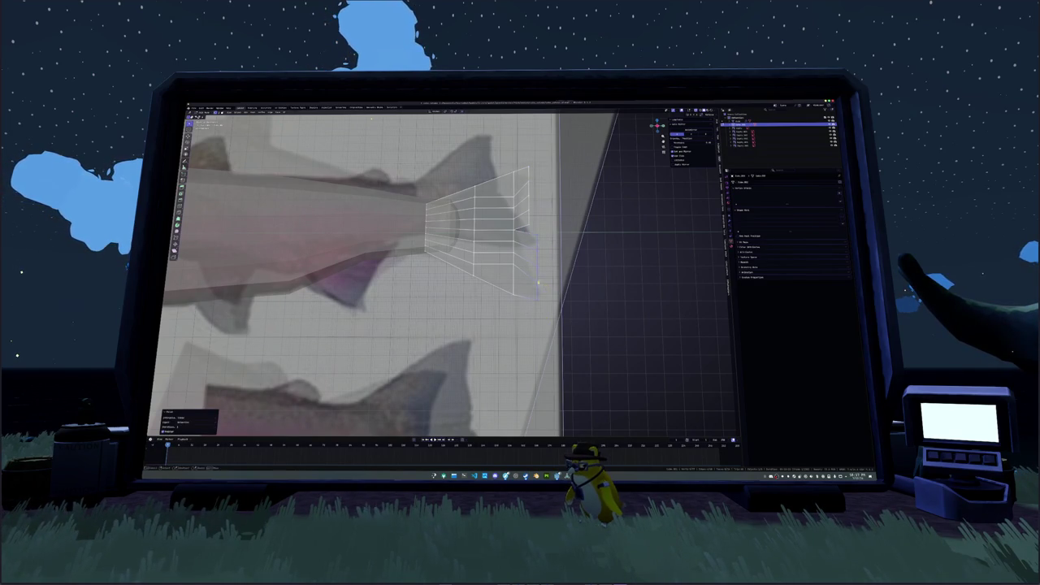
Vertex-slide the fin outline vertices along their edges to match the reference tail shape.
key(g)
key(g)
key(Return)
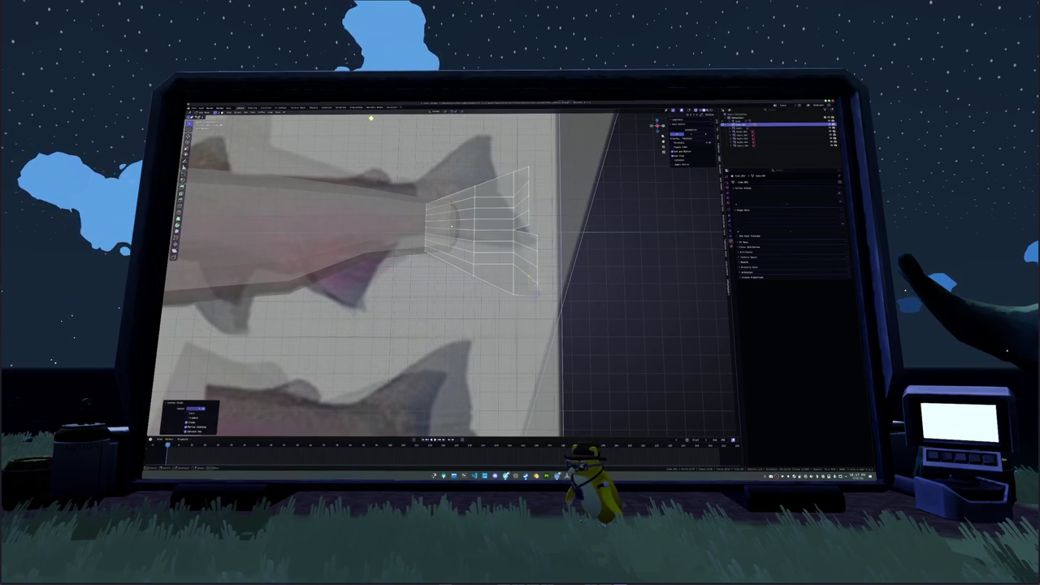
key(g)
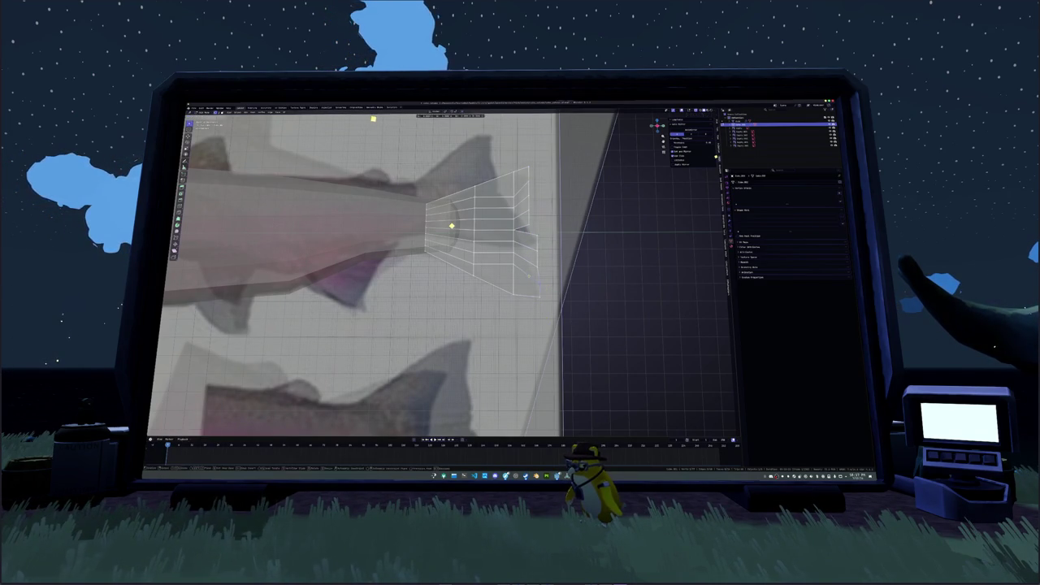
key(Return)
key(g)
key(Return)
key(g)
key(Return)
key(g)
key(Return)
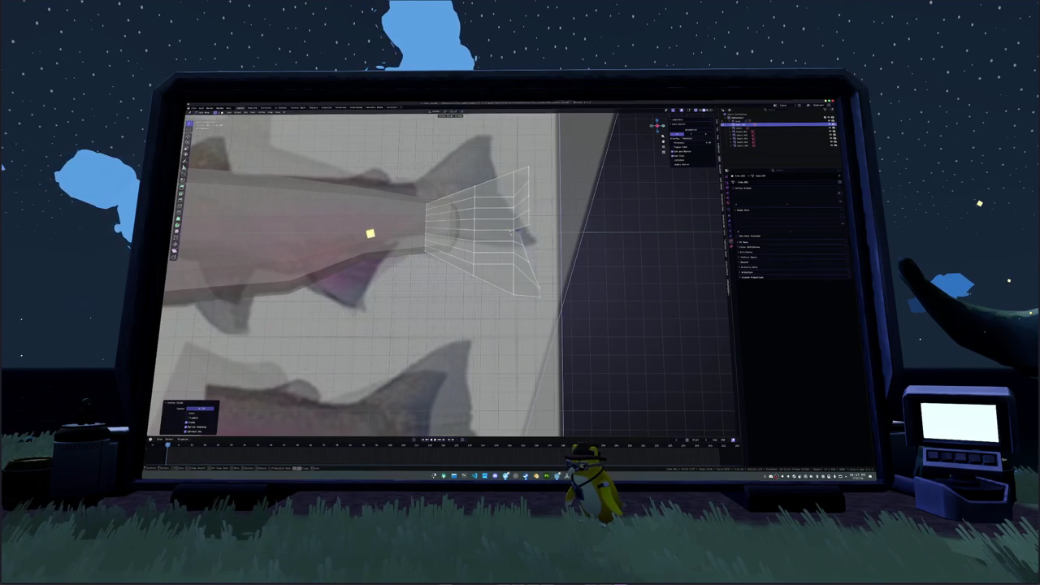
Select an edge loop on the tail fin in vertex mode and move it into place.
alt+click(390, 283)
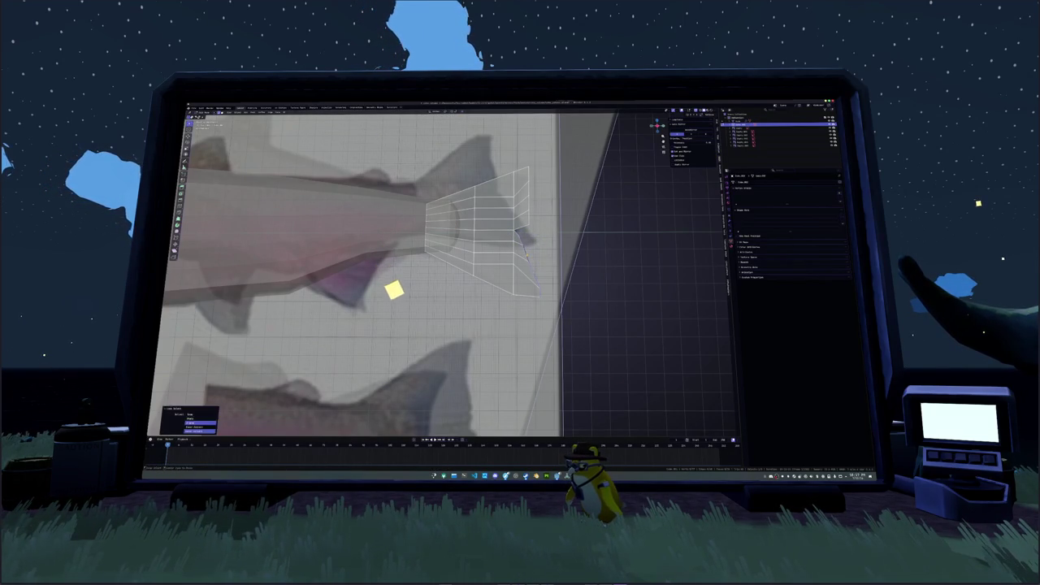
key(Tab)
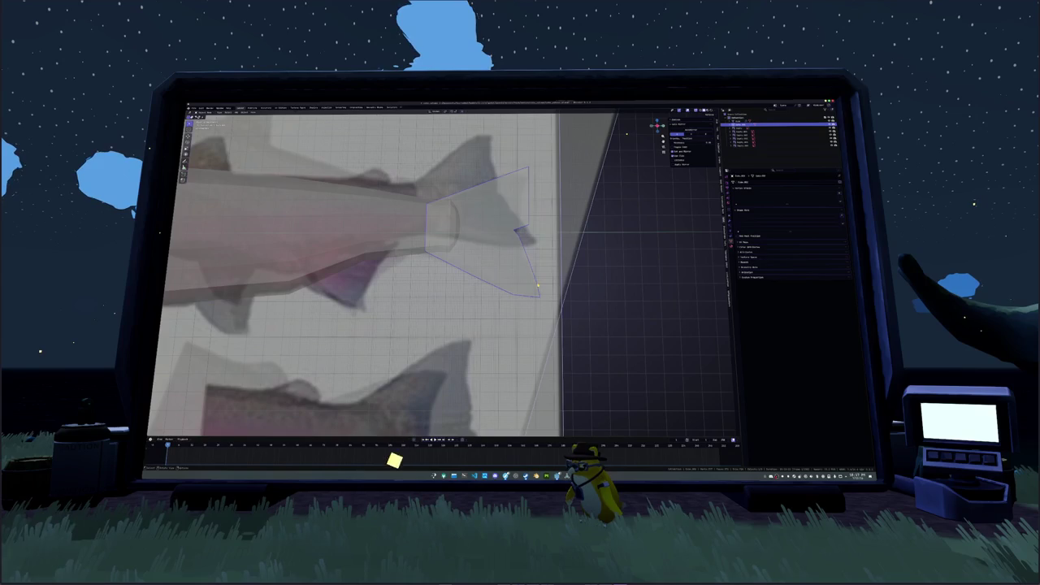
key(Tab)
scroll(626, 133, up, 3)
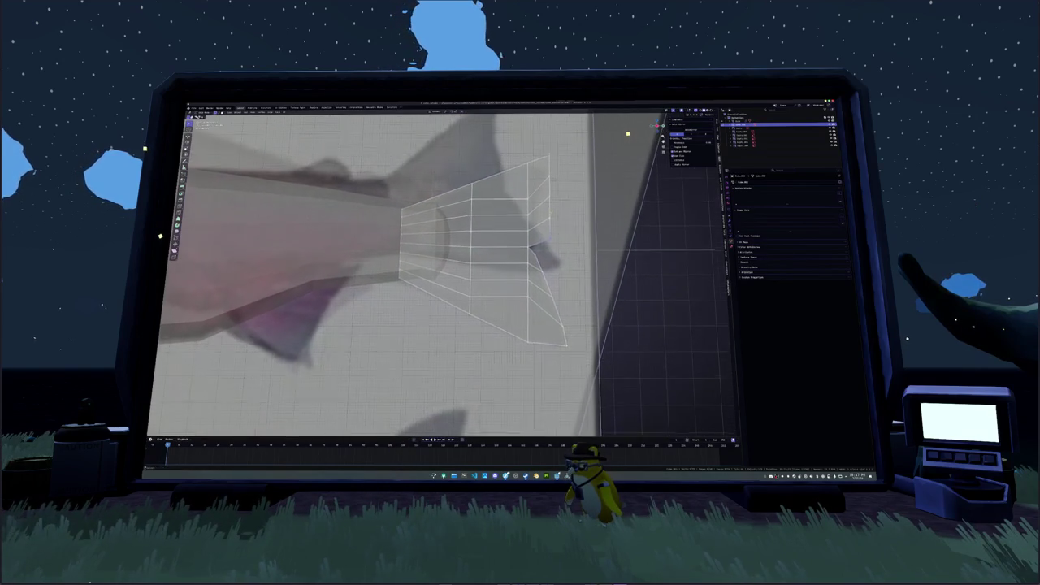
key(1)
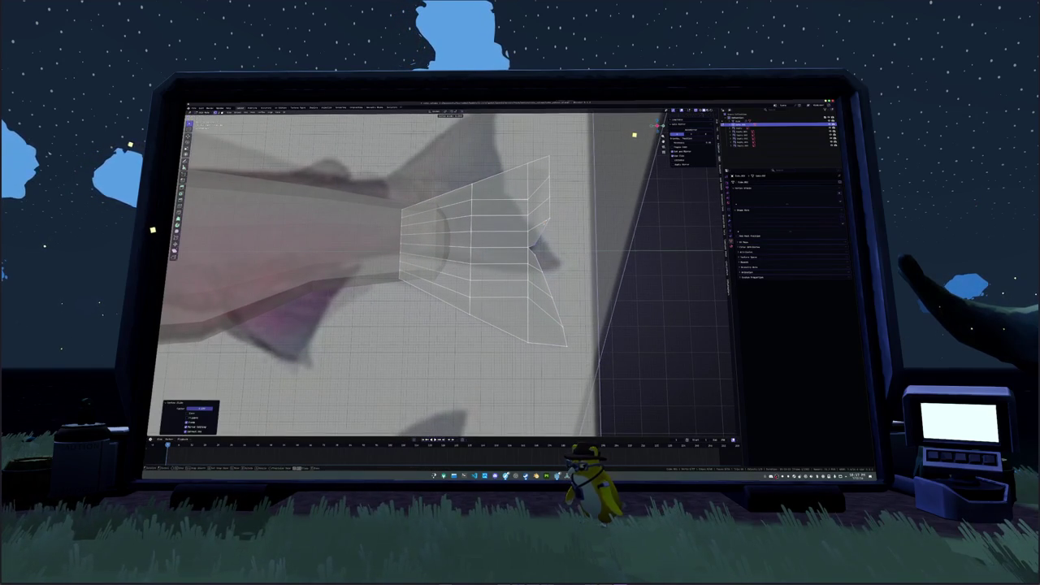
key(g)
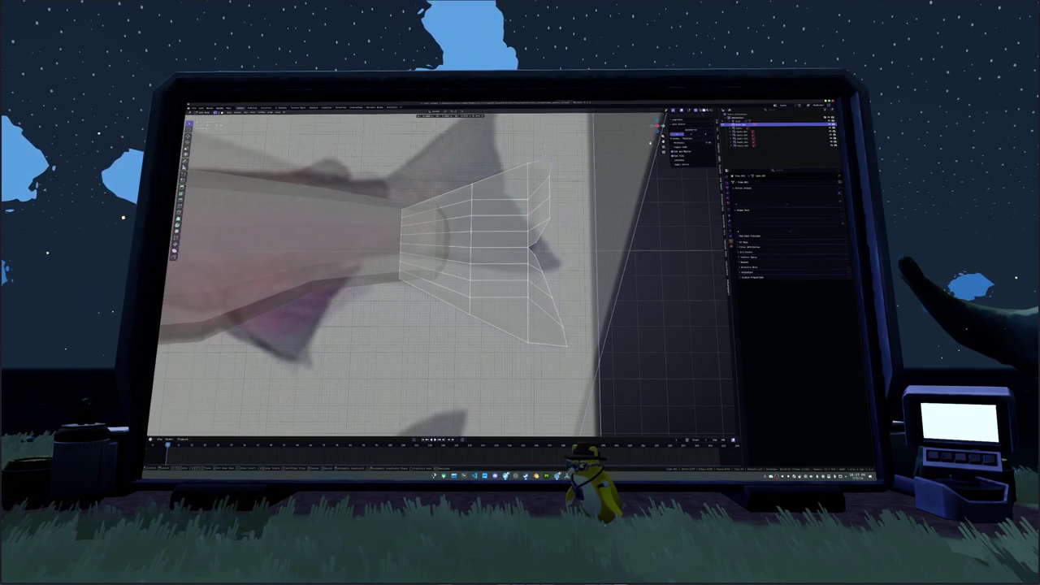
key(Return)
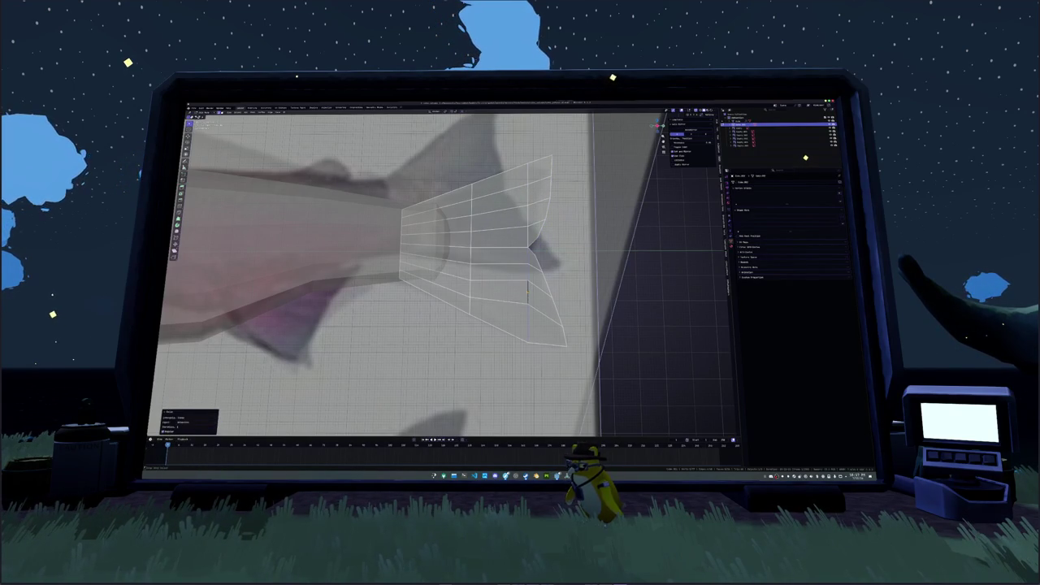
Remove the extra vertical fin edge, select a loop across the fin and leave Edit Mode.
key(ctrl+z)
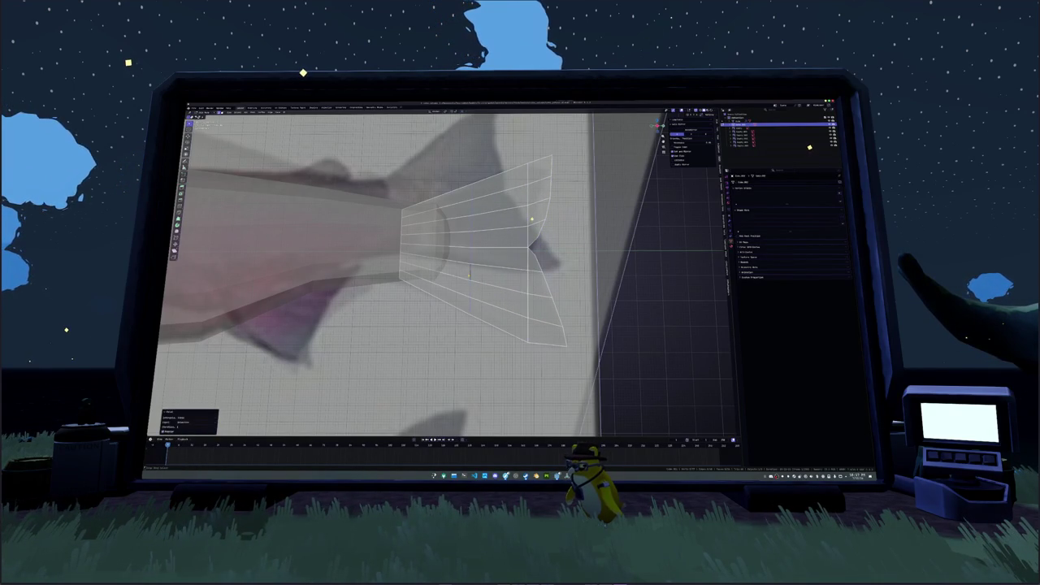
alt+click(497, 291)
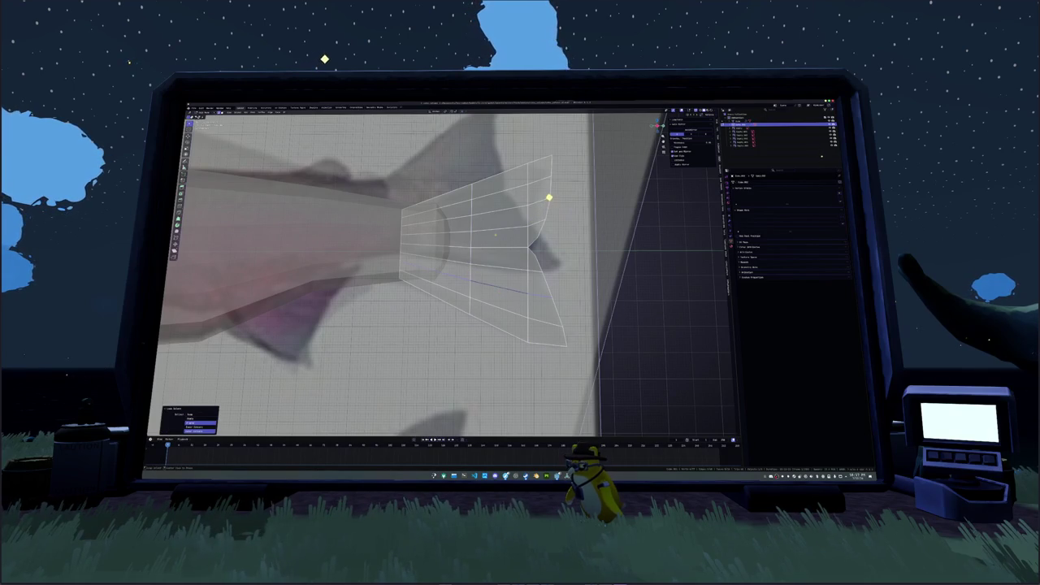
scroll(555, 188, down, 3)
scroll(562, 171, down, 2)
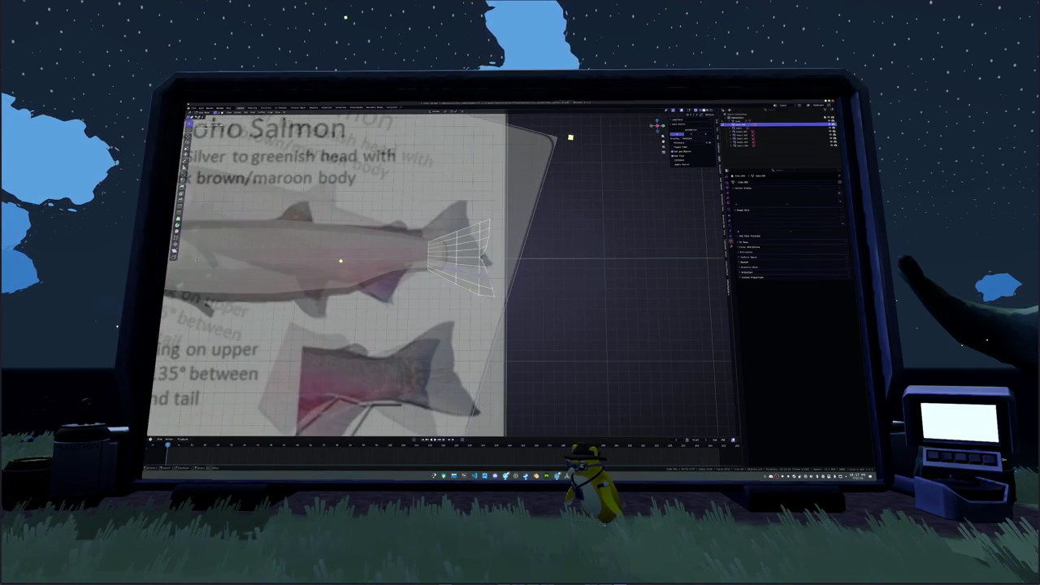
scroll(338, 258, up, 3)
scroll(330, 248, down, 2)
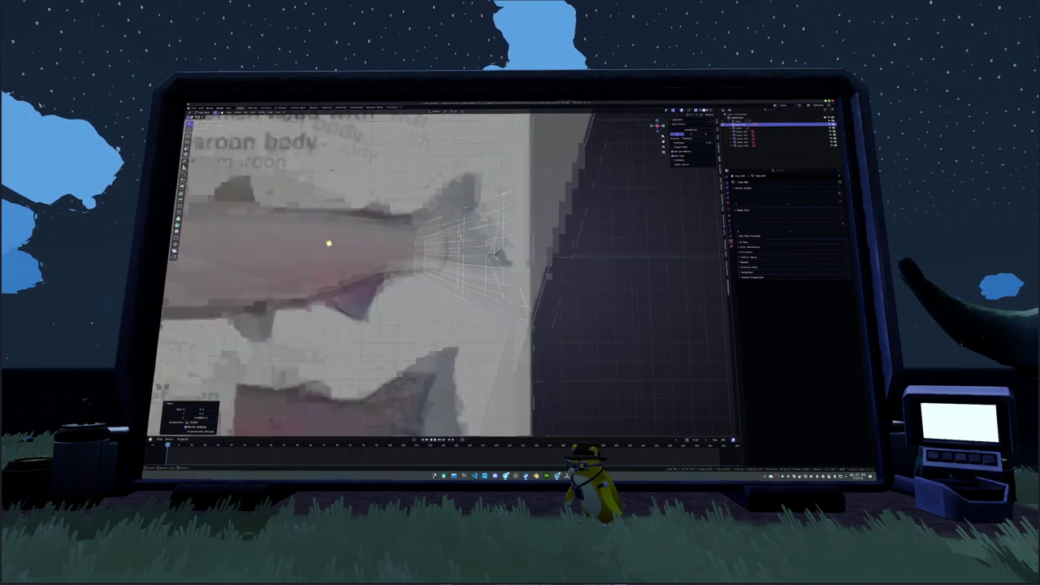
scroll(327, 239, down, 2)
ctrl+scroll(327, 222, up, 3)
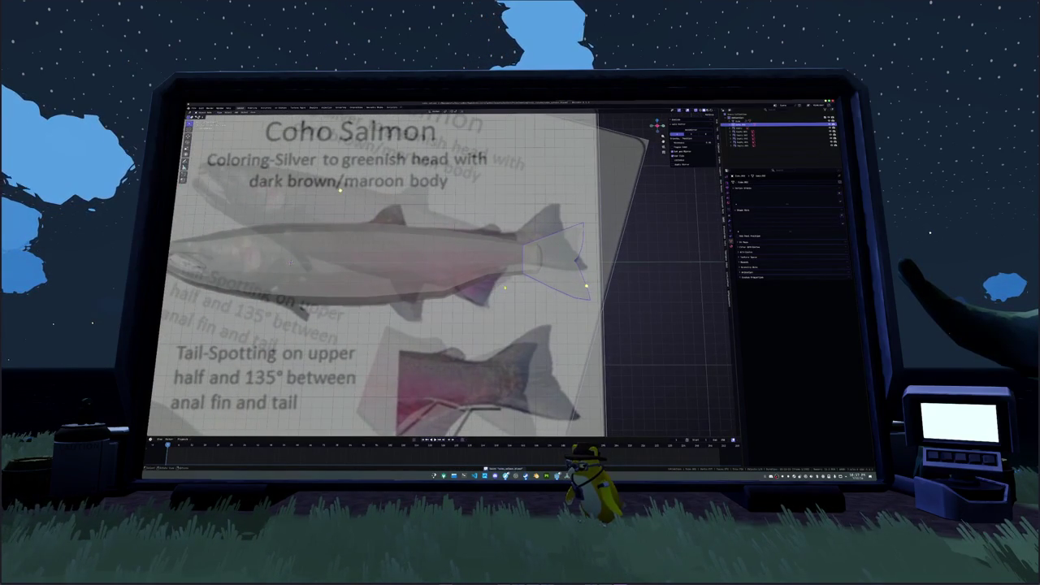
key(Tab)
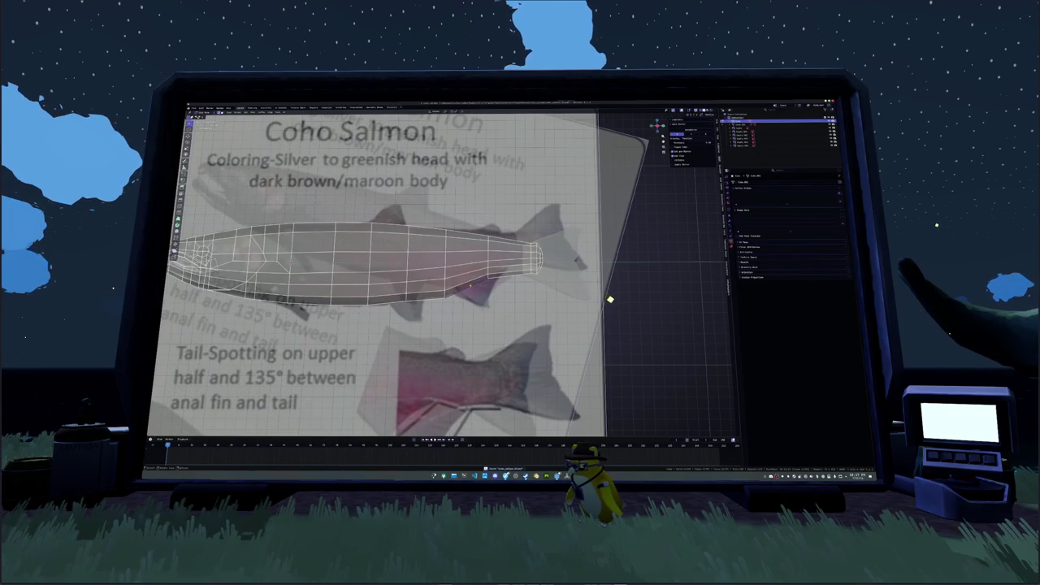
Switch the viewport to solid shading and zoom toward the salmon's belly.
right_click(479, 205)
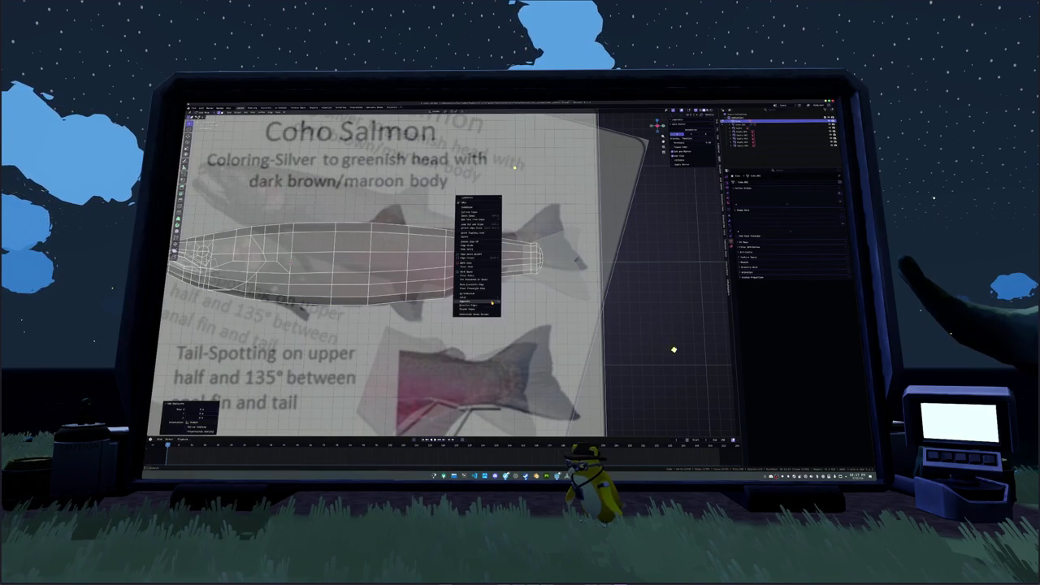
key(z)
click(512, 167)
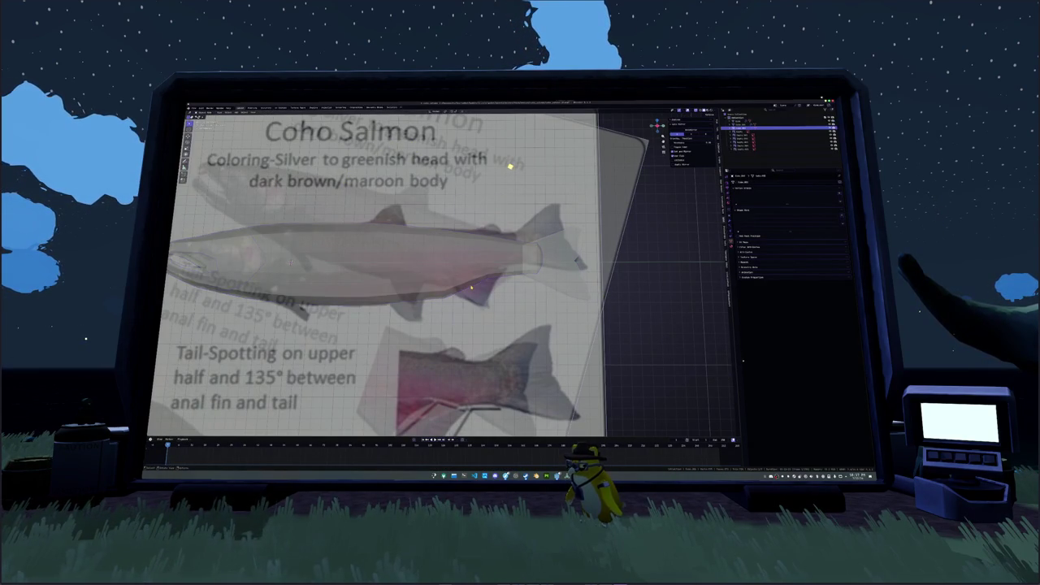
scroll(506, 163, up, 2)
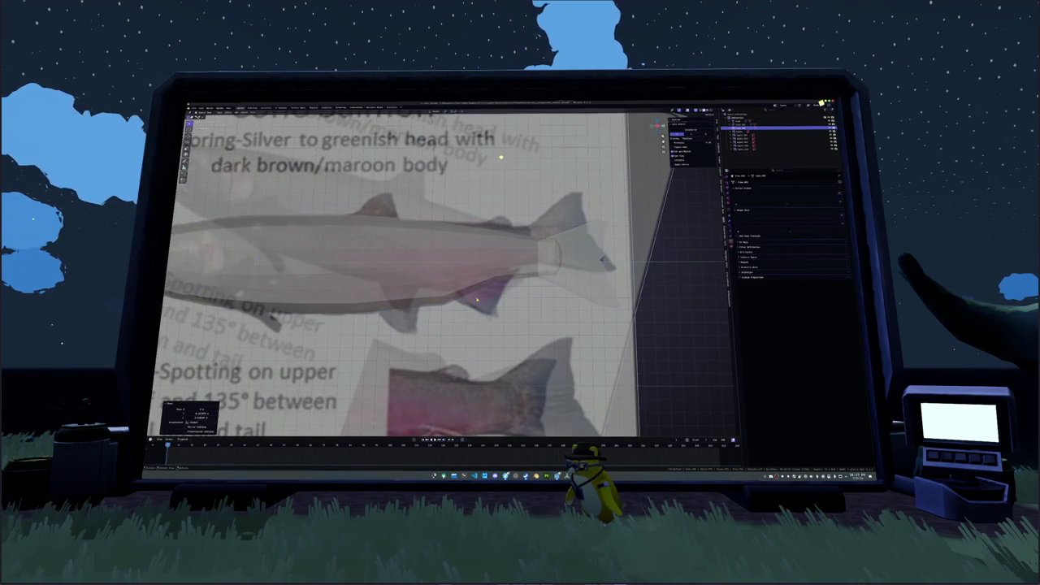
shift+middle_drag(504, 161, 492, 144)
Extrude the small fin plane under the belly and add a Ctrl+R loop cut across it.
key(e)
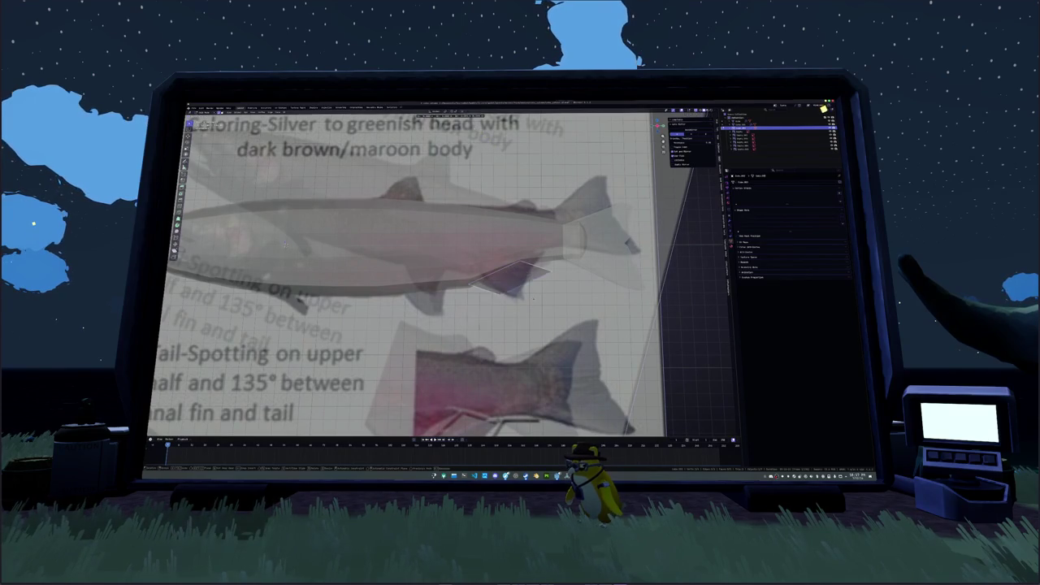
click(546, 265)
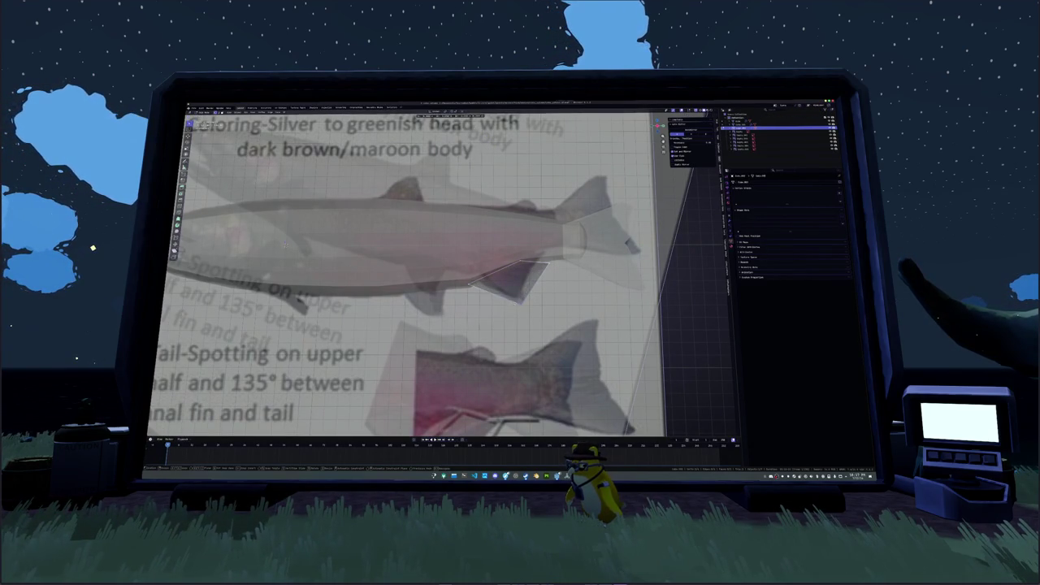
scroll(493, 282, up, 1)
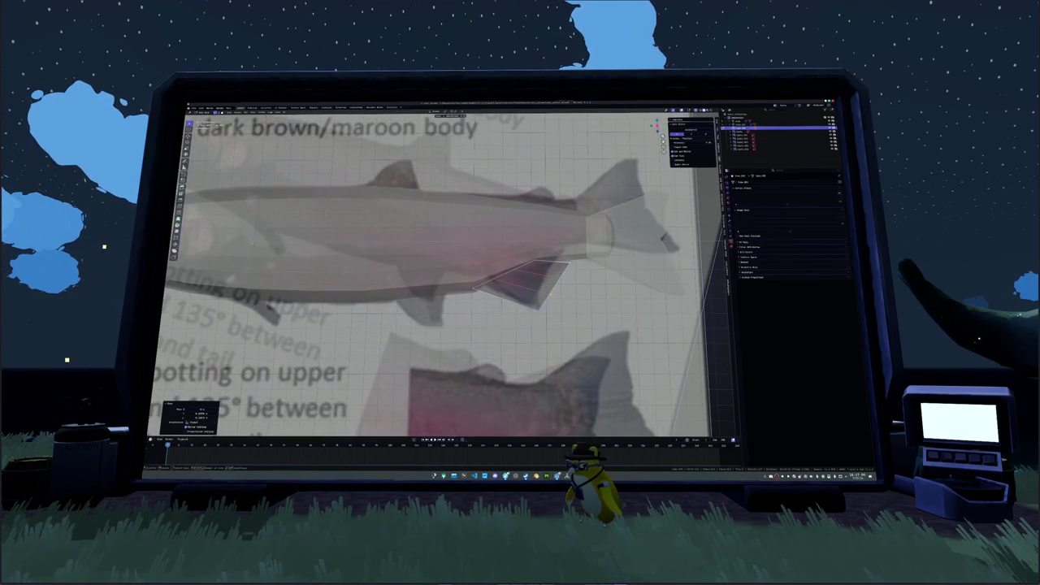
key(ctrl+r)
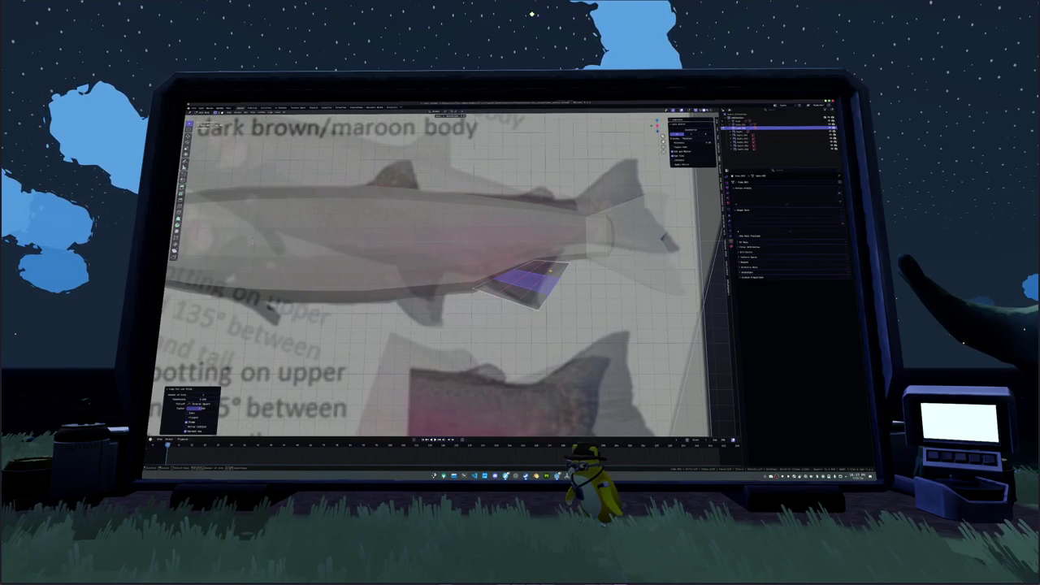
Move and rotate the belly fin's vertices into a fanned outline following the reference.
key(alt+a)
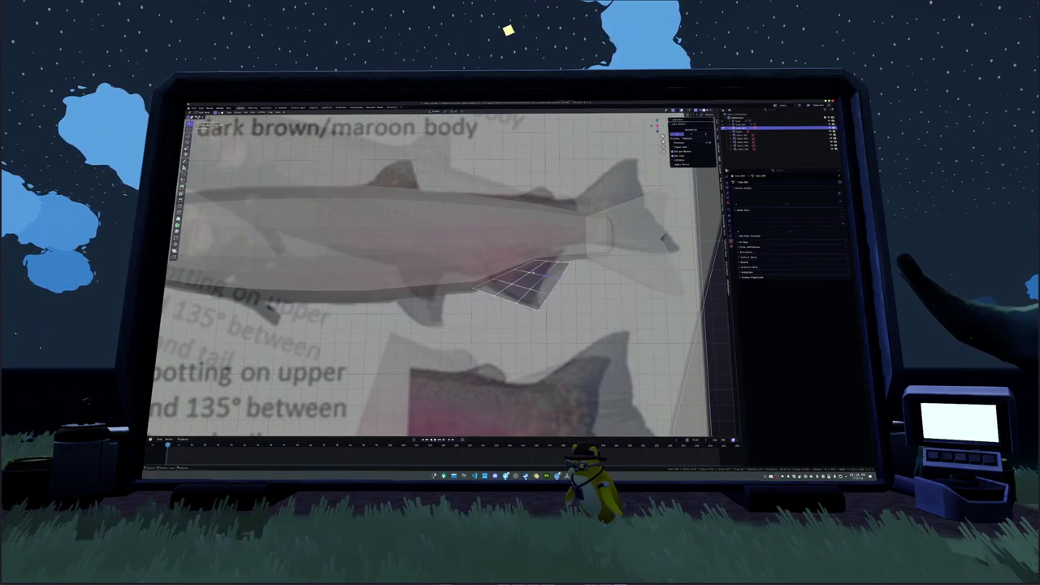
key(g)
click(252, 241)
key(g)
click(251, 241)
key(g)
click(252, 241)
key(g)
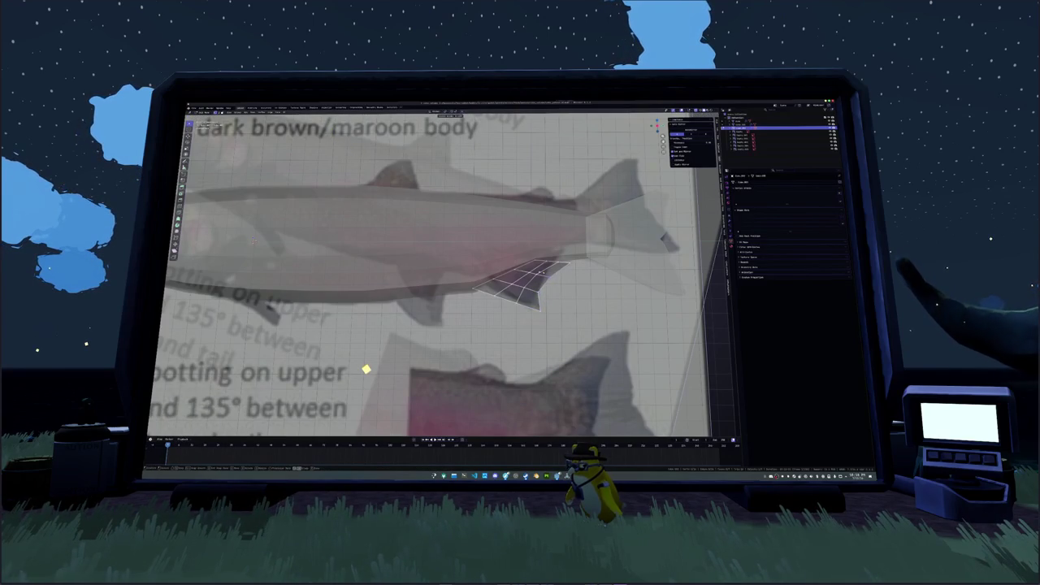
click(252, 240)
key(r)
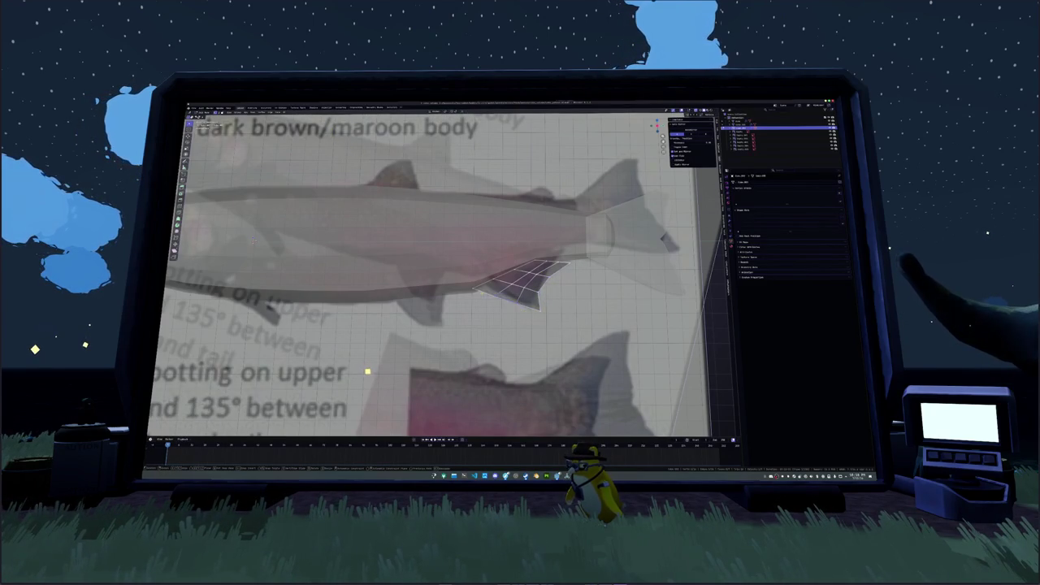
click(251, 240)
key(g)
click(252, 239)
key(g)
click(252, 240)
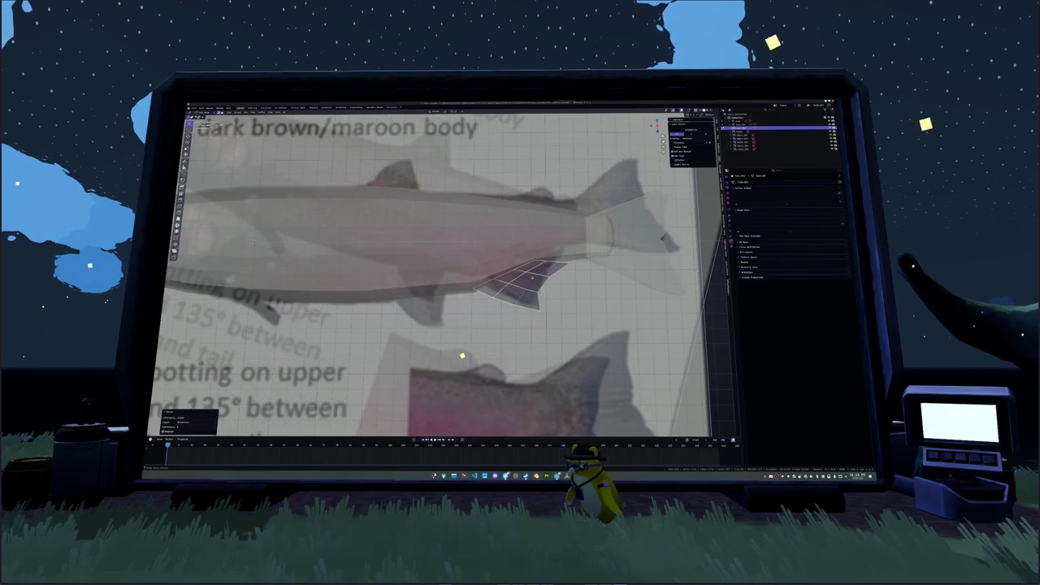
Reposition the fin's remaining edge loops one by one, then exit Edit Mode.
alt+click(252, 241)
key(g)
click(252, 241)
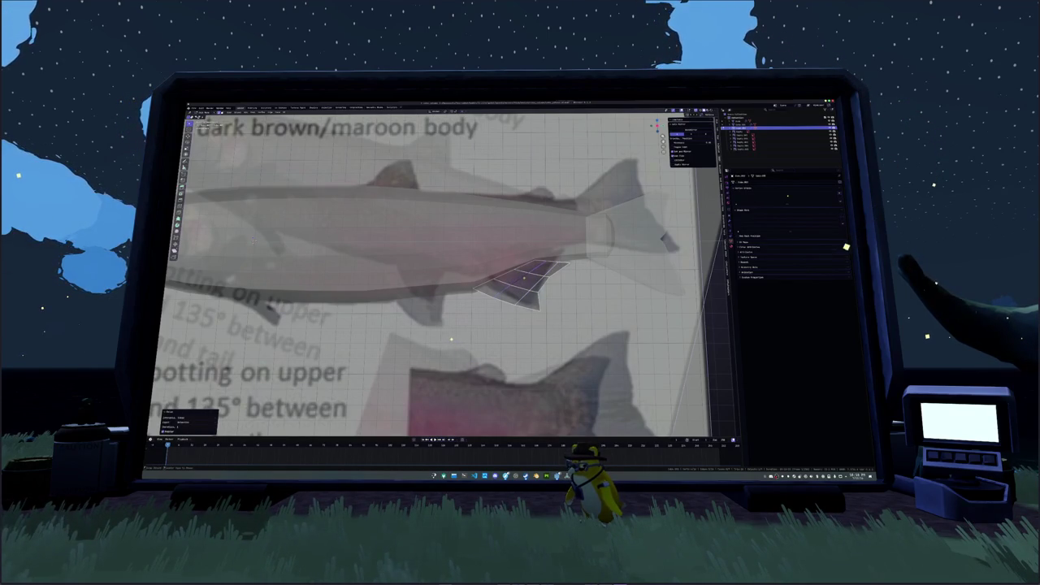
alt+click(252, 240)
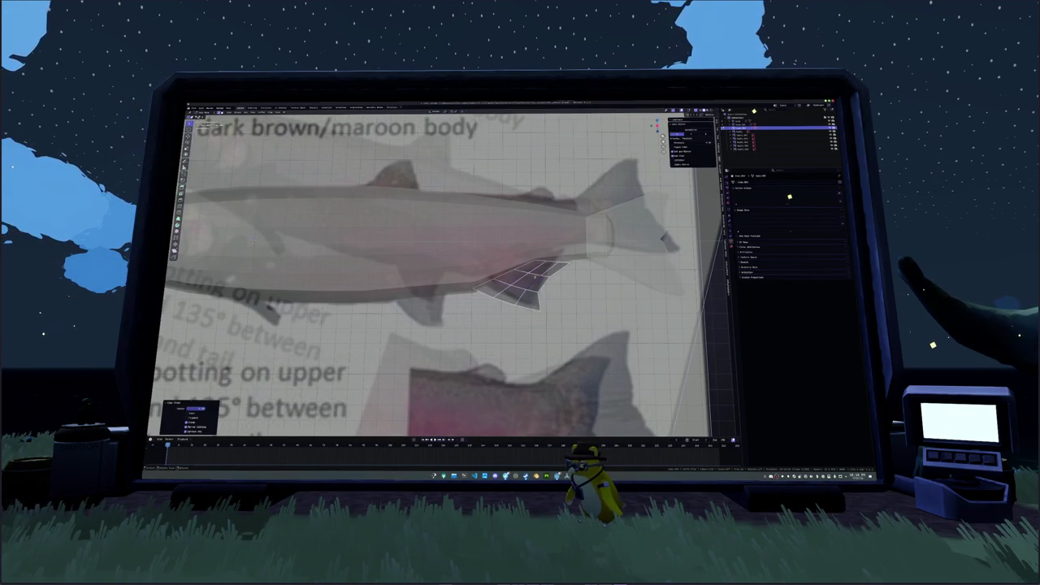
key(g)
click(252, 240)
alt+click(252, 240)
key(g)
click(252, 240)
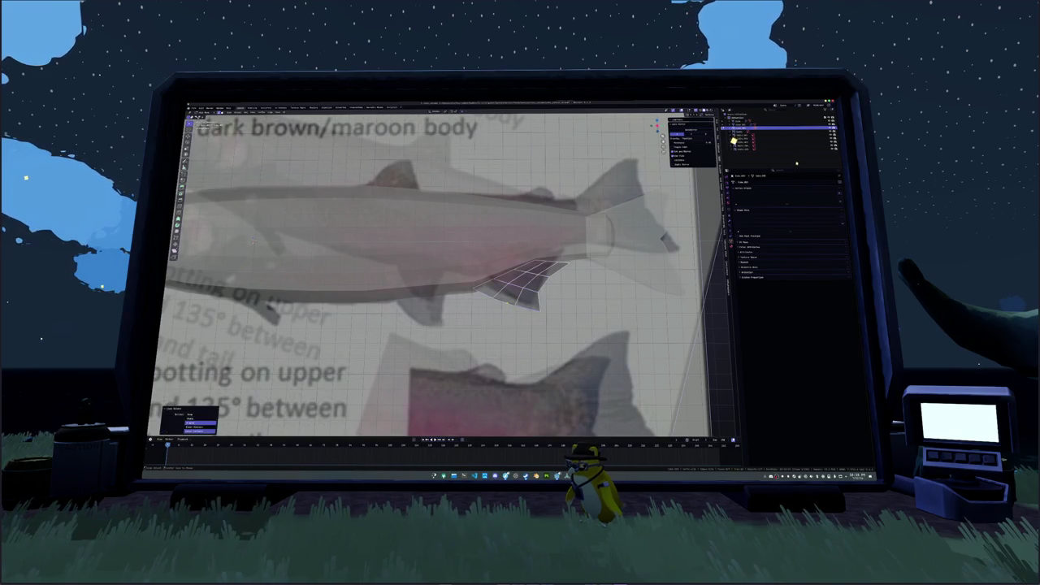
key(Tab)
scroll(334, 250, down, 2)
shift+middle_drag(334, 250, 377, 284)
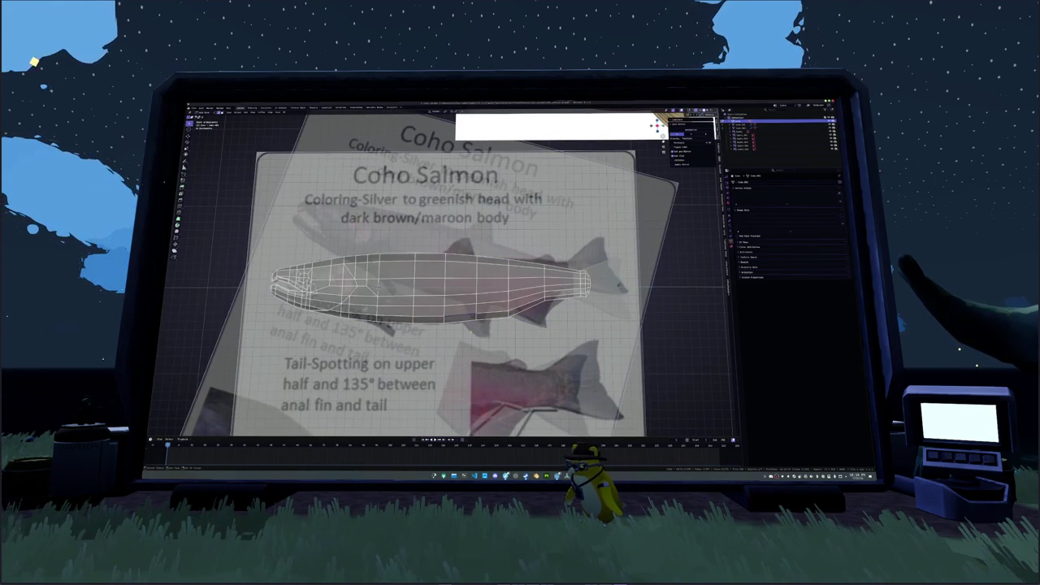
Add a new plane near the salmon's belly and centre it in view.
key(Tab)
right_click(459, 235)
click(471, 243)
scroll(346, 297, up, 2)
key(Tab)
key(Tab)
scroll(497, 361, up, 2)
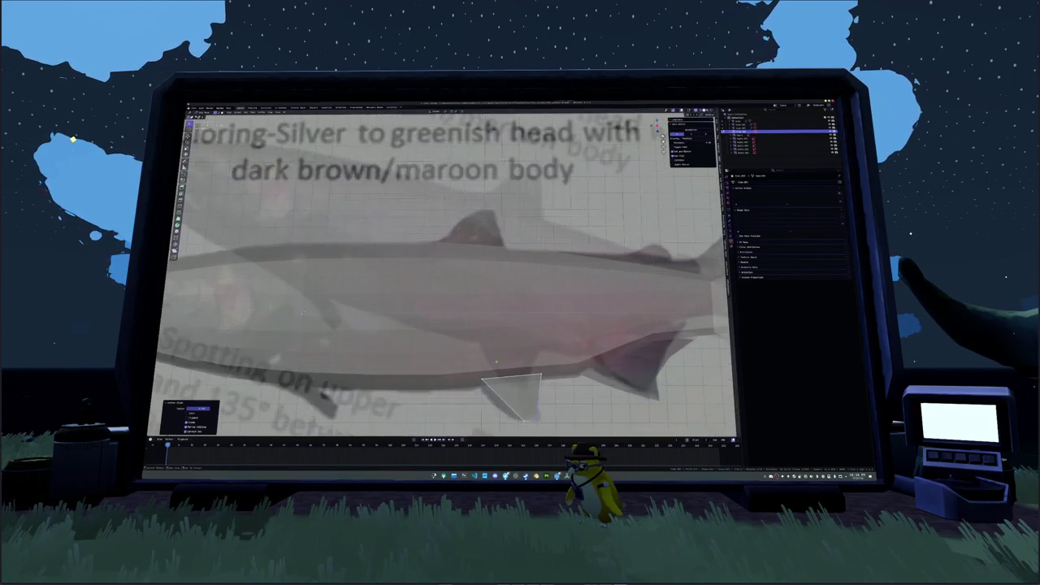
shift+middle_drag(496, 362, 488, 309)
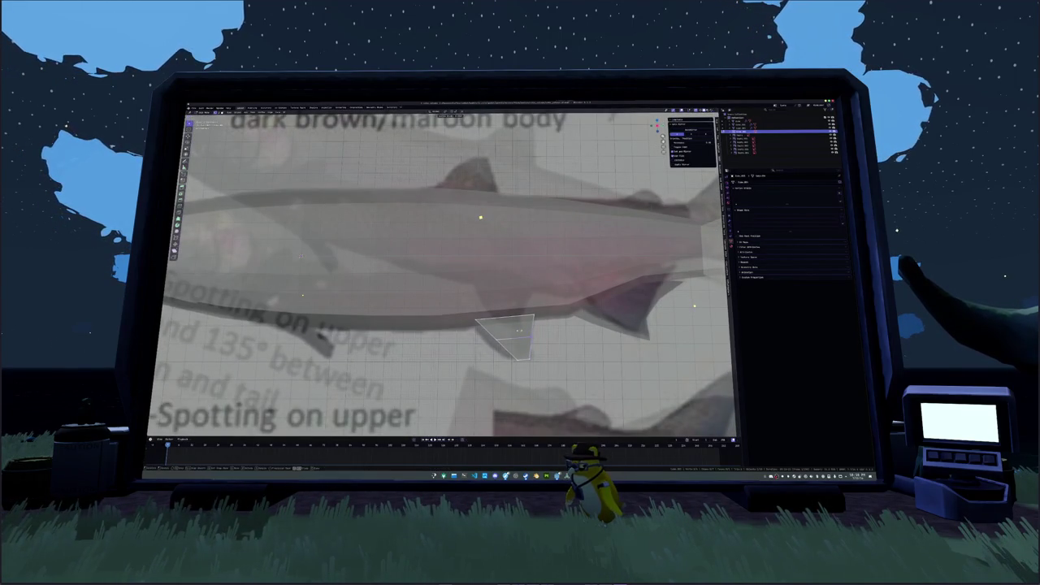
Move and rotate the plane's vertices into a fin outline under the belly.
key(g)
key(Return)
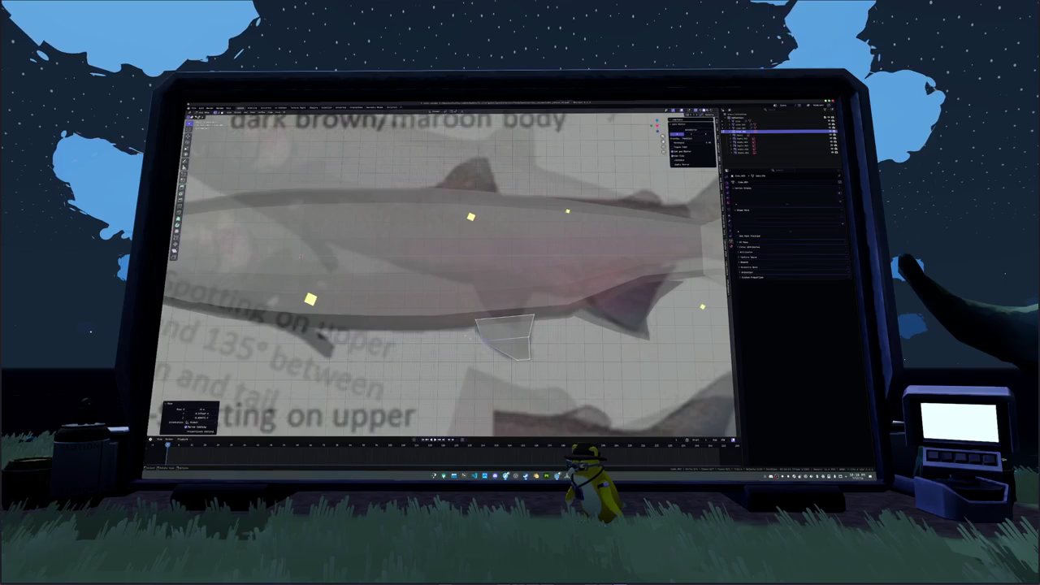
key(g)
key(Return)
key(g)
key(Return)
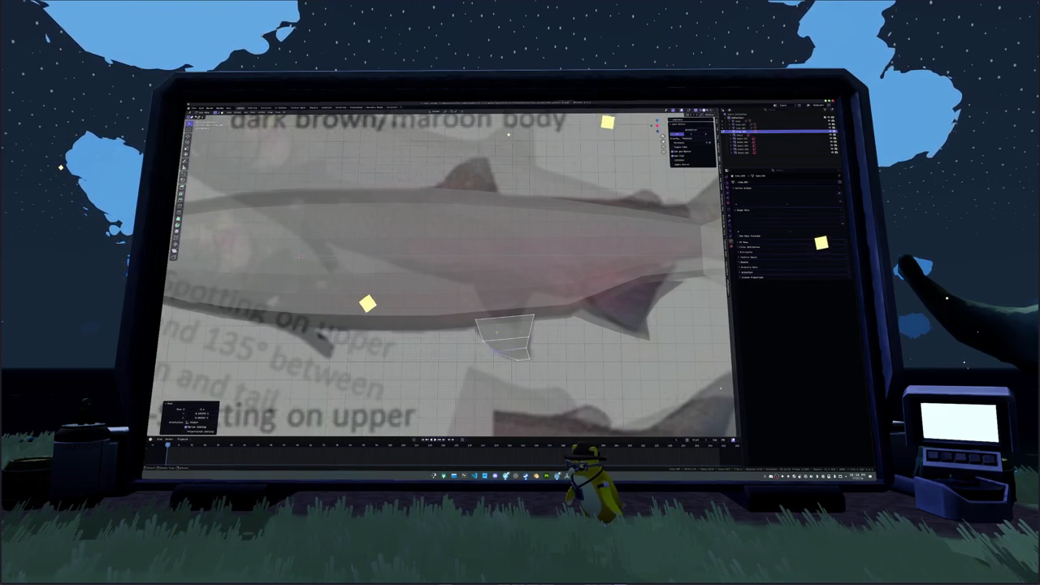
key(g)
key(Return)
key(g)
key(Return)
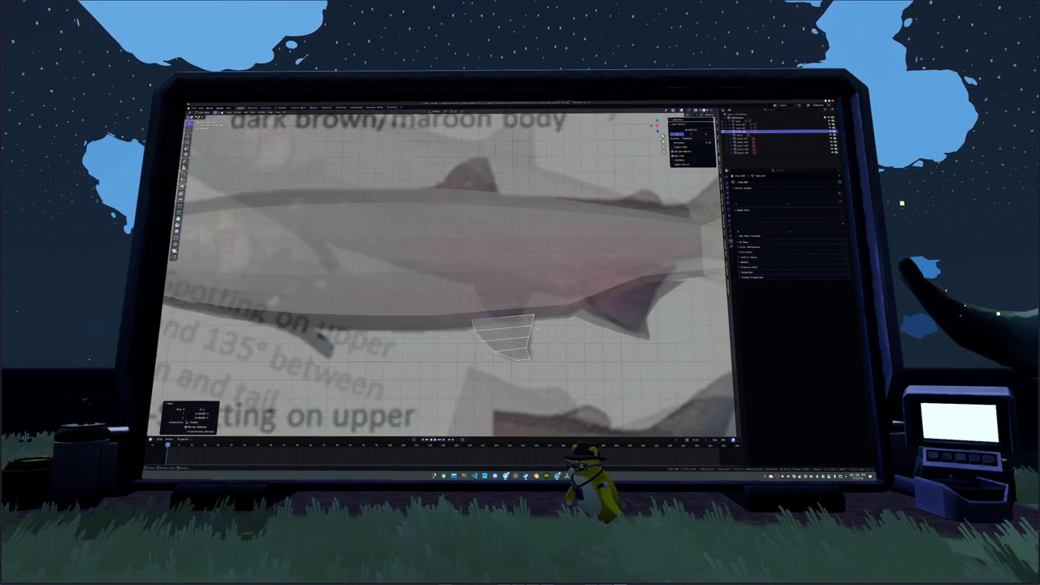
key(g)
key(Return)
key(r)
key(Return)
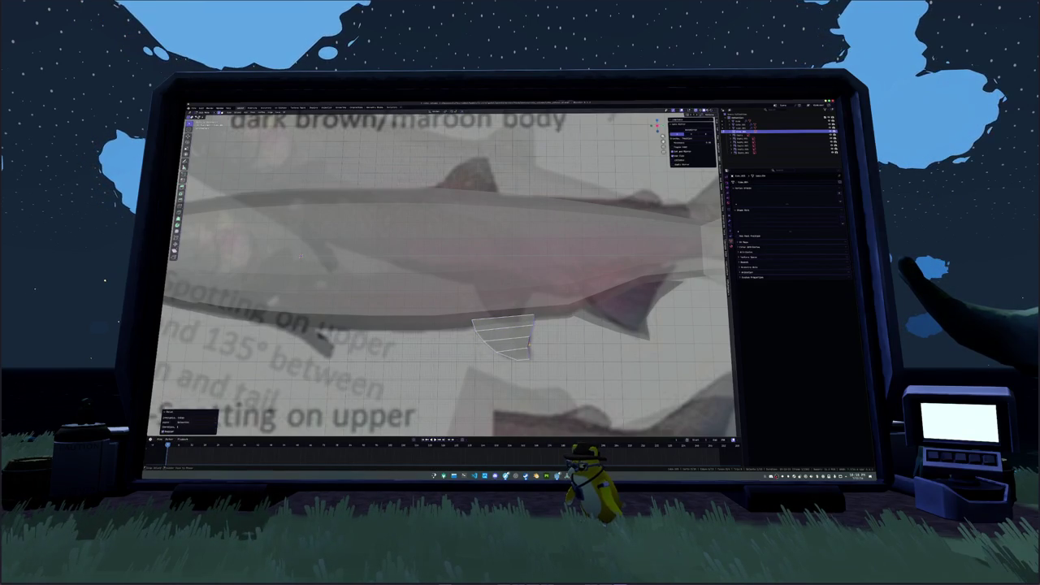
Scale and angle the fin from the front view, then enable X-ray to check it.
key(KP_1)
key(s)
key(Return)
key(Return)
key(g)
key(KP_1)
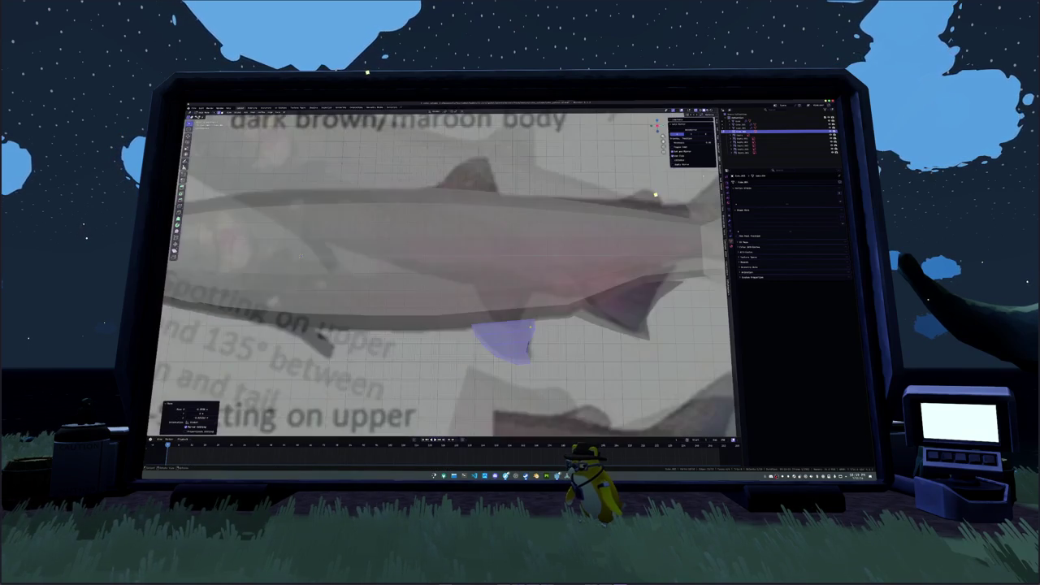
key(alt+z)
middle_drag(698, 181, 681, 193)
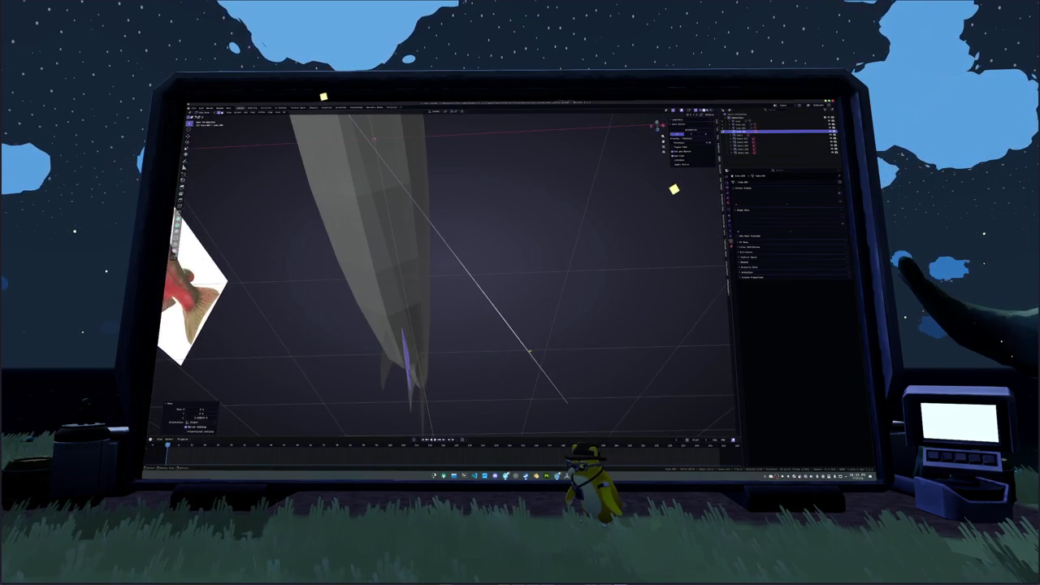
Rotate the new fin on the X axis from the top view so it angles away from the body.
key(KP_1)
scroll(529, 352, up, 5)
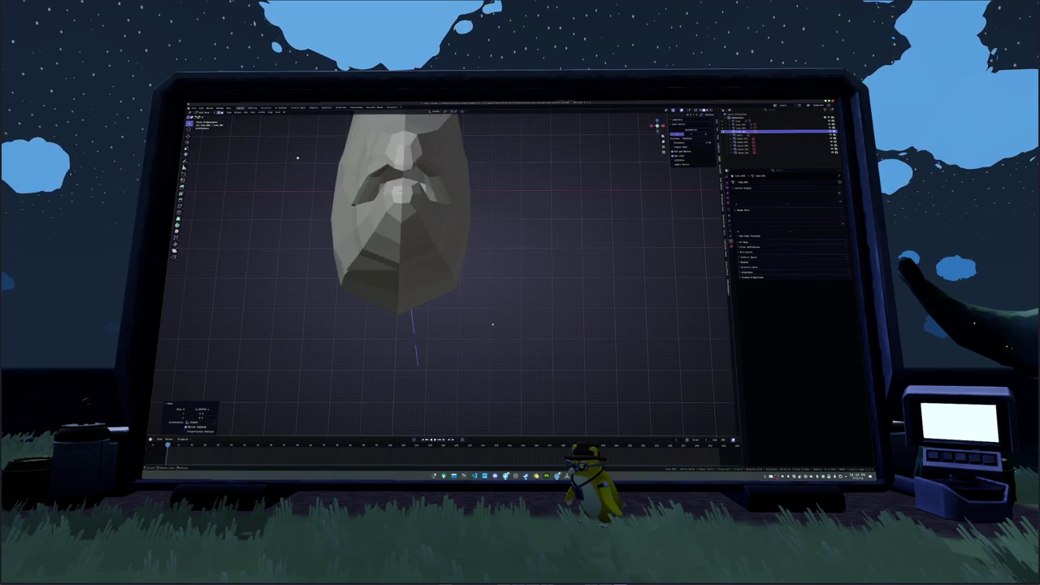
middle_drag(486, 314, 477, 329)
key(KP_7)
key(r)
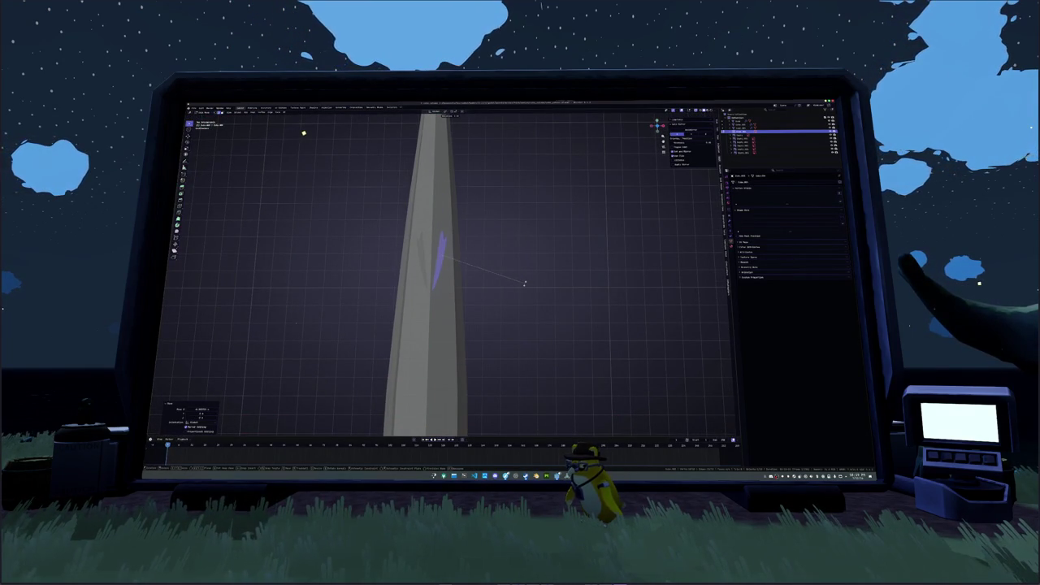
key(x)
click(522, 297)
mouse_move(522, 297)
middle_down()
mouse_move(504, 243)
mouse_move(511, 294)
middle_up()
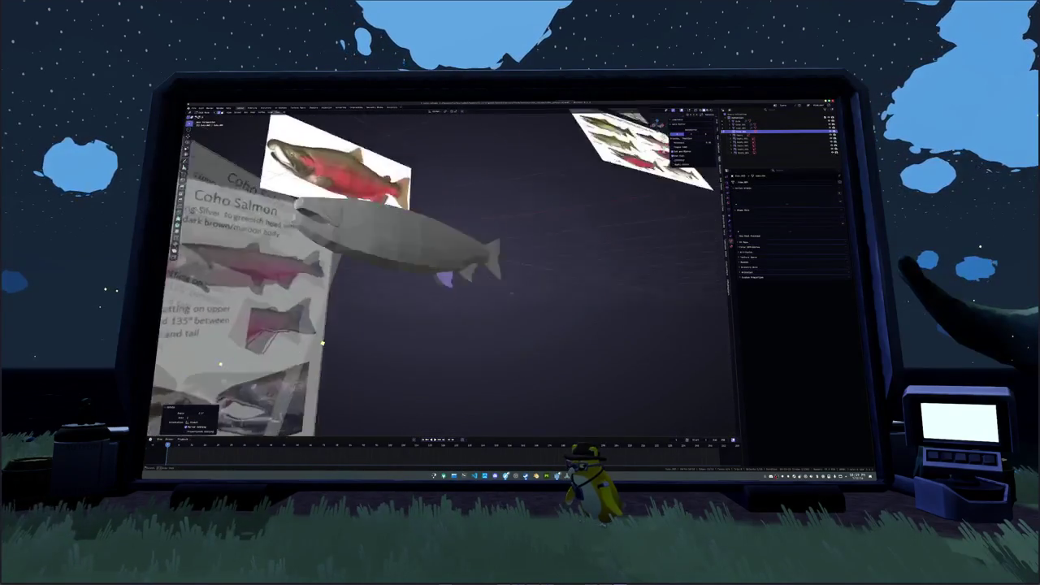
middle_drag(323, 344, 244, 353)
Enter Edit Mode on the fish body and zoom into the side view against the reference.
key(Tab)
key(KP_1)
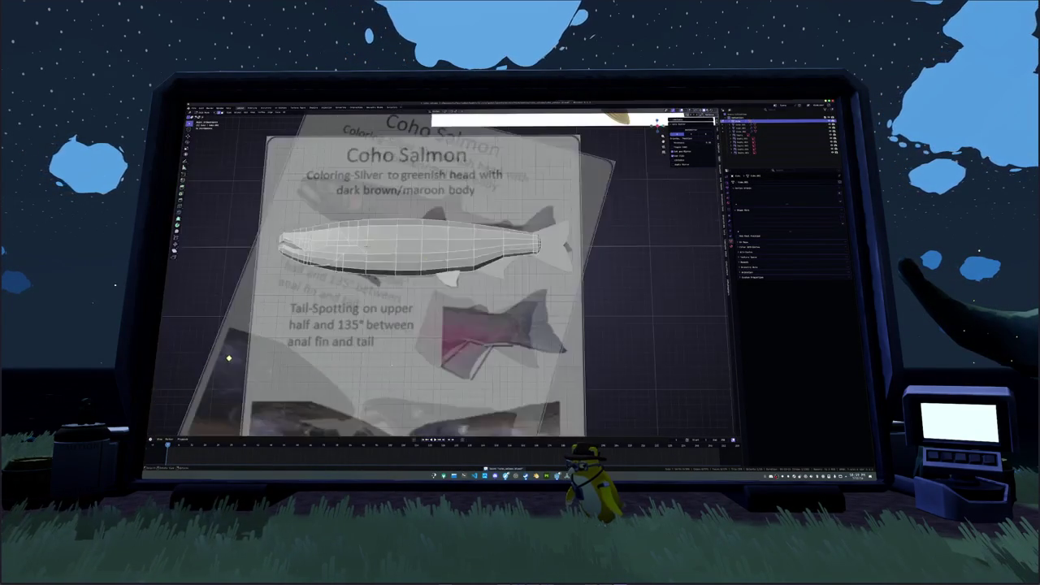
scroll(231, 351, up, 2)
scroll(235, 345, up, 2)
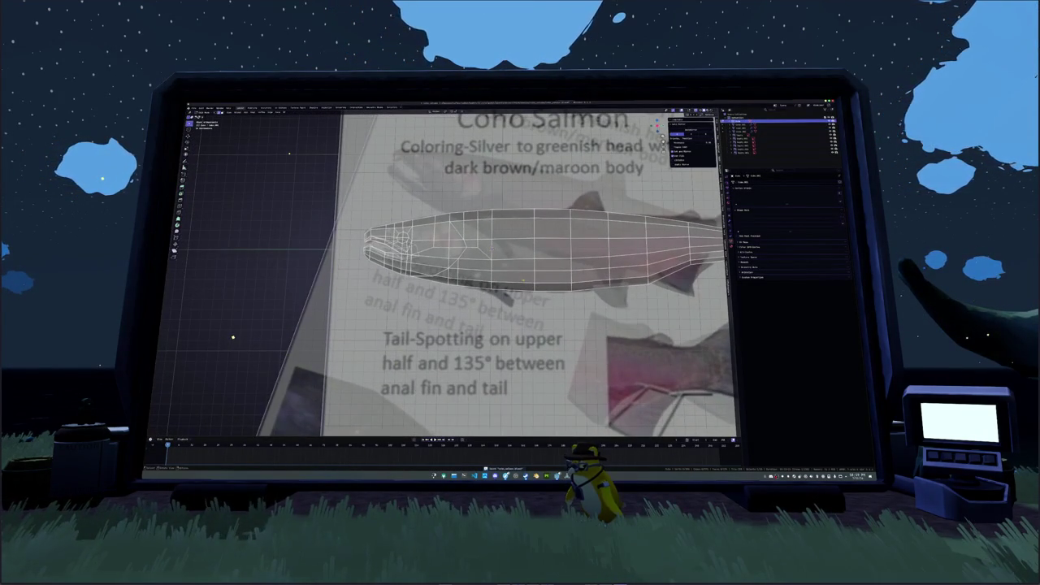
scroll(221, 314, down, 7)
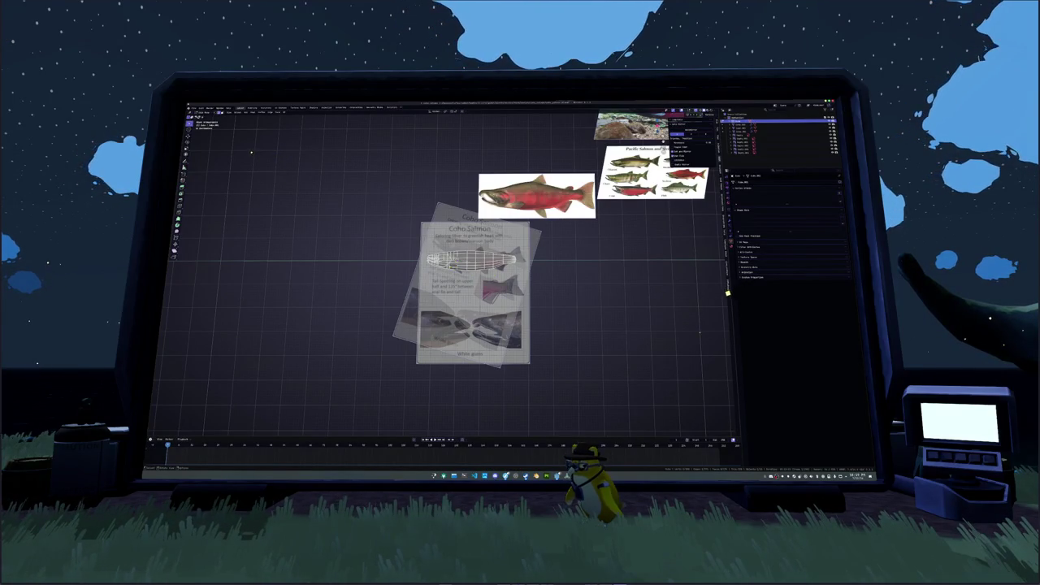
scroll(487, 309, up, 3)
scroll(488, 309, up, 3)
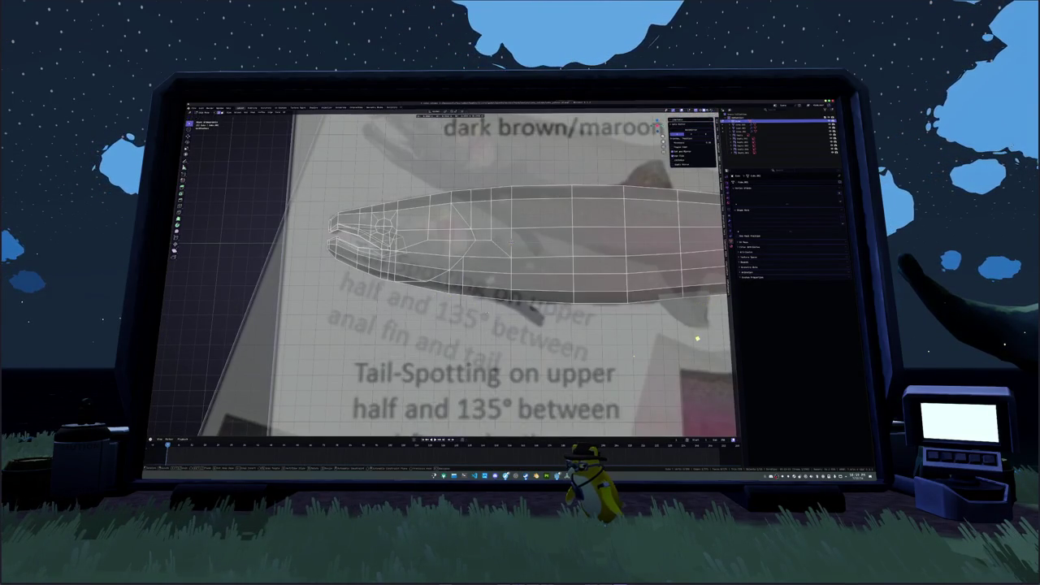
Separate part of the fish mesh into its own object and try scaling it horizontally.
right_click(488, 309)
click(510, 311)
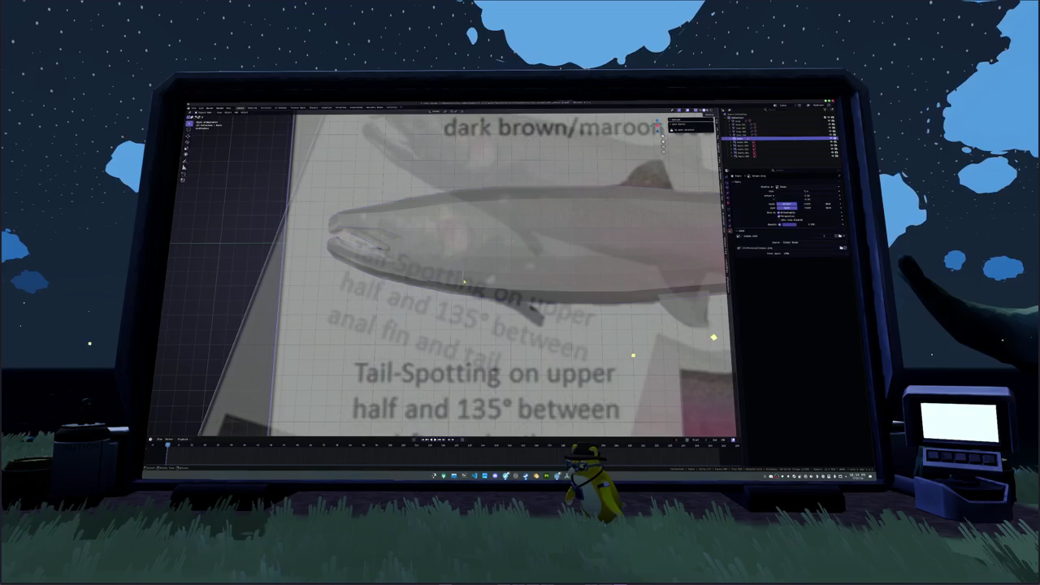
key(Tab)
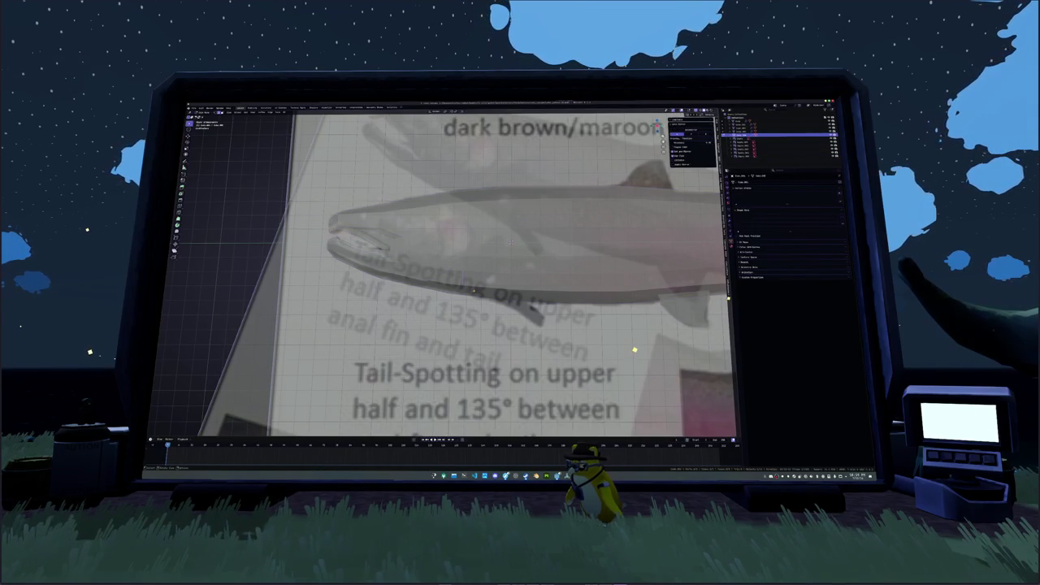
key(Return)
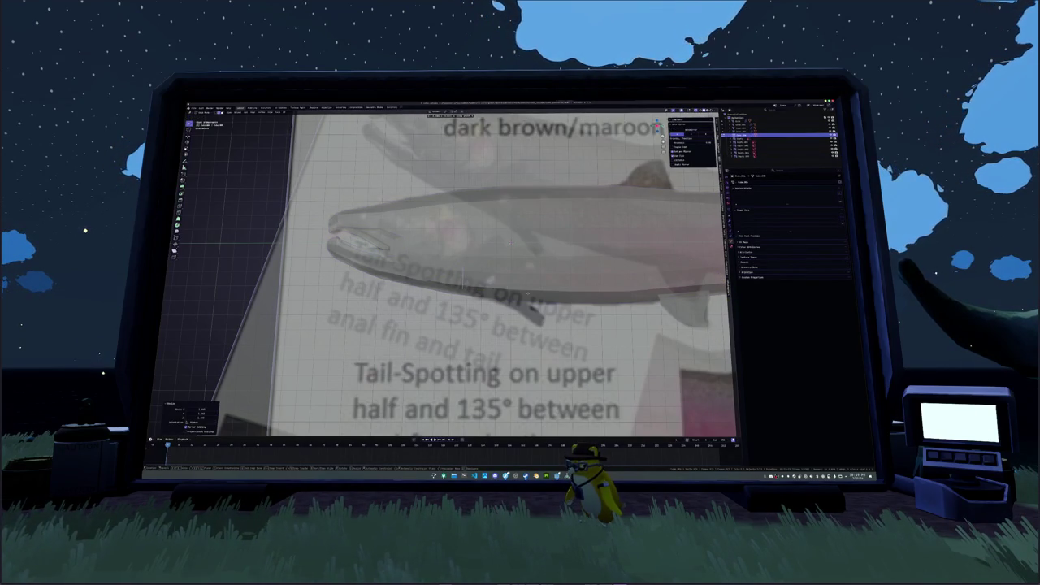
key(s)
key(Escape)
scroll(455, 268, down, 3)
scroll(455, 268, up, 2)
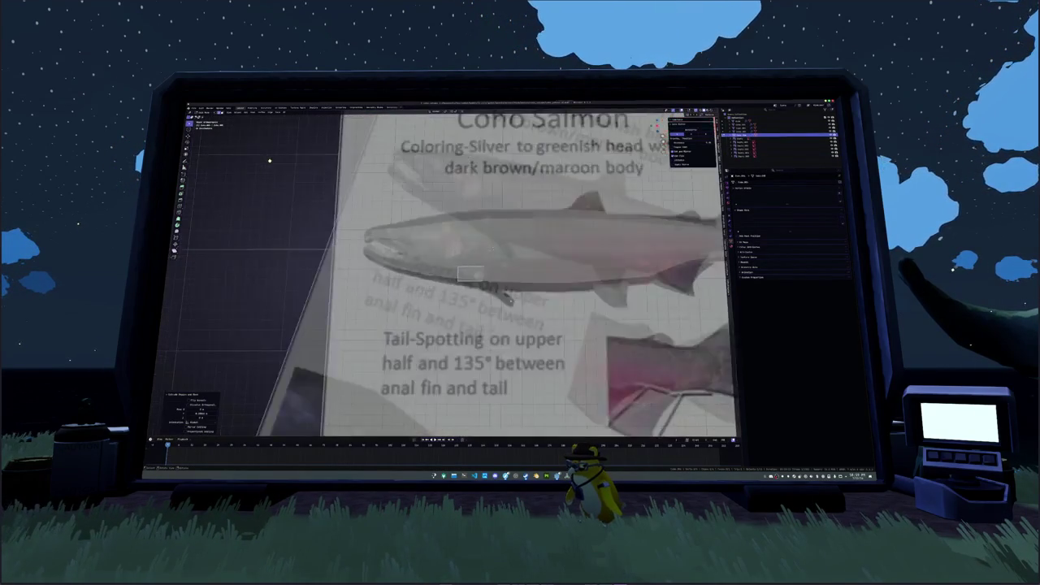
Nudge the eye-area faces into position to match the reference.
key(s)
key(x)
key(Escape)
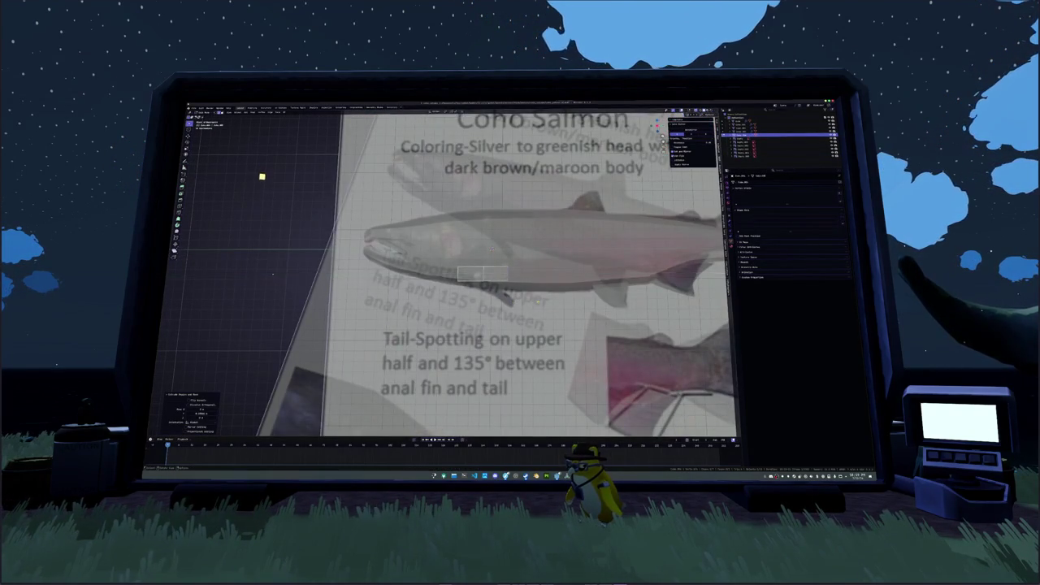
scroll(271, 273, down, 3)
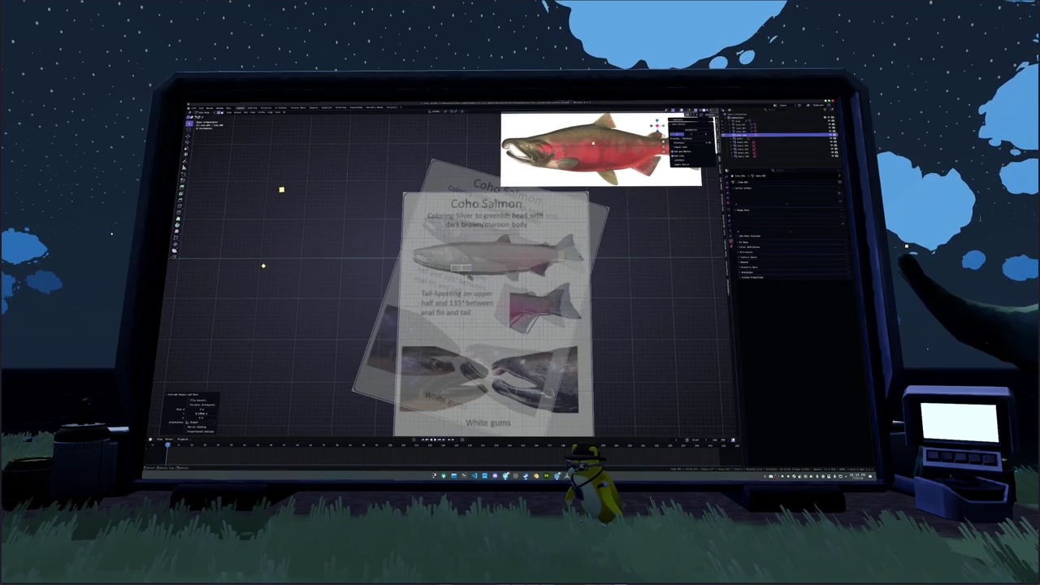
scroll(460, 268, up, 2)
scroll(468, 270, up, 2)
key(g)
key(g)
click(483, 253)
scroll(483, 253, down, 3)
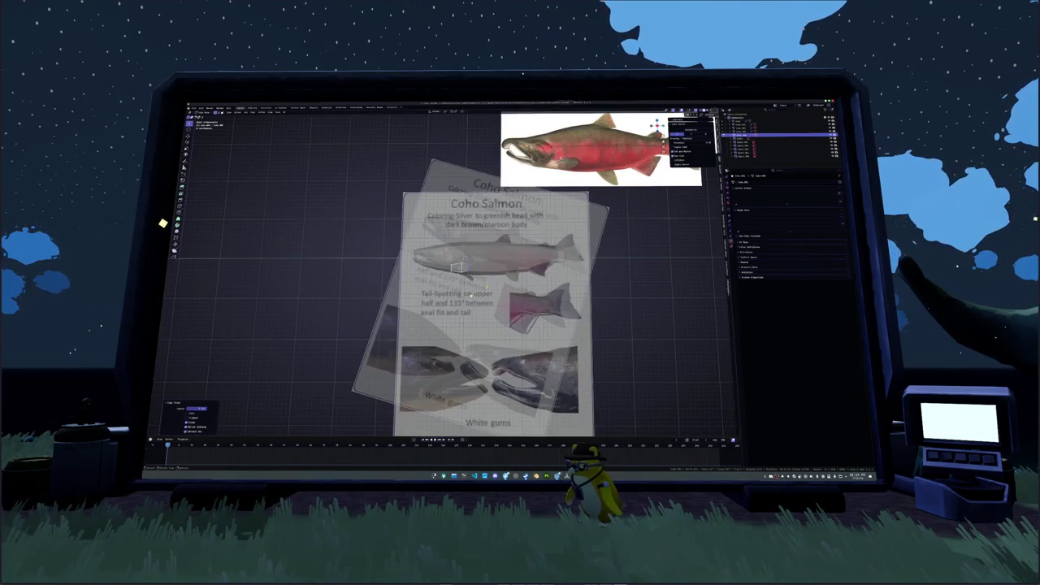
scroll(455, 268, up, 4)
scroll(455, 269, up, 4)
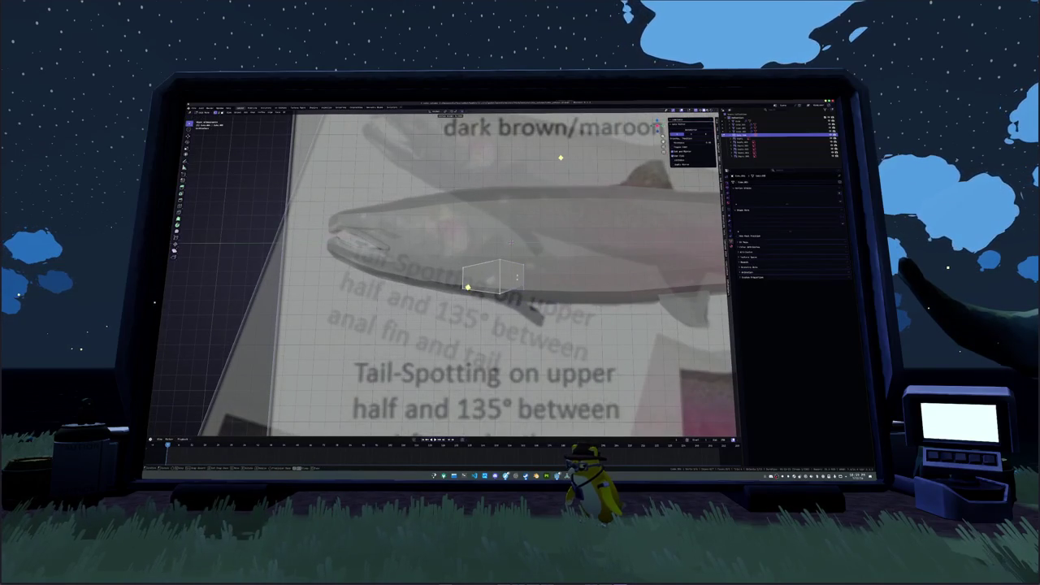
click(510, 241)
scroll(510, 242, down, 4)
scroll(510, 241, up, 3)
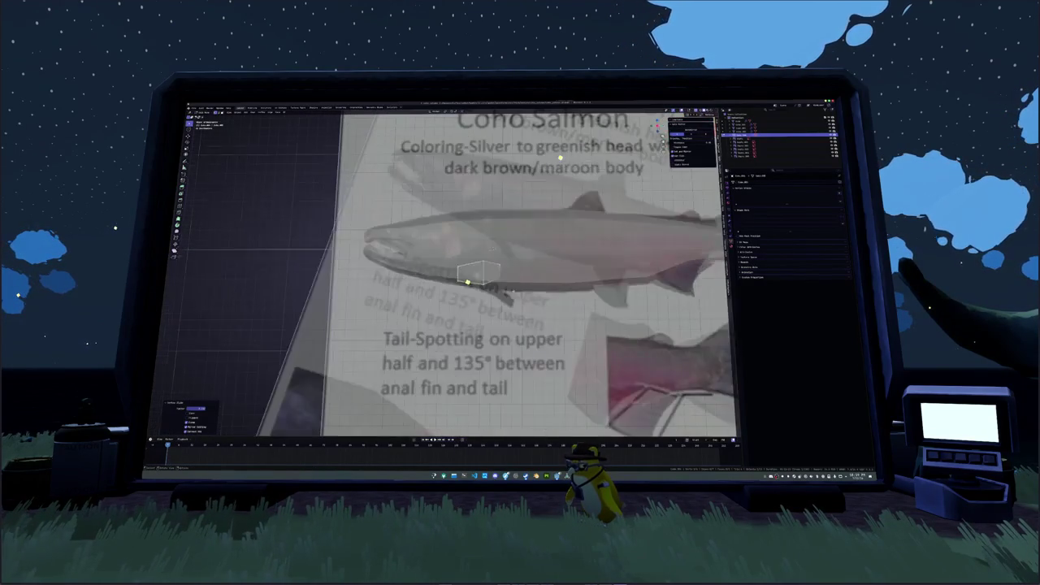
drag(470, 283, 479, 273)
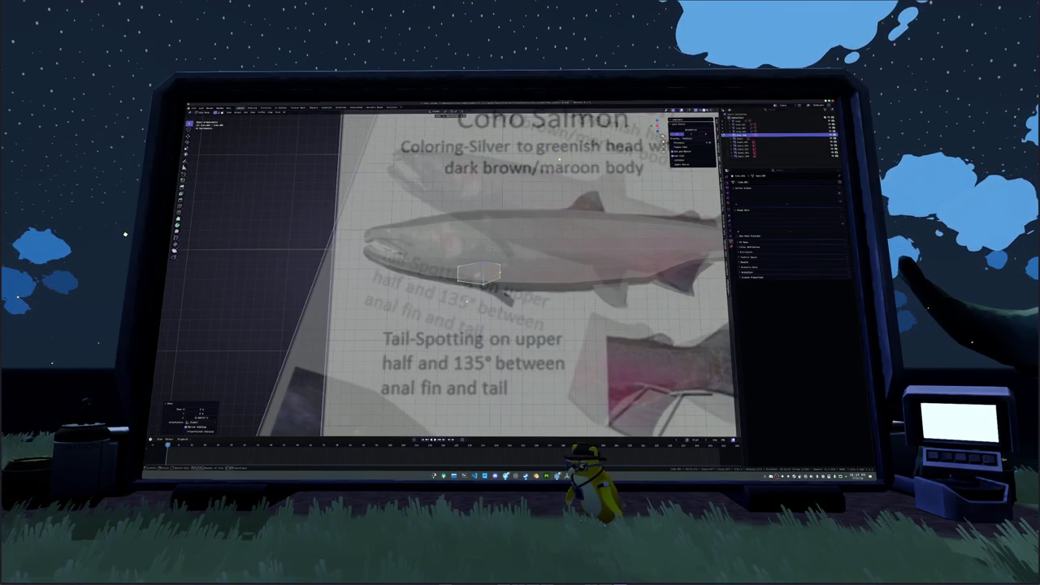
Shift the eye faces along X, add a loop cut through the eye, and move it vertically.
key(g)
key(x)
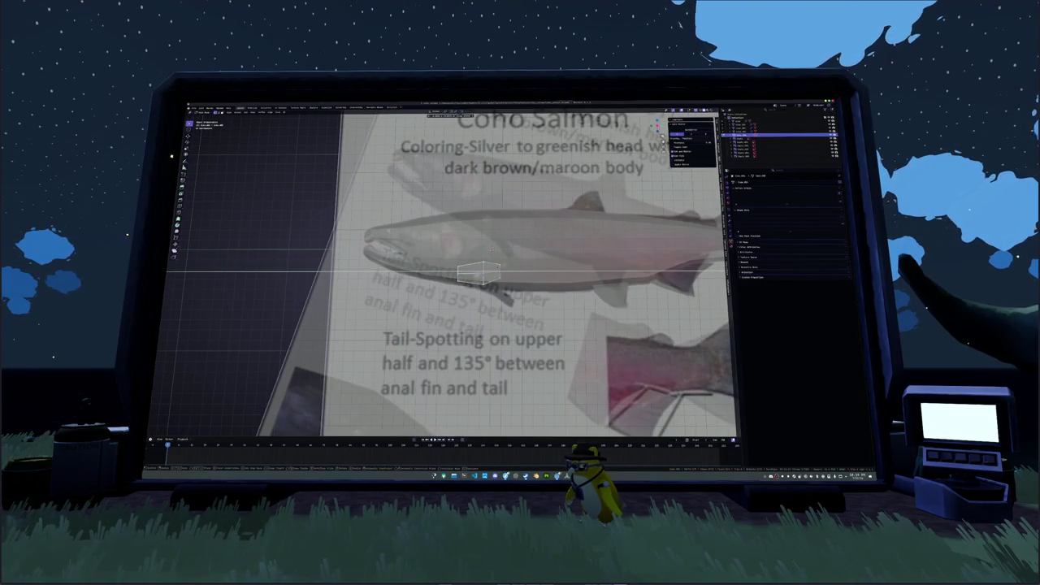
key(Return)
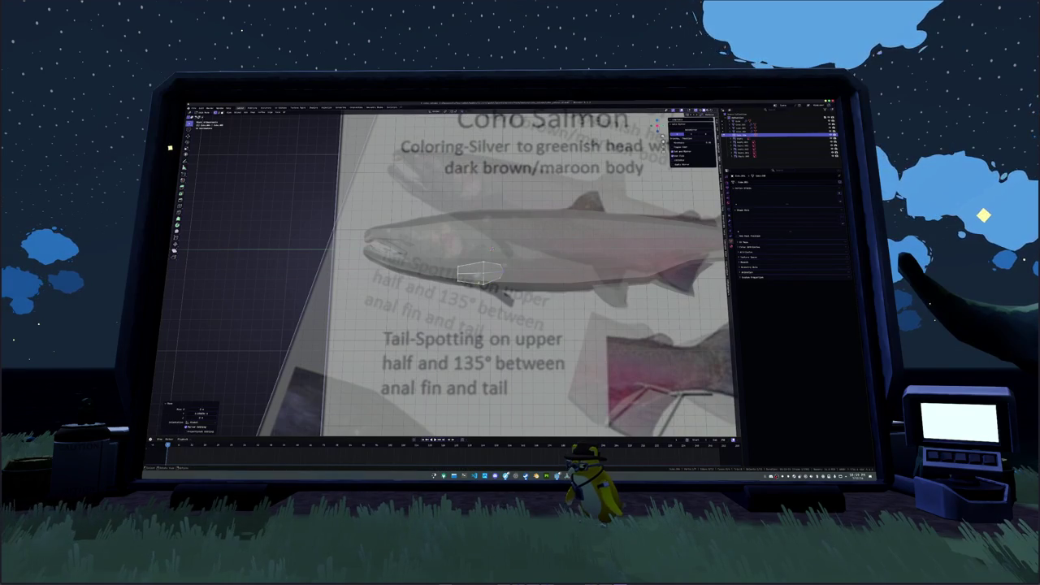
key(ctrl+r)
click(491, 250)
key(g)
key(z)
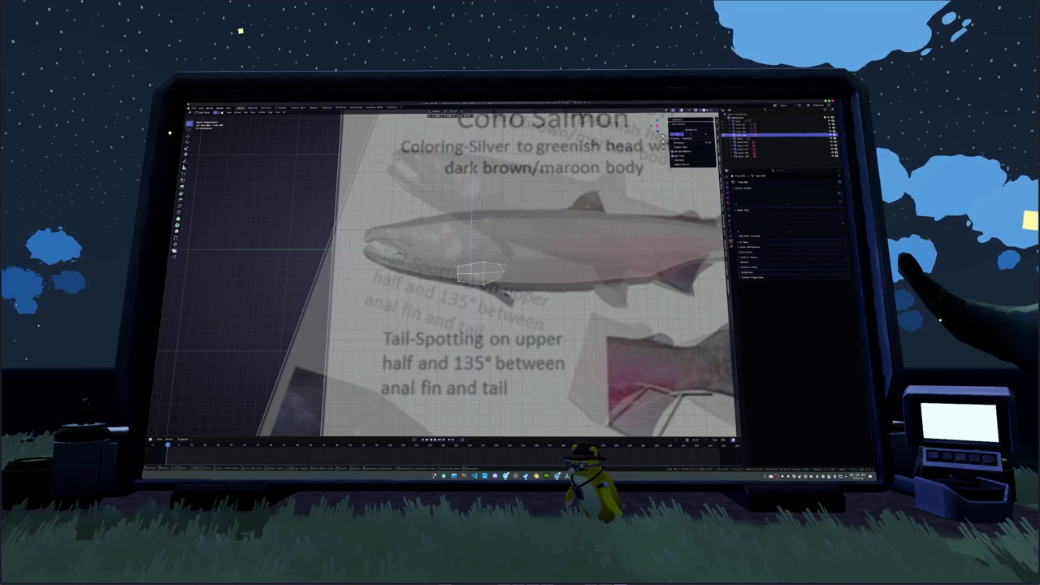
key(Return)
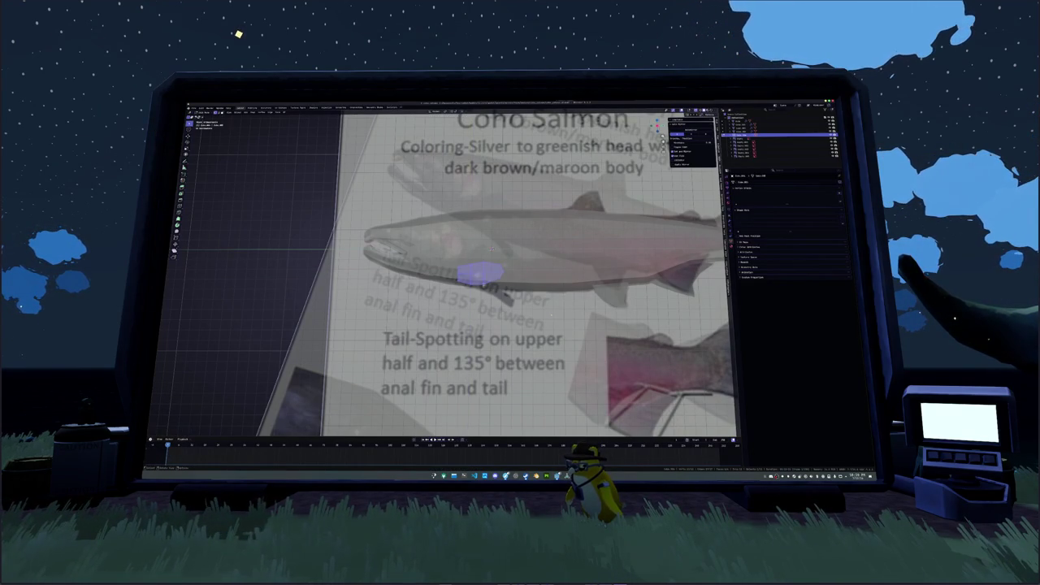
Slide the eye faces along X and leave Edit Mode to view the fish in perspective.
key(g)
key(x)
key(Return)
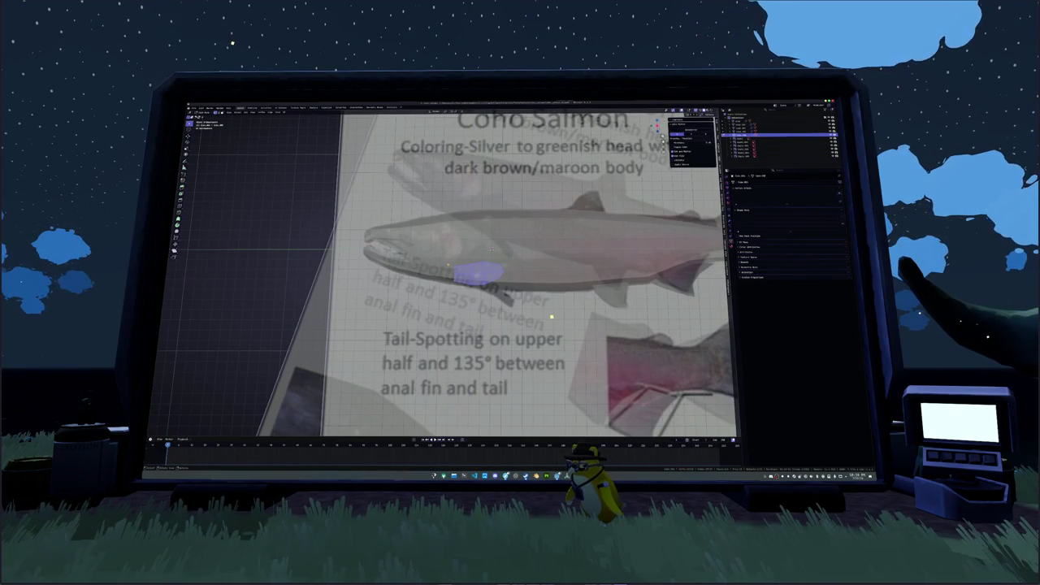
key(g)
key(x)
key(Return)
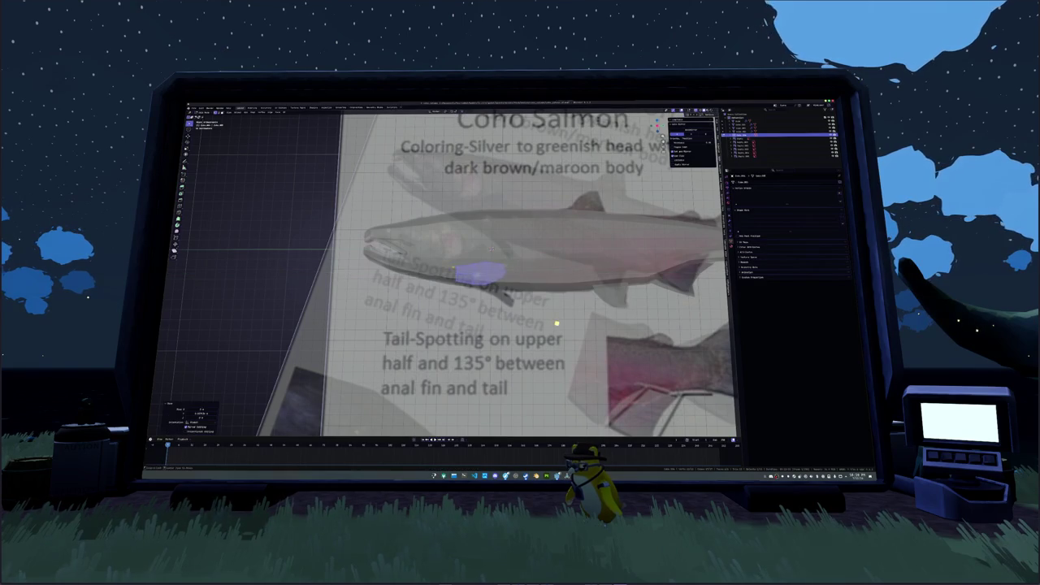
key(Tab)
middle_drag(555, 322, 557, 322)
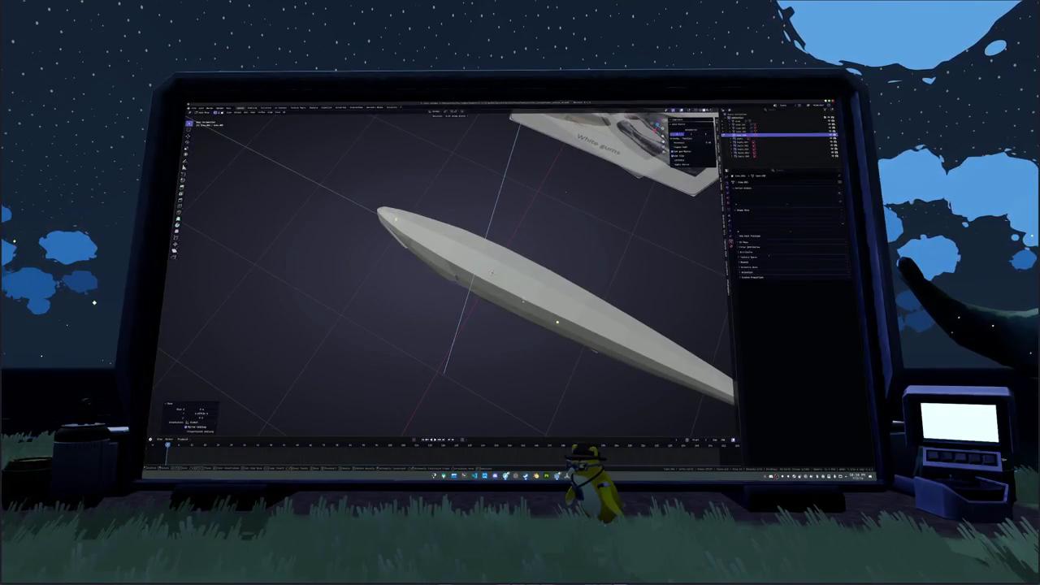
mouse_move(496, 325)
middle_down()
mouse_move(492, 257)
mouse_move(485, 272)
mouse_move(539, 282)
middle_up()
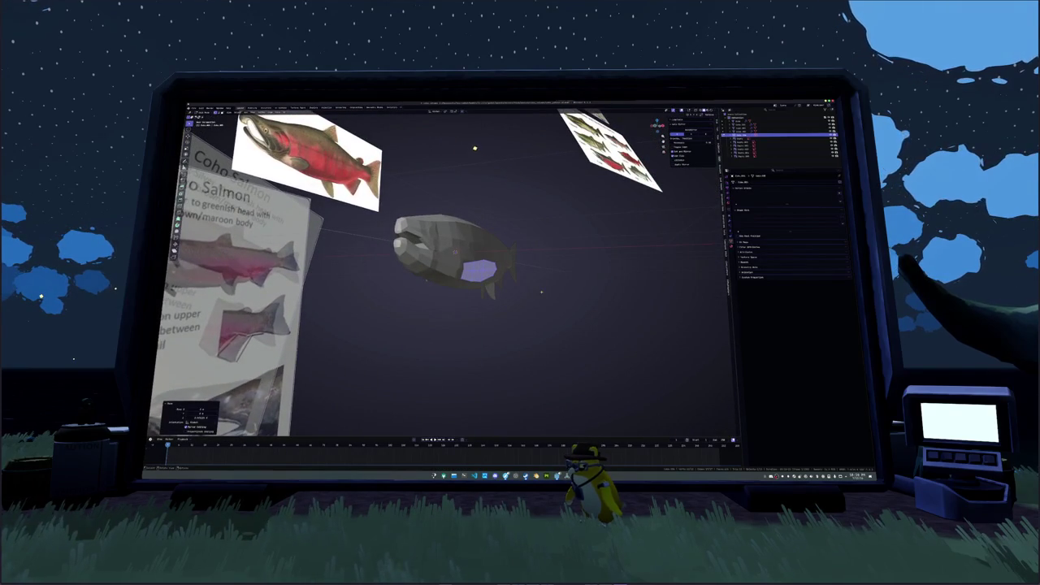
key(KP_1)
scroll(540, 288, up, 2)
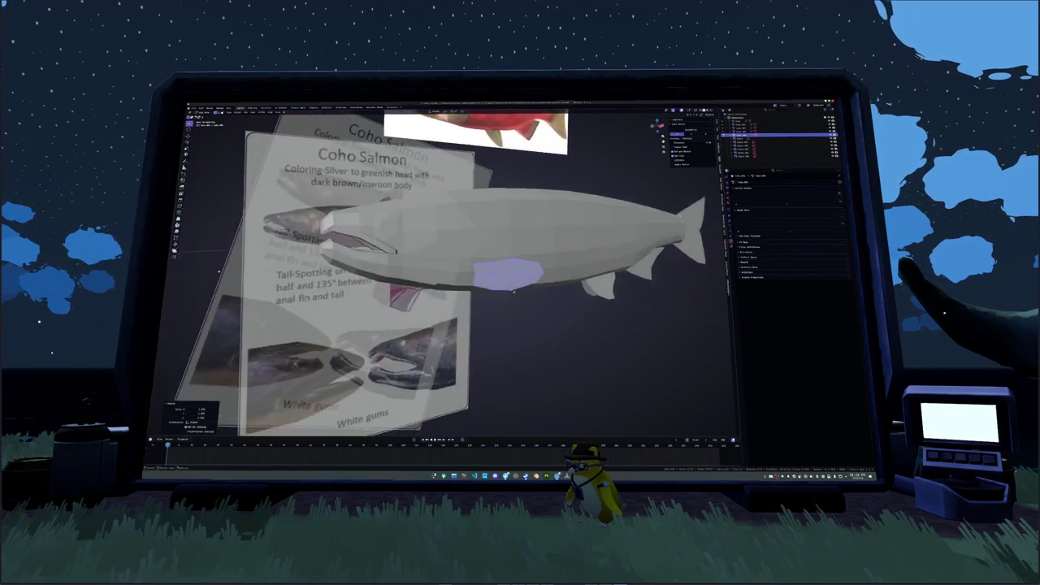
middle_drag(544, 287, 502, 253)
key(KP_3)
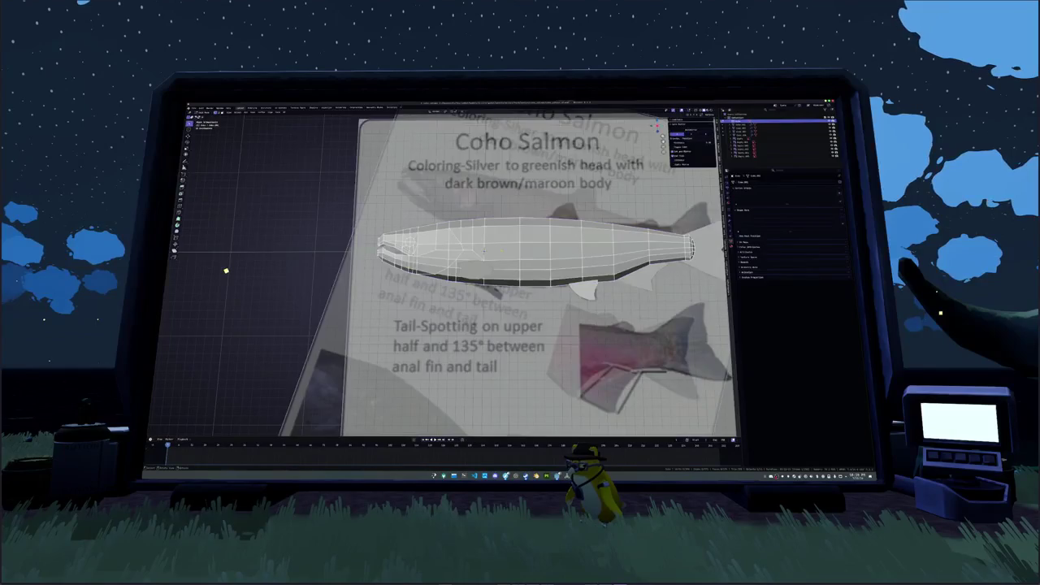
scroll(378, 245, up, 4)
middle_drag(229, 251, 218, 200)
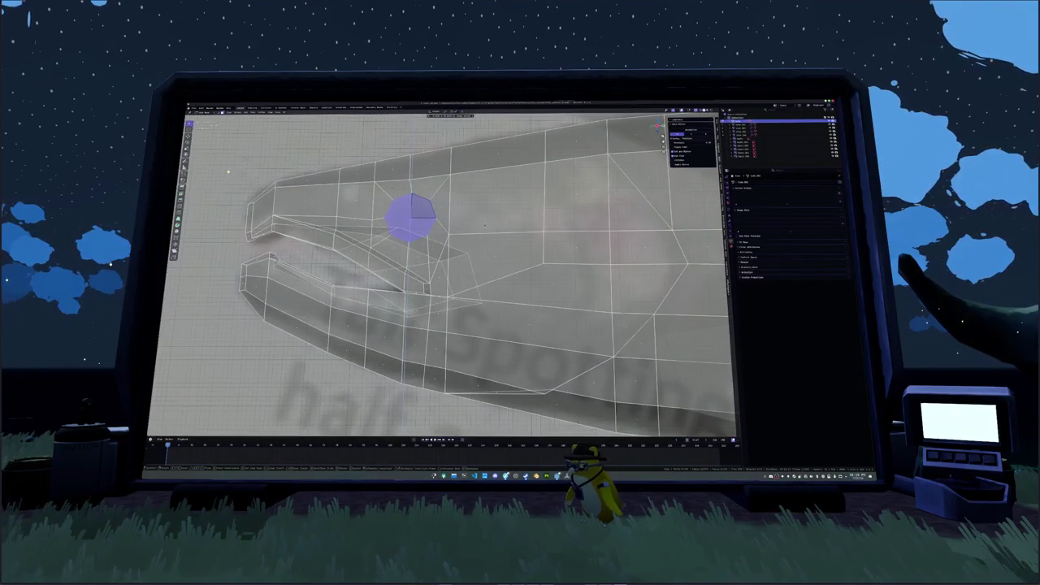
Select the eye edge loop, fill it with a face, and inset it.
key(KP_1)
mouse_move(531, 232)
middle_down()
mouse_move(525, 253)
mouse_move(493, 244)
mouse_move(498, 262)
middle_up()
key(alt+a)
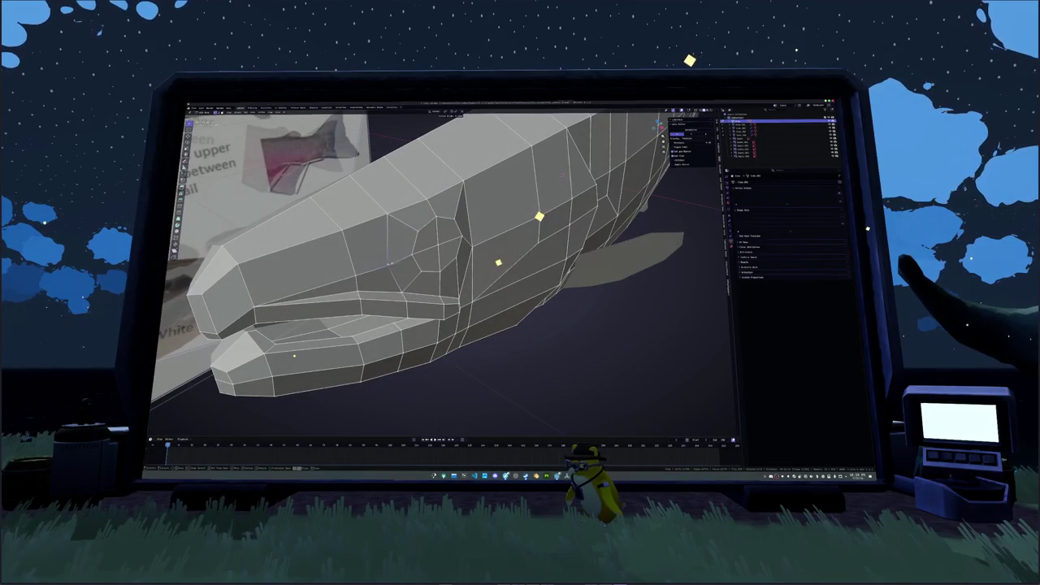
alt+click(469, 258)
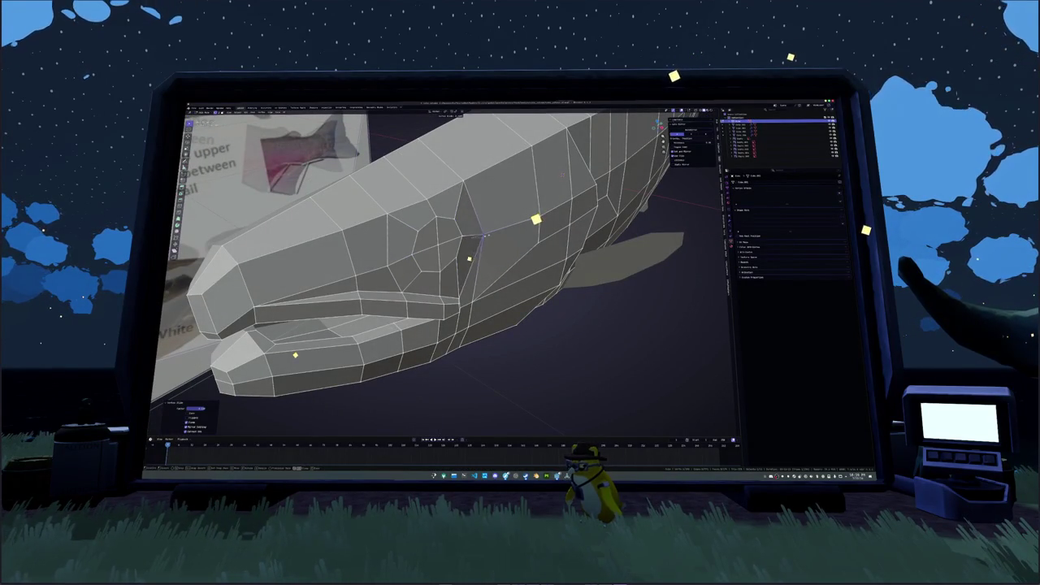
key(f)
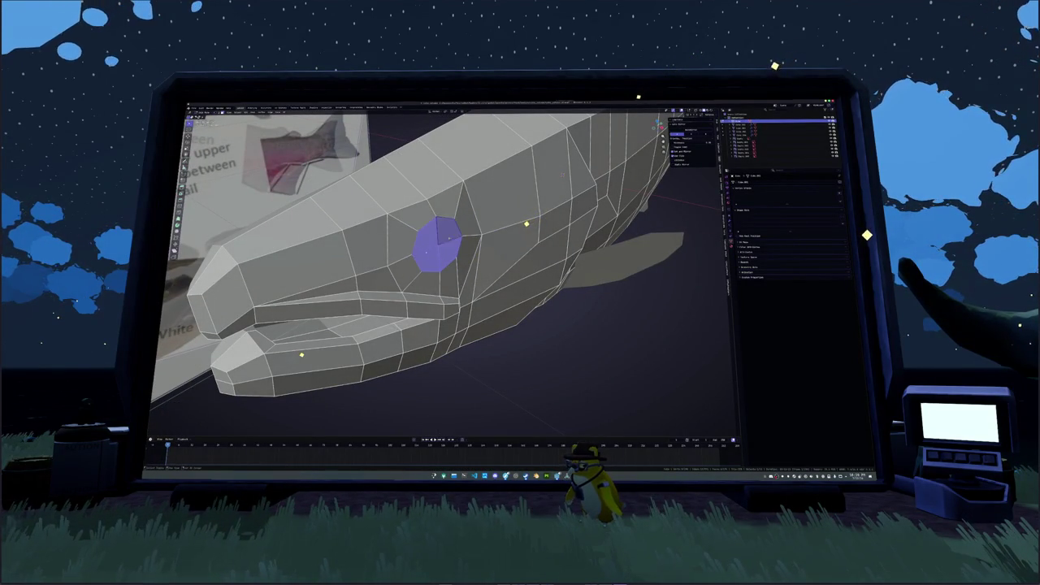
middle_drag(526, 223, 504, 236)
key(i)
click(492, 242)
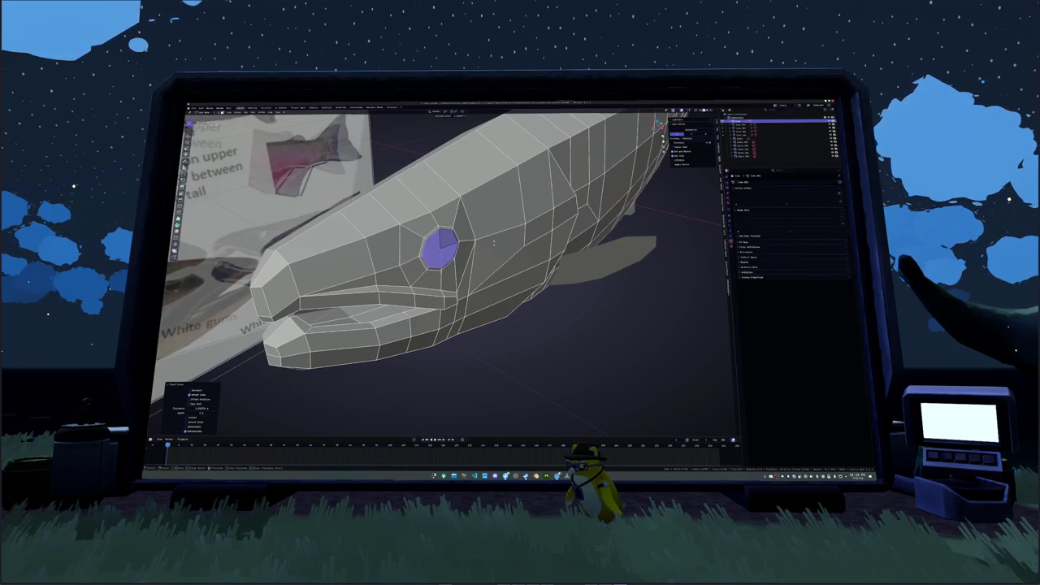
Shrink the inset eye face and extrude it inward into a socket.
key(s)
click(493, 242)
key(s)
click(732, 381)
key(e)
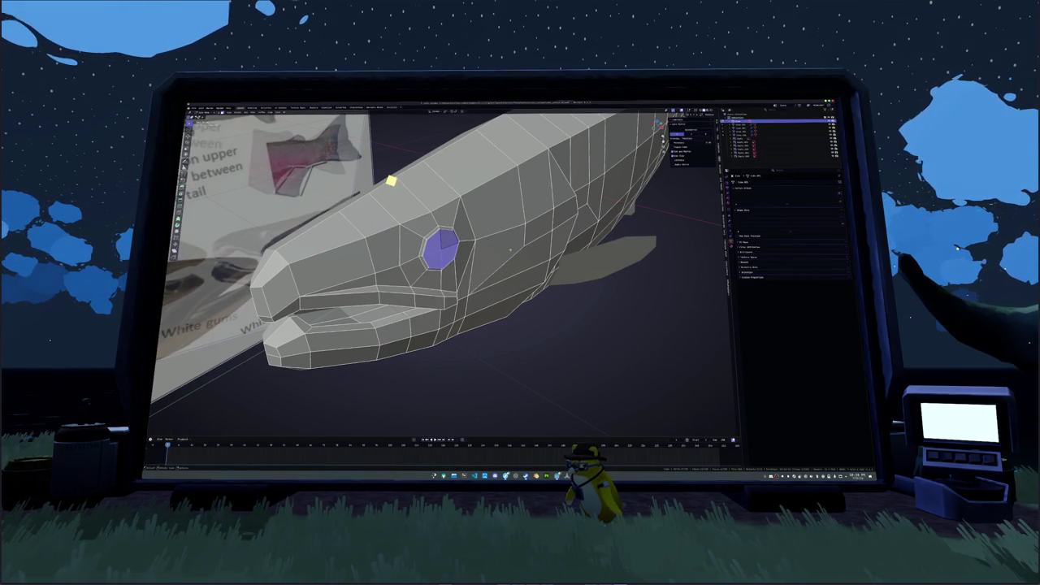
click(389, 180)
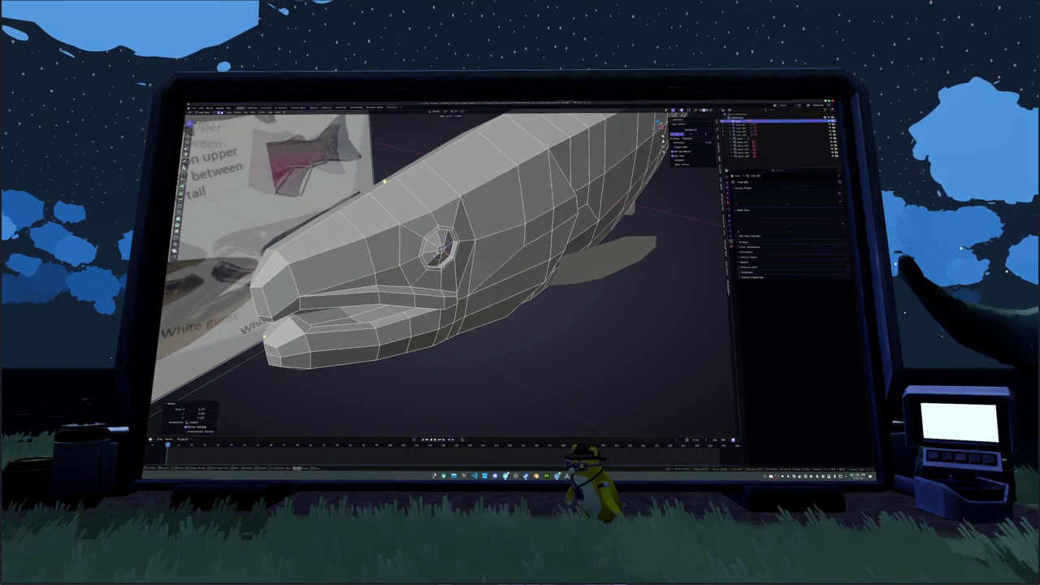
Scale the eye face narrower along X, then deselect it and pick a head edge loop.
key(s)
click(266, 322)
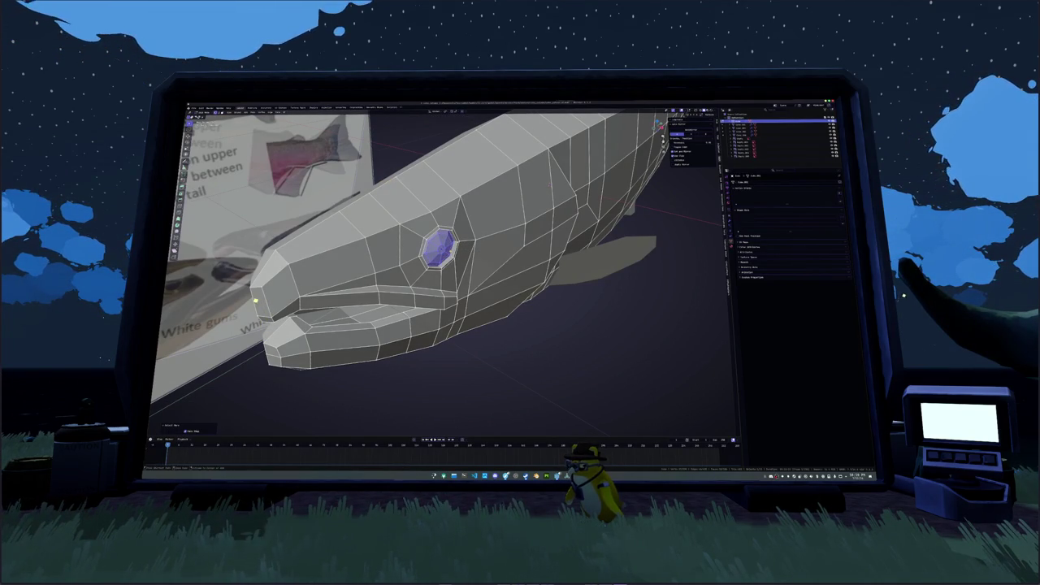
key(s)
key(x)
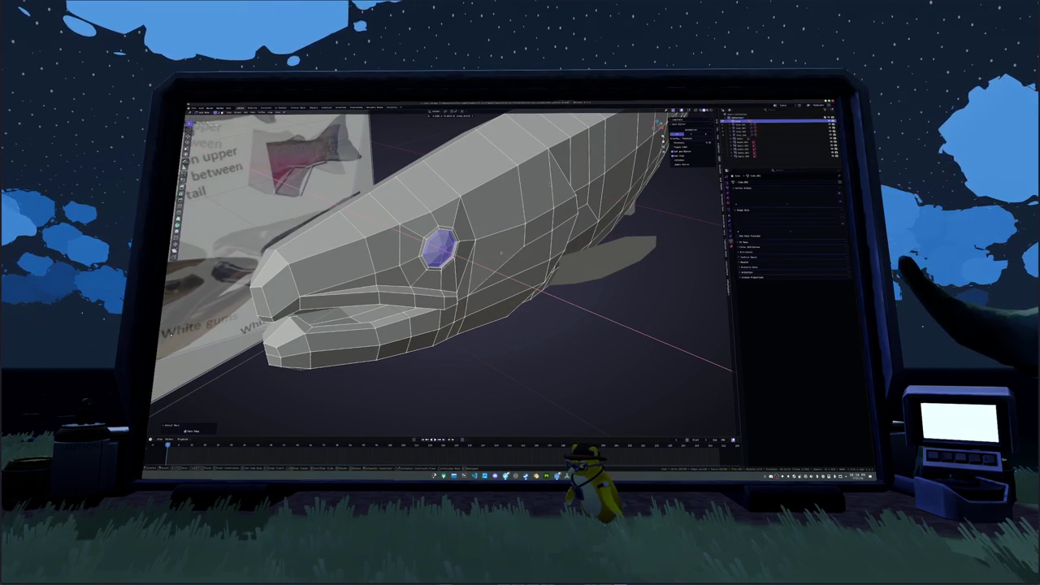
click(502, 254)
mouse_move(501, 254)
middle_down()
mouse_move(471, 249)
mouse_move(490, 269)
middle_up()
key(alt+a)
alt+click(490, 269)
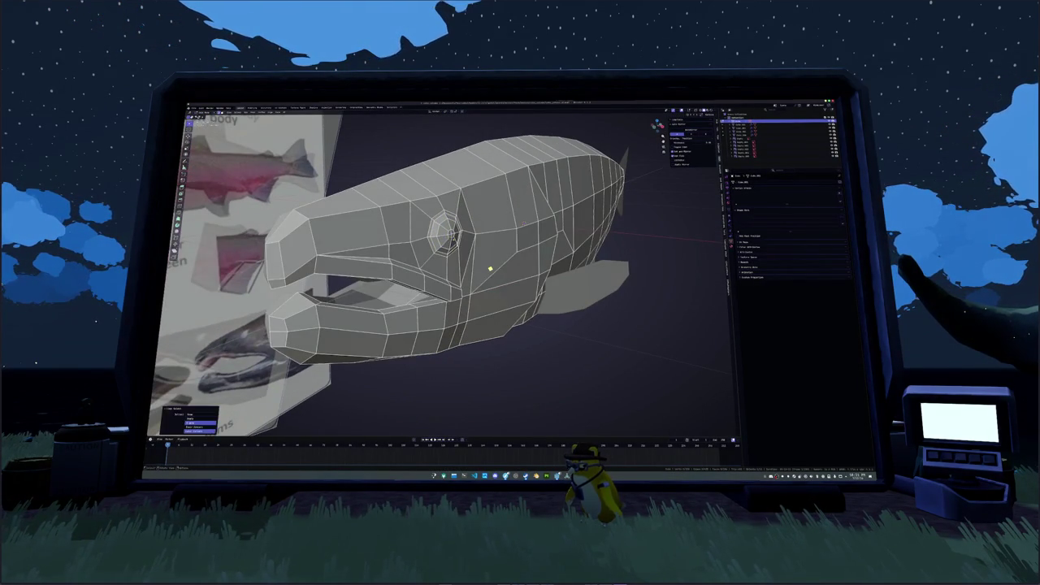
scroll(490, 269, up, 4)
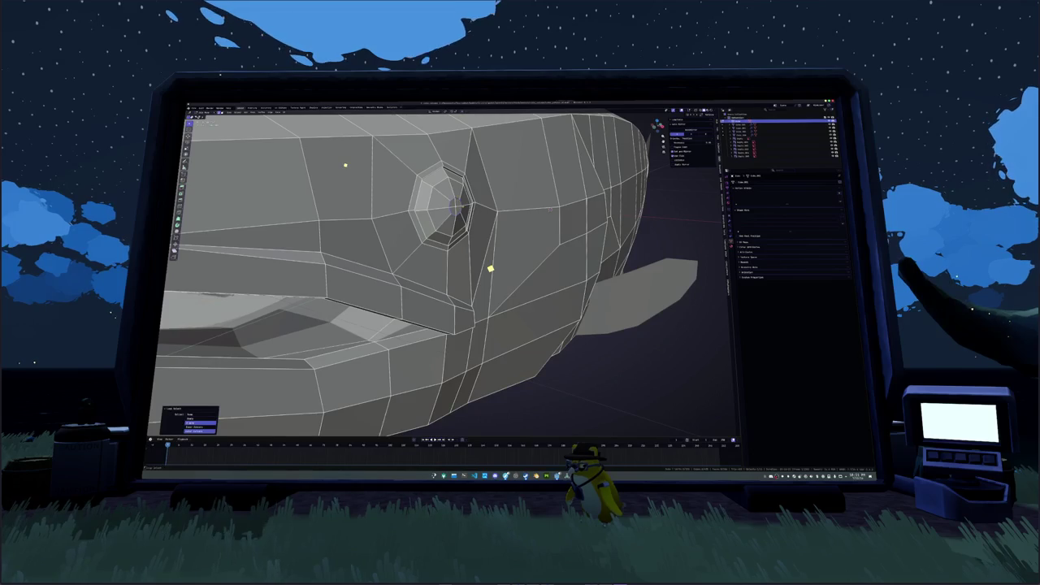
middle_drag(490, 269, 490, 268)
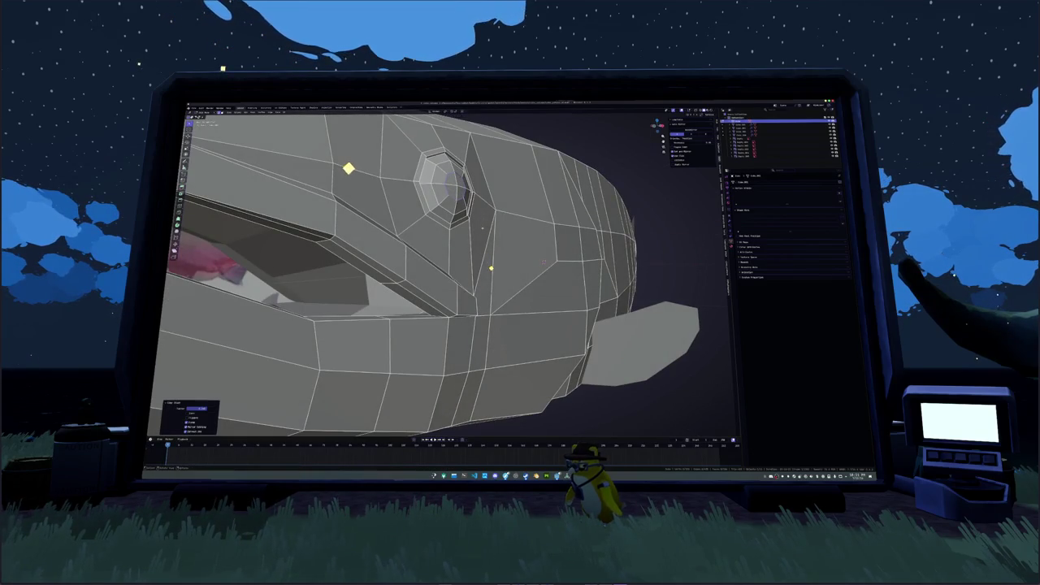
key(Tab)
scroll(490, 268, down, 5)
key(KP_1)
key(Tab)
scroll(490, 268, down, 3)
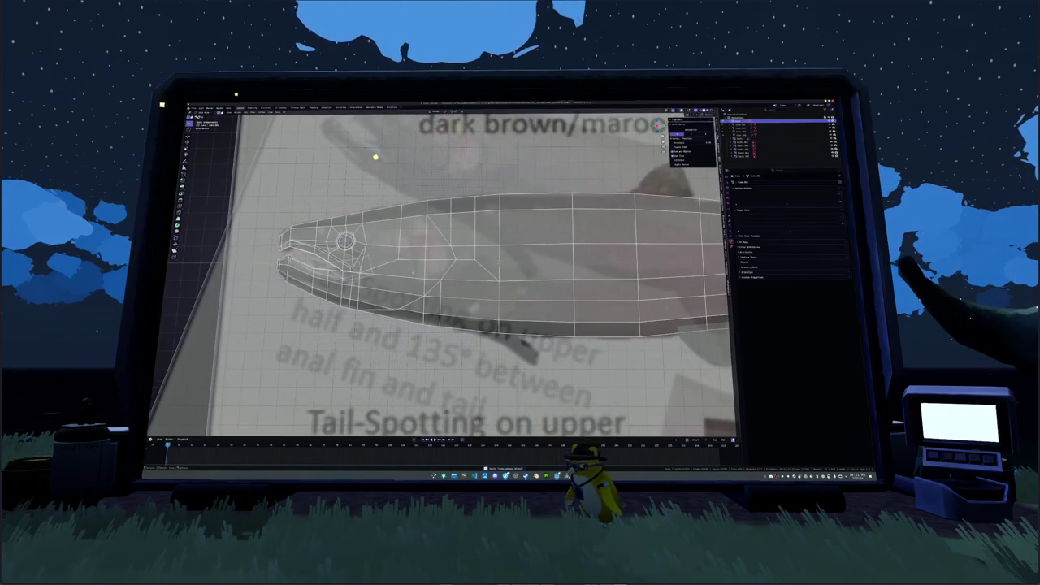
scroll(490, 268, down, 4)
scroll(490, 268, up, 5)
scroll(490, 268, up, 2)
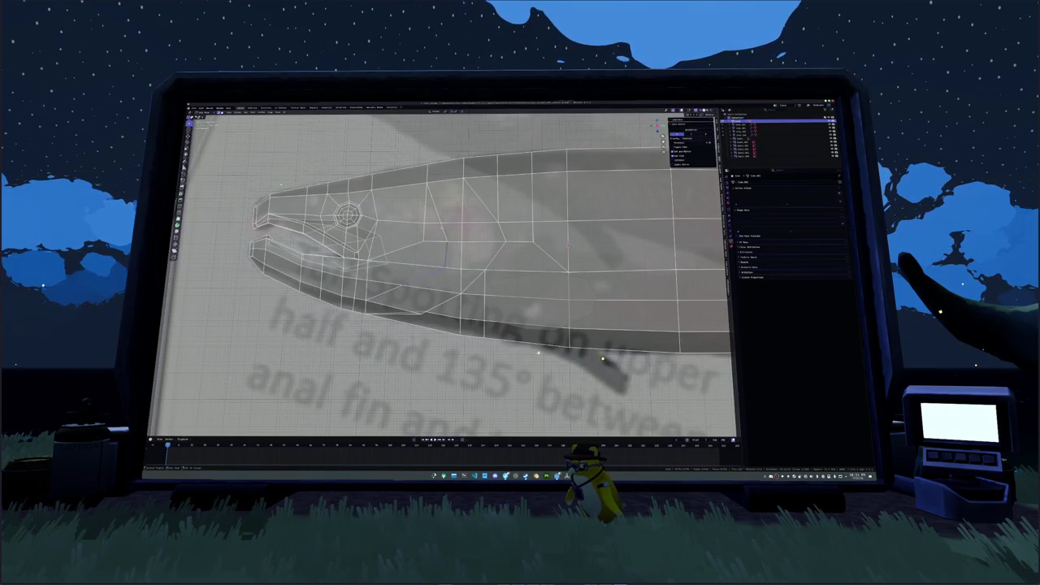
middle_drag(607, 364, 284, 178)
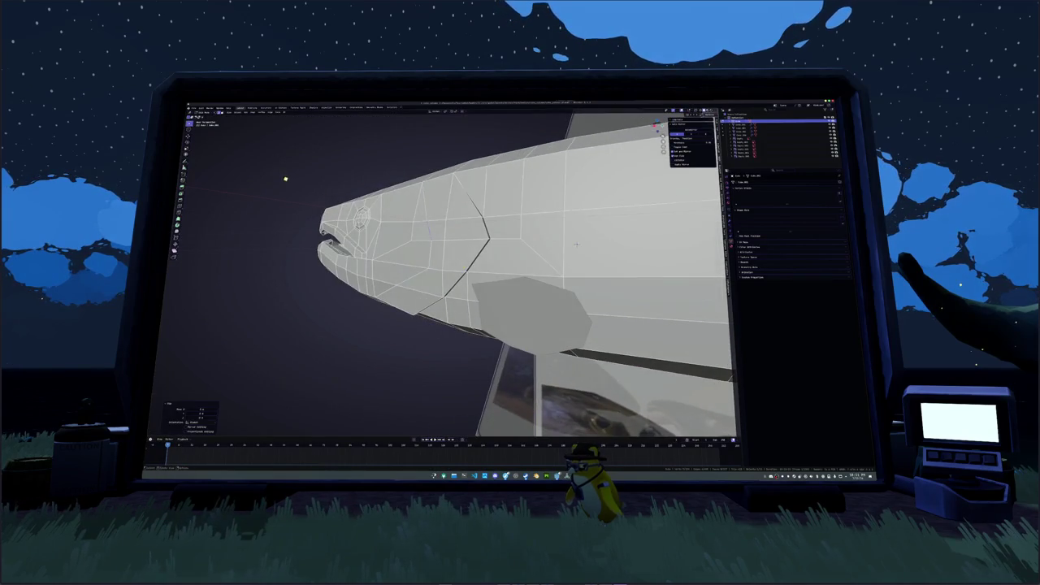
Slide the selected head edges along the X axis.
key(g)
key(x)
click(290, 159)
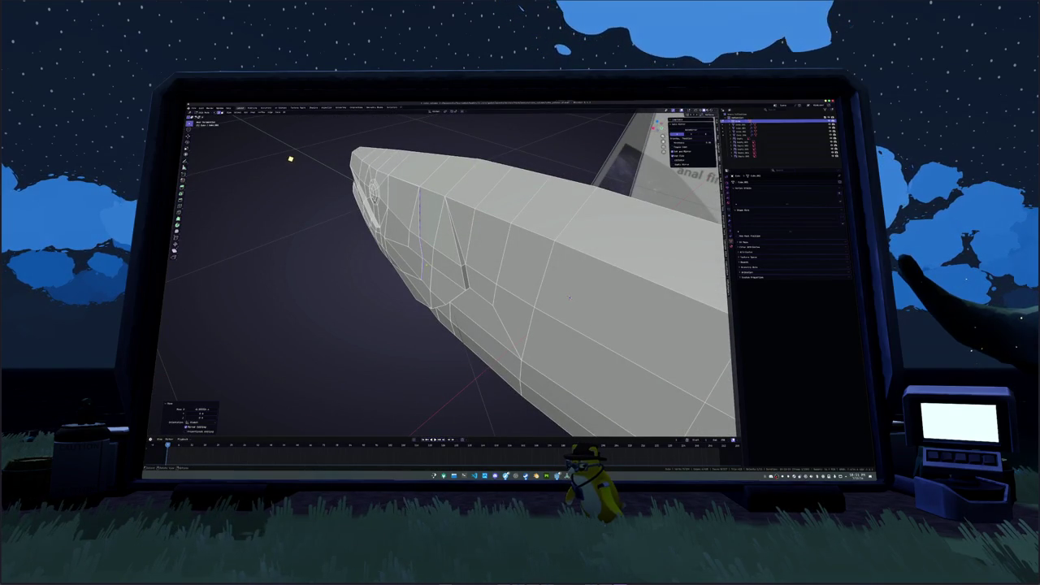
middle_drag(295, 150, 323, 126)
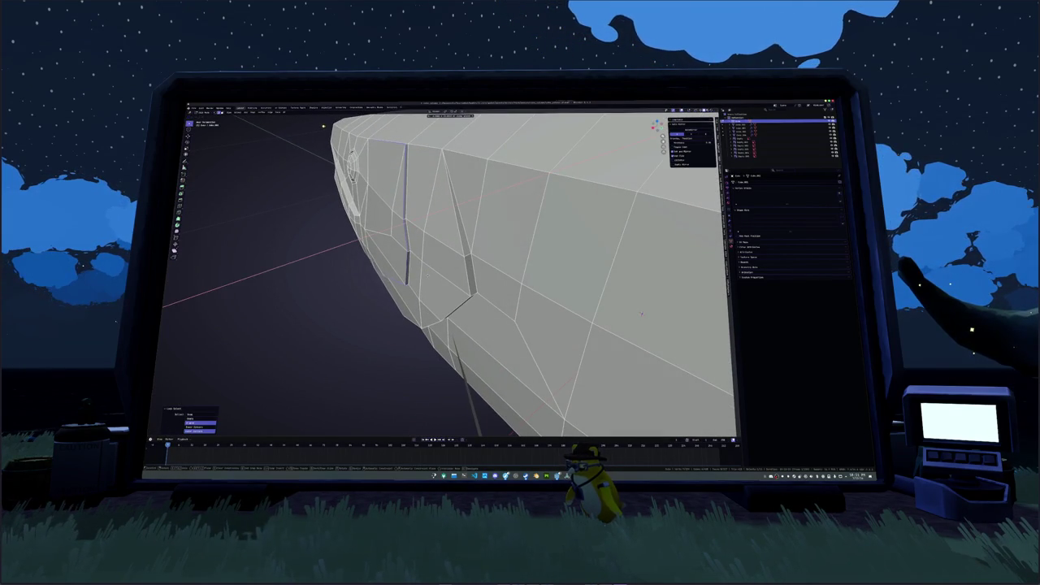
key(Escape)
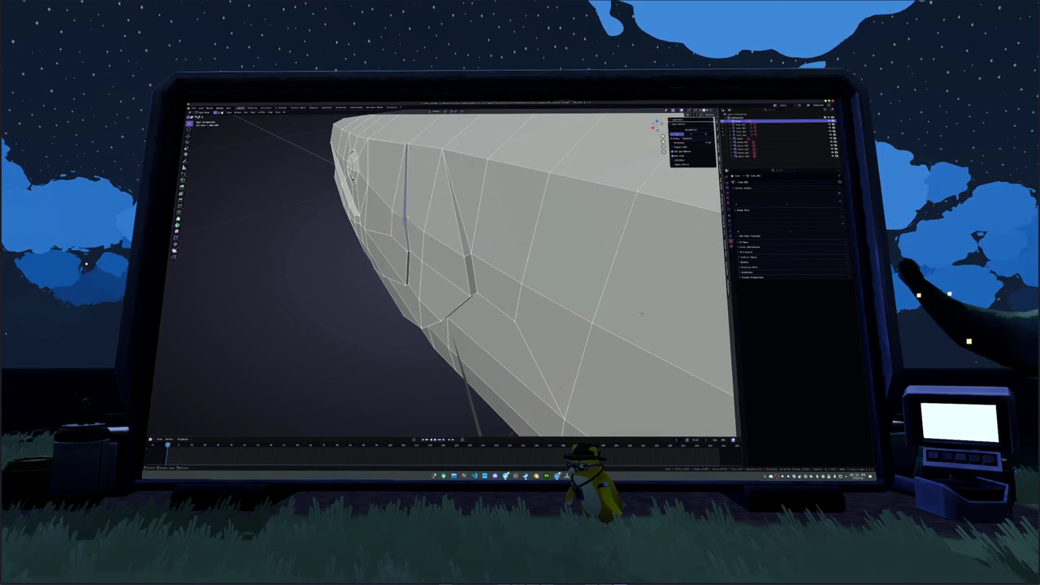
Select the edge loop near the gills and move it along X, checking from below.
mouse_move(464, 325)
middle_down()
mouse_move(446, 341)
mouse_move(621, 194)
mouse_move(504, 260)
mouse_move(386, 291)
mouse_move(586, 264)
mouse_move(520, 244)
mouse_move(487, 260)
middle_up()
alt+click(586, 265)
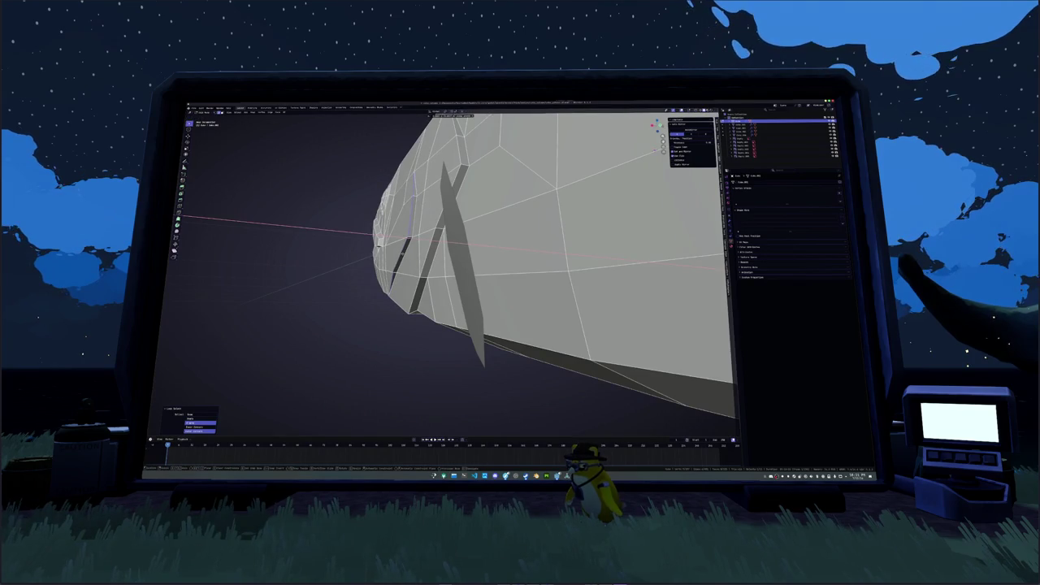
key(Escape)
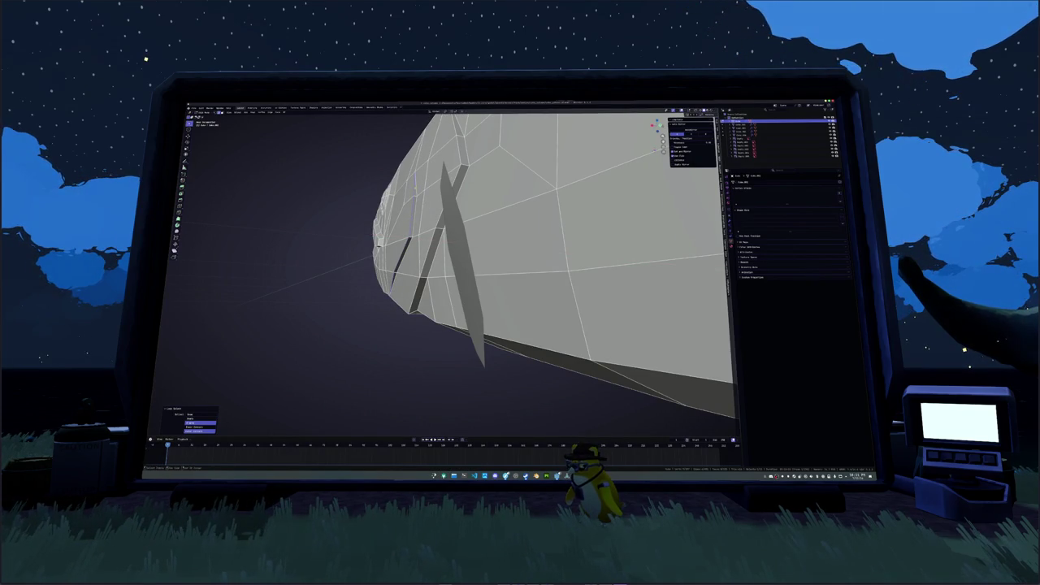
key(g)
key(x)
key(Return)
mouse_move(487, 260)
middle_down()
mouse_move(455, 211)
mouse_move(534, 242)
mouse_move(520, 227)
mouse_move(504, 244)
middle_up()
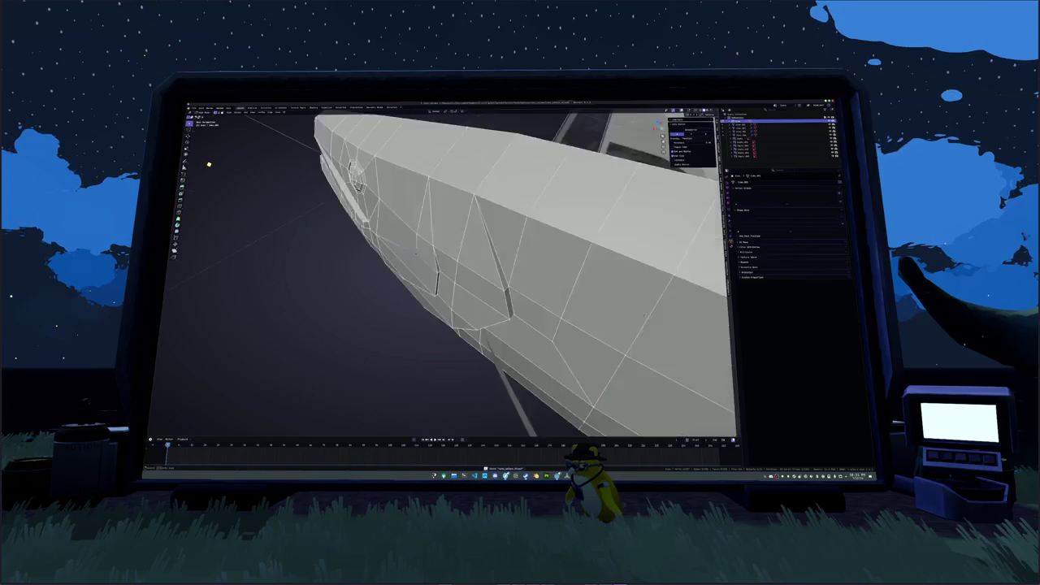
middle_drag(644, 314, 640, 327)
click(640, 326)
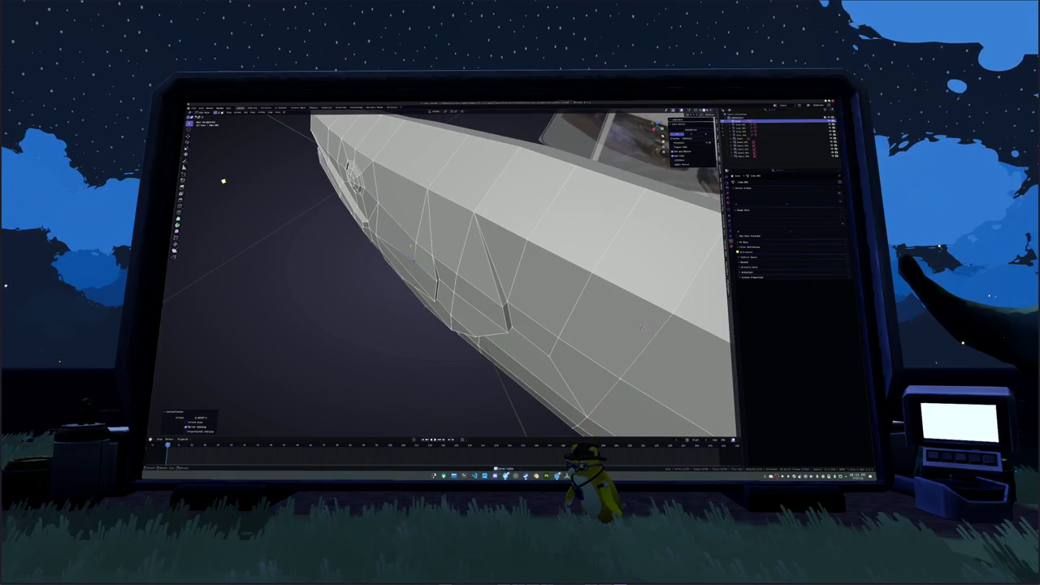
Zoom out to a side view of the whole fish.
mouse_move(640, 327)
middle_down()
mouse_move(647, 264)
mouse_move(446, 259)
middle_up()
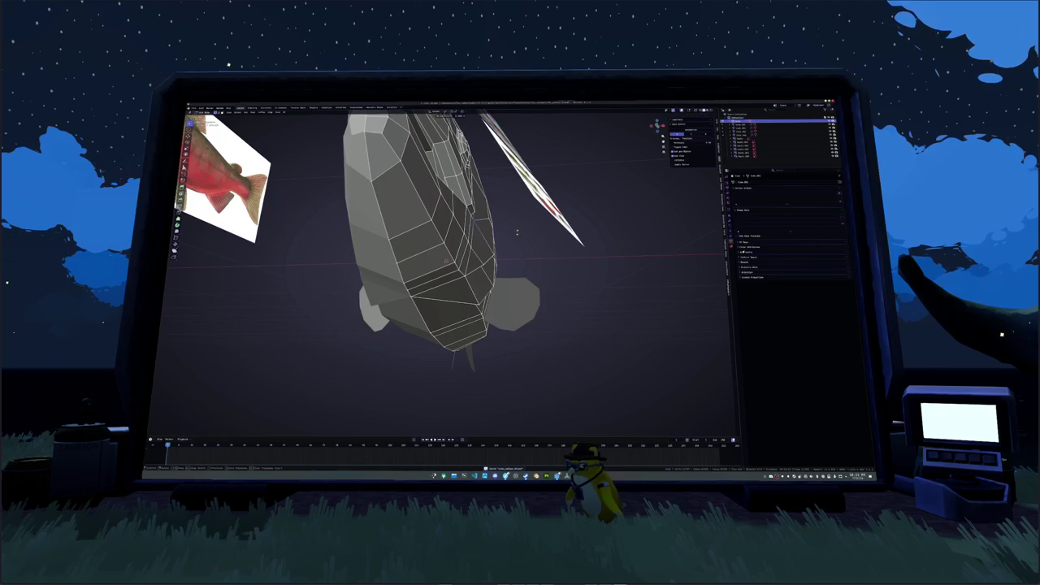
scroll(524, 236, down, 3)
middle_drag(525, 239, 488, 244)
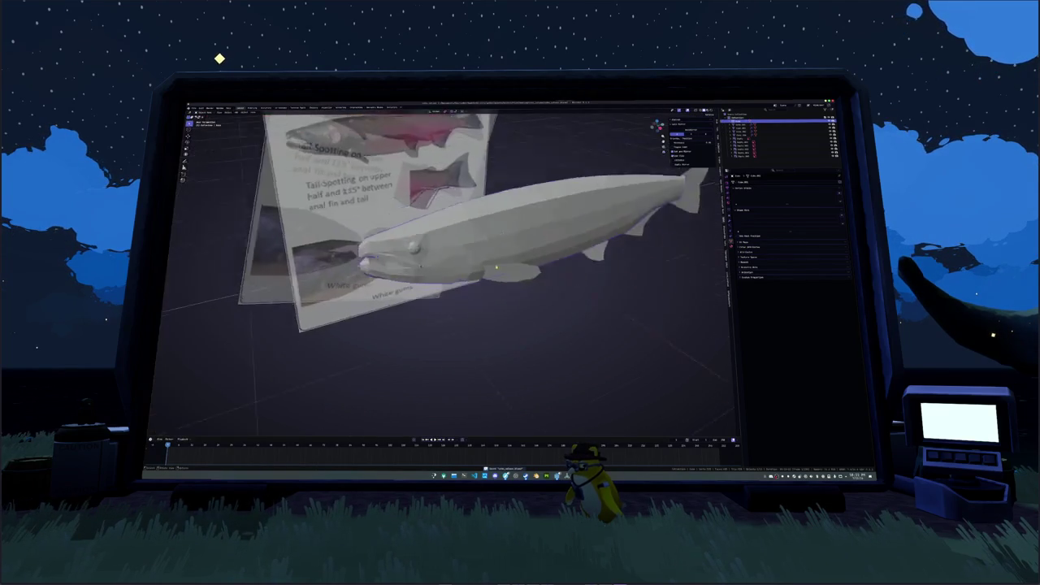
Snap to the front orthographic view (numpad 1) lined up with the Coho Salmon reference.
key(Tab)
key(KP_1)
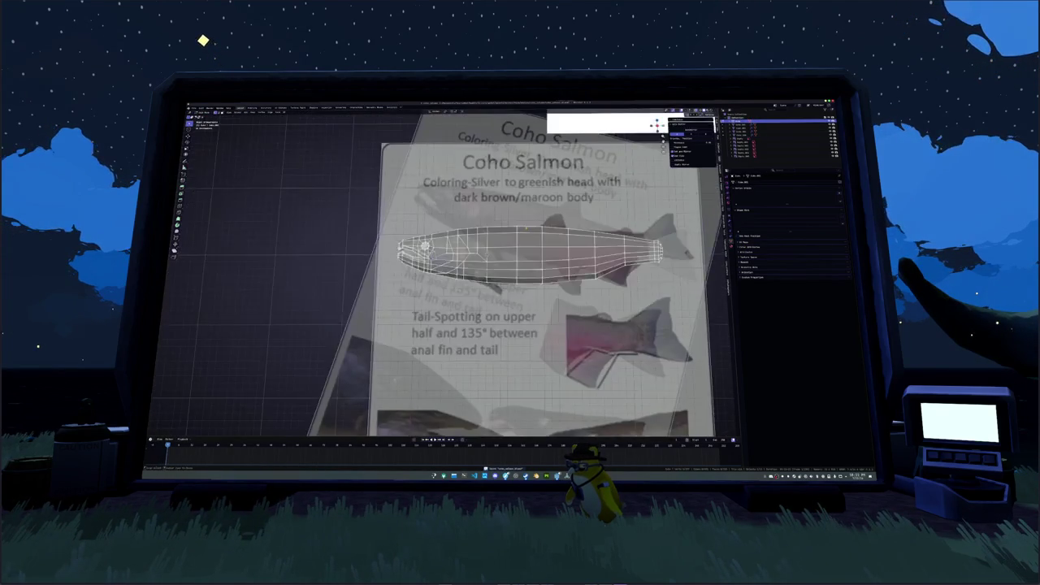
scroll(487, 260, up, 3)
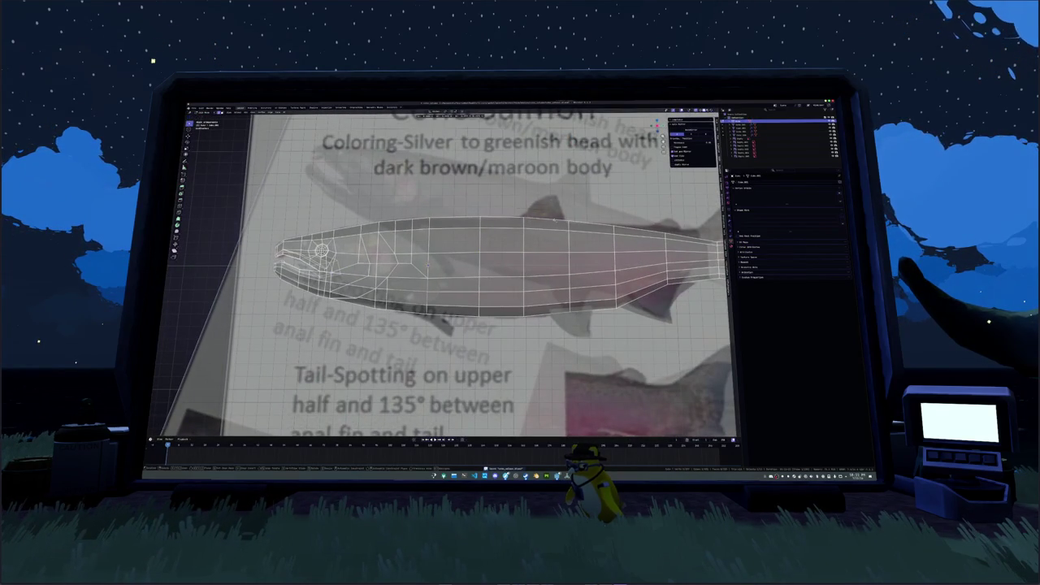
Select the fin object, change its shading, and enter Edit Mode on it.
key(Tab)
click(537, 218)
click(546, 220)
click(557, 221)
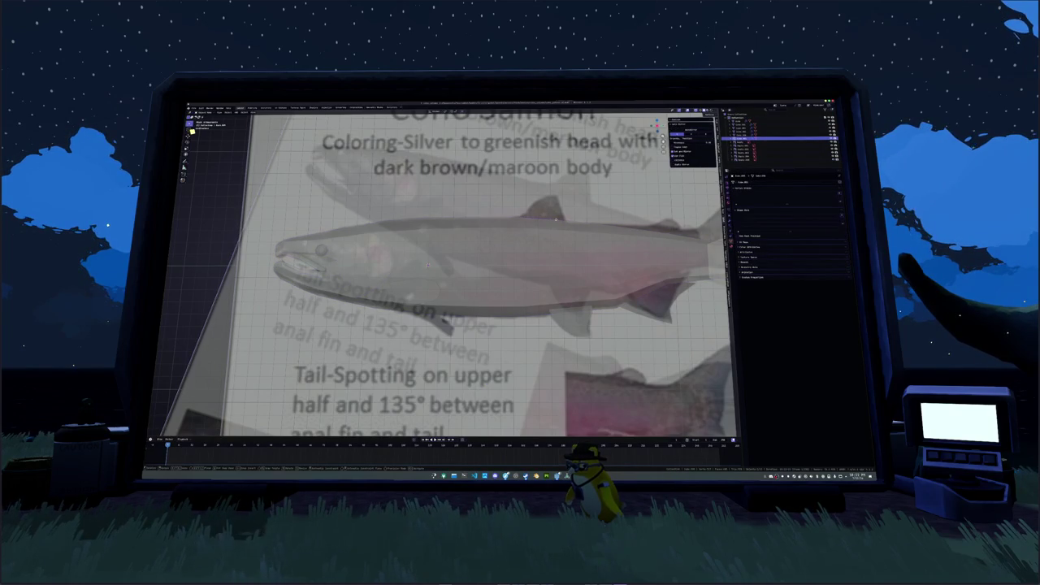
right_click(552, 222)
click(554, 224)
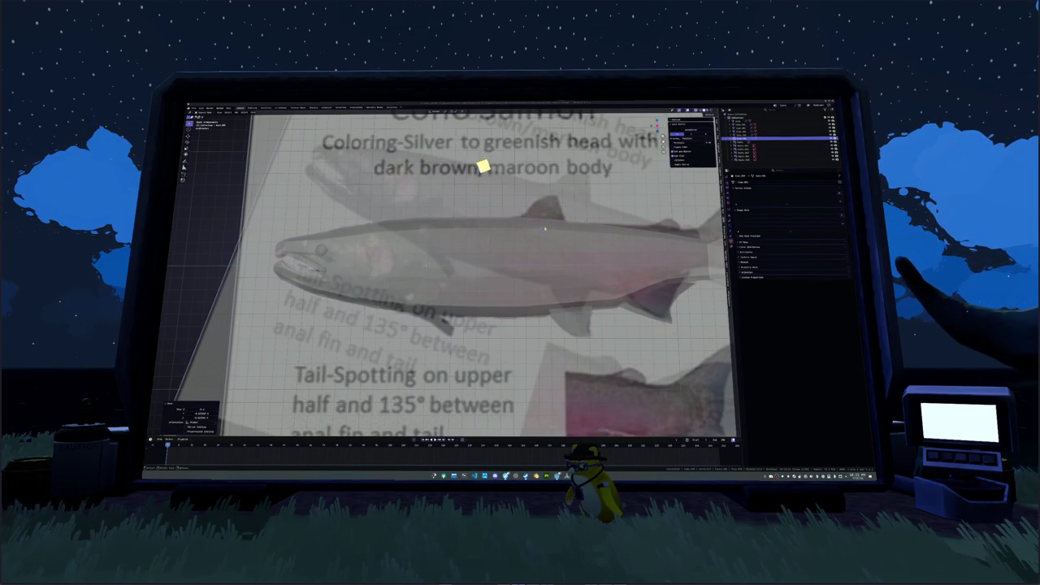
click(545, 226)
key(Tab)
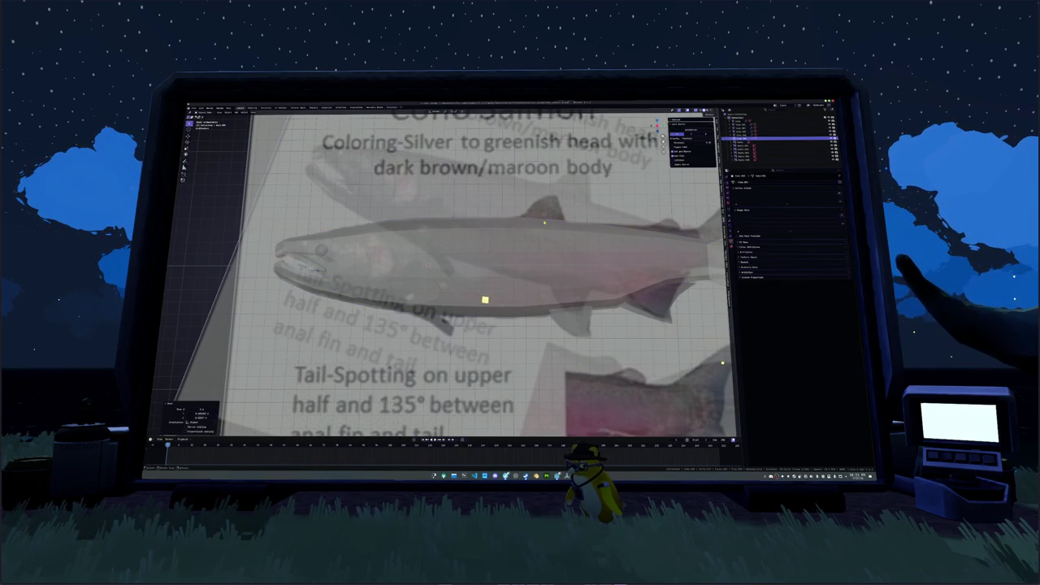
Extrude new dorsal fin geometry and move it into place above the back.
key(e)
click(714, 391)
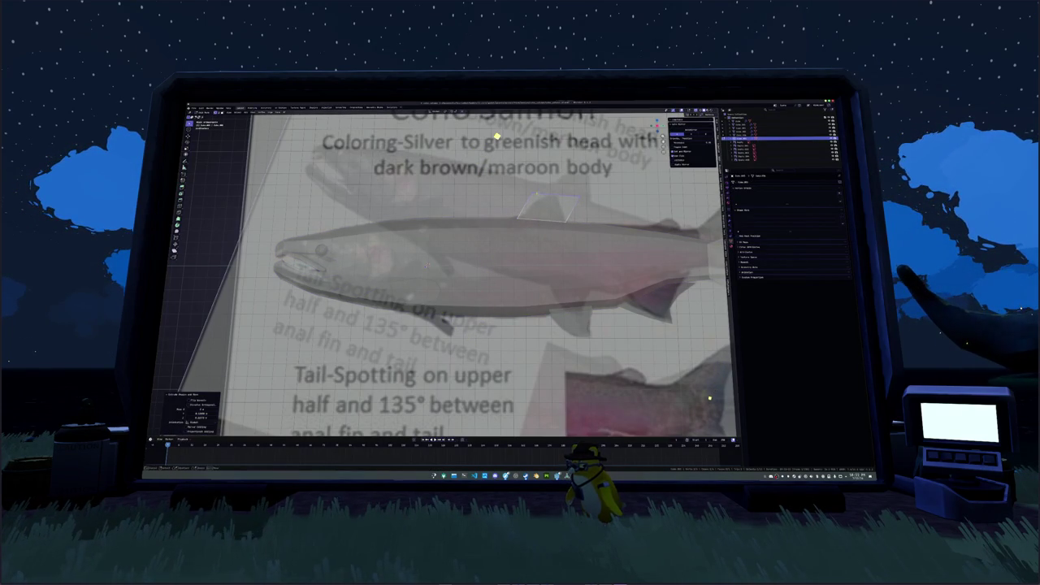
key(g)
click(496, 136)
key(g)
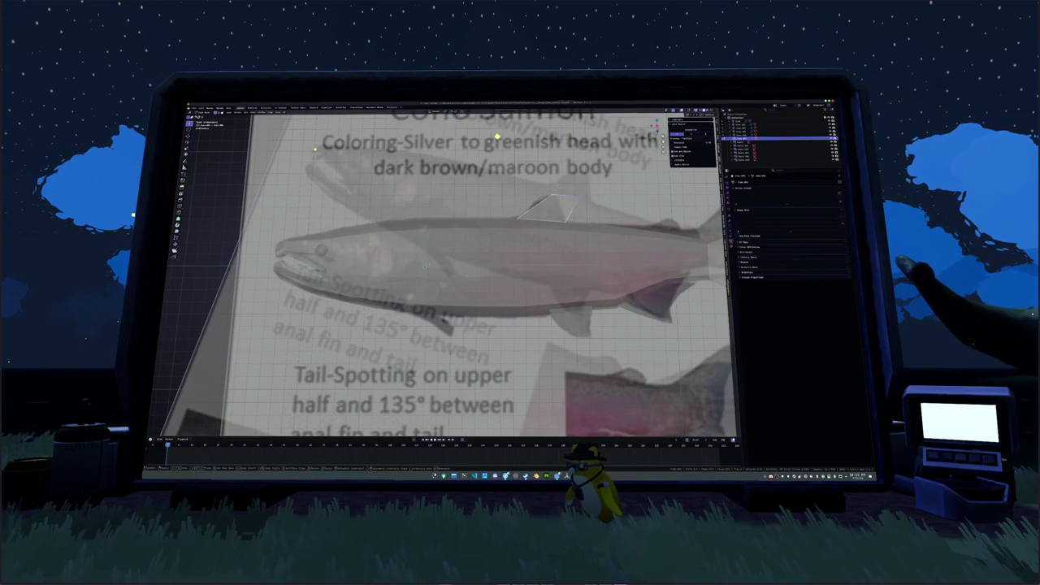
click(315, 144)
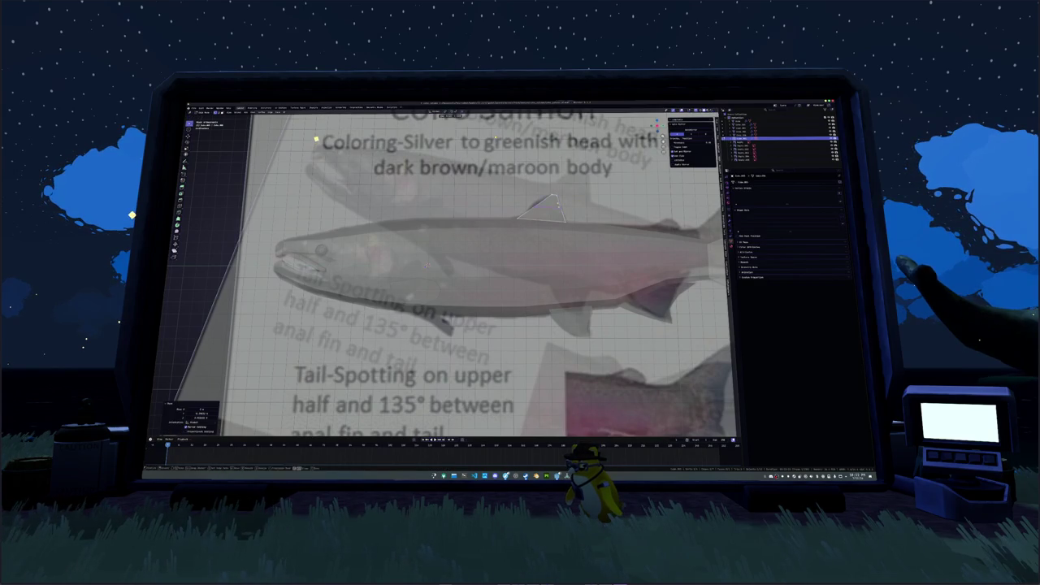
Slide several dorsal fin vertices one by one to follow the reference outline.
key(g)
scroll(424, 264, up, 3)
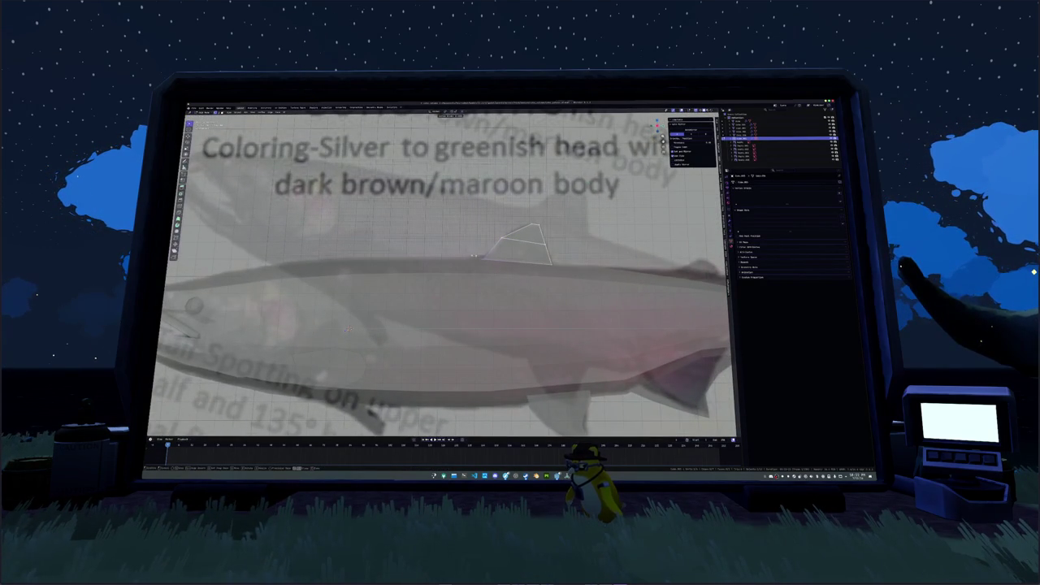
click(347, 329)
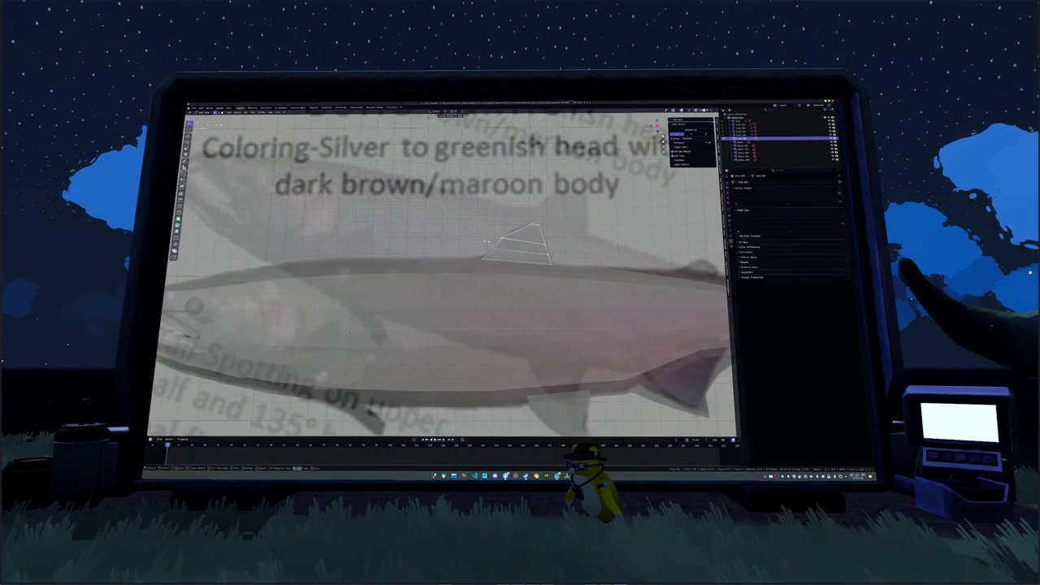
key(g)
key(g)
click(347, 328)
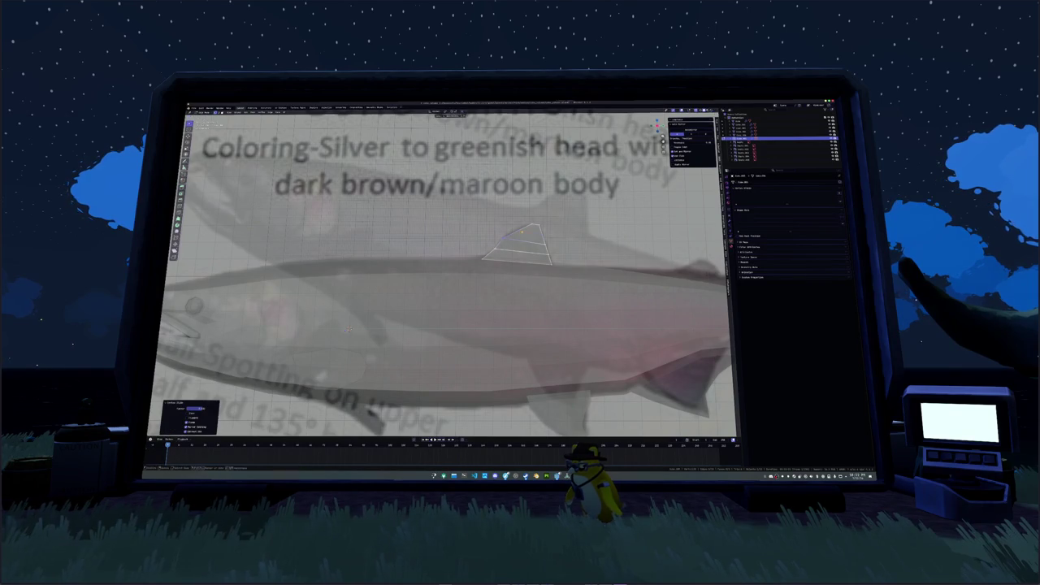
key(g)
key(g)
click(347, 328)
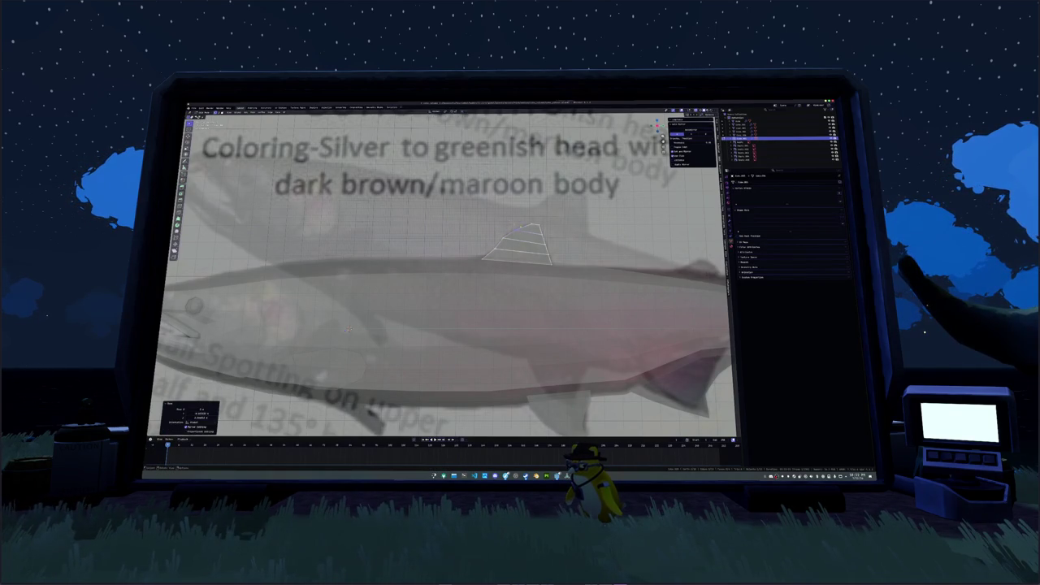
key(g)
key(g)
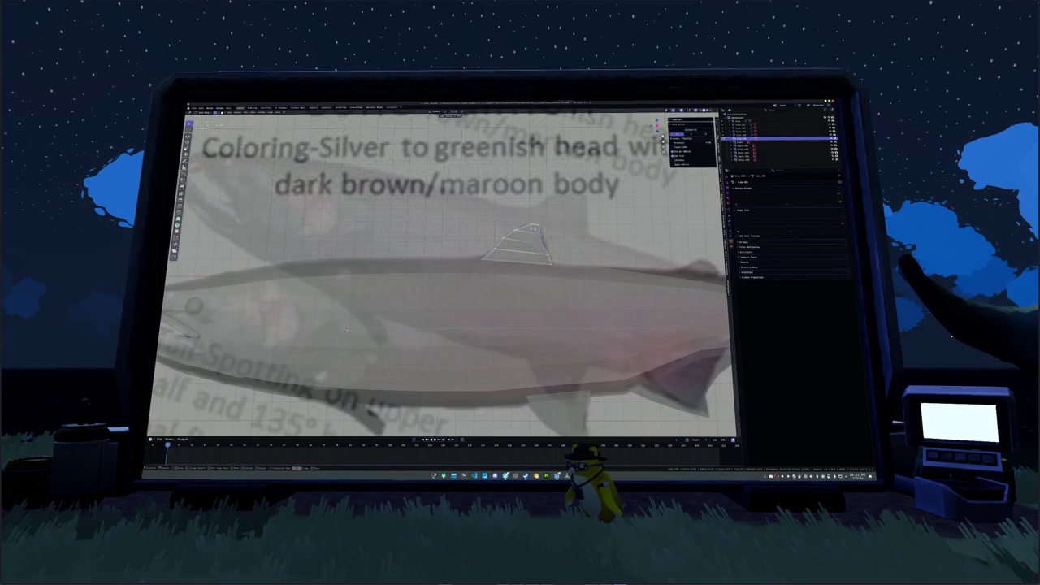
click(347, 329)
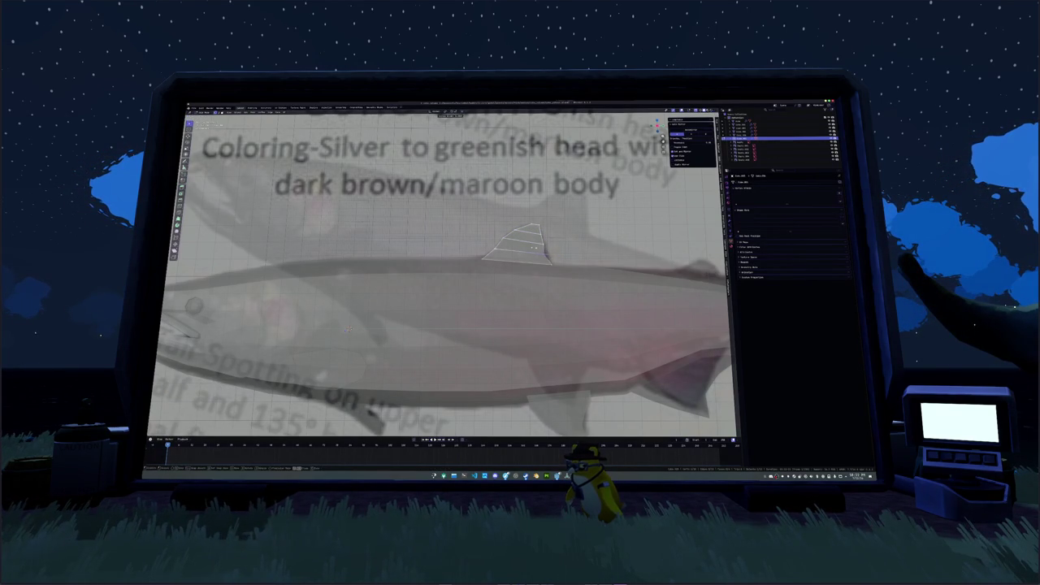
key(g)
key(g)
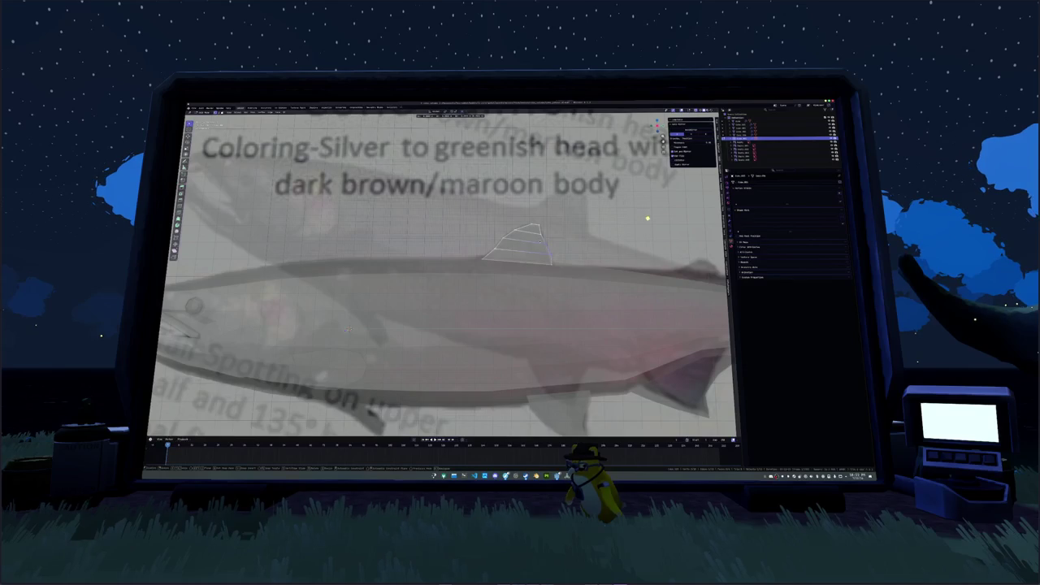
click(348, 329)
scroll(546, 254, down, 3)
scroll(546, 254, down, 6)
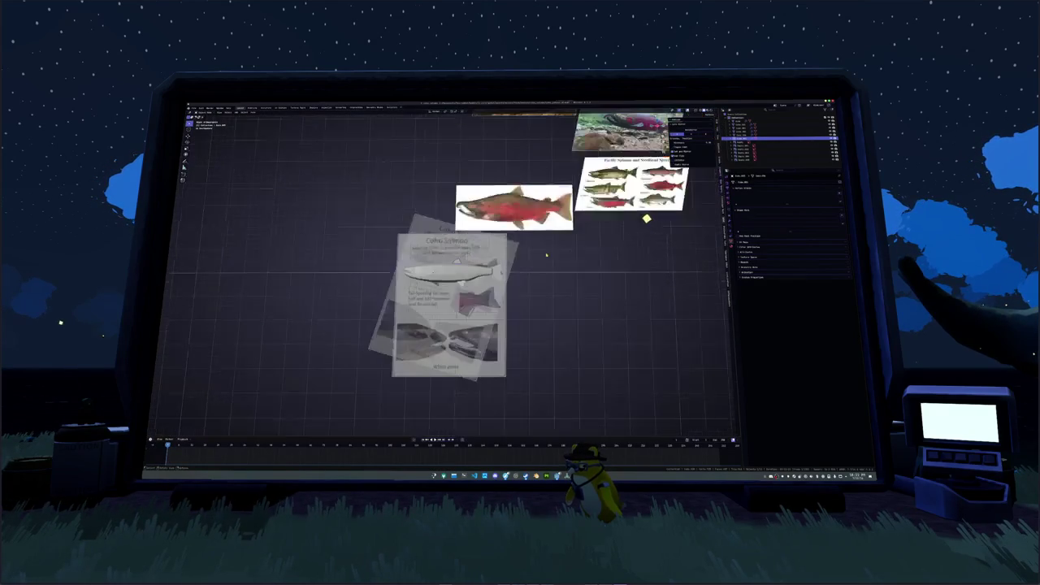
scroll(546, 254, up, 5)
scroll(546, 254, up, 3)
scroll(546, 254, down, 3)
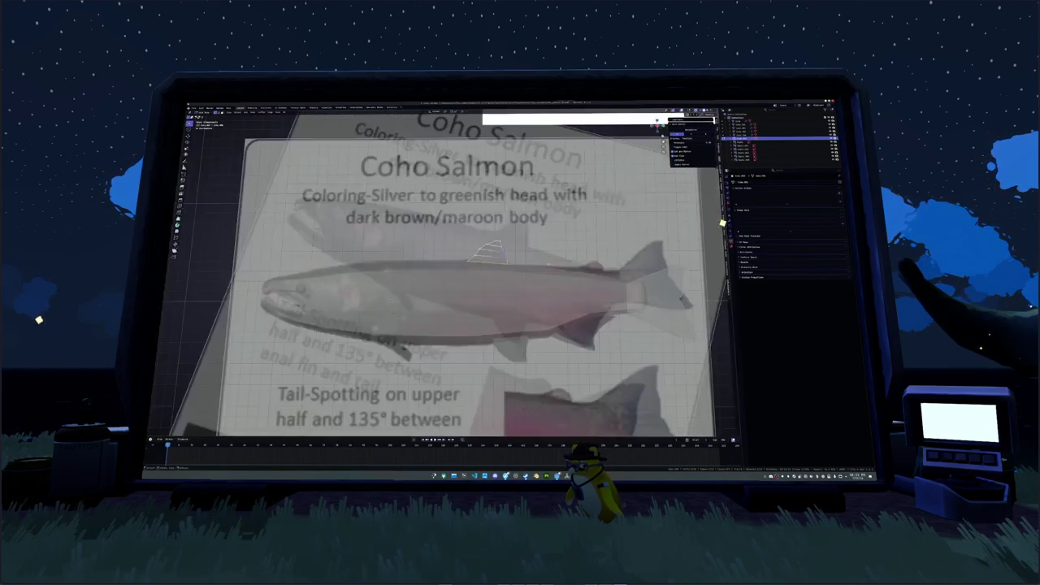
scroll(546, 254, down, 1)
scroll(471, 274, up, 3)
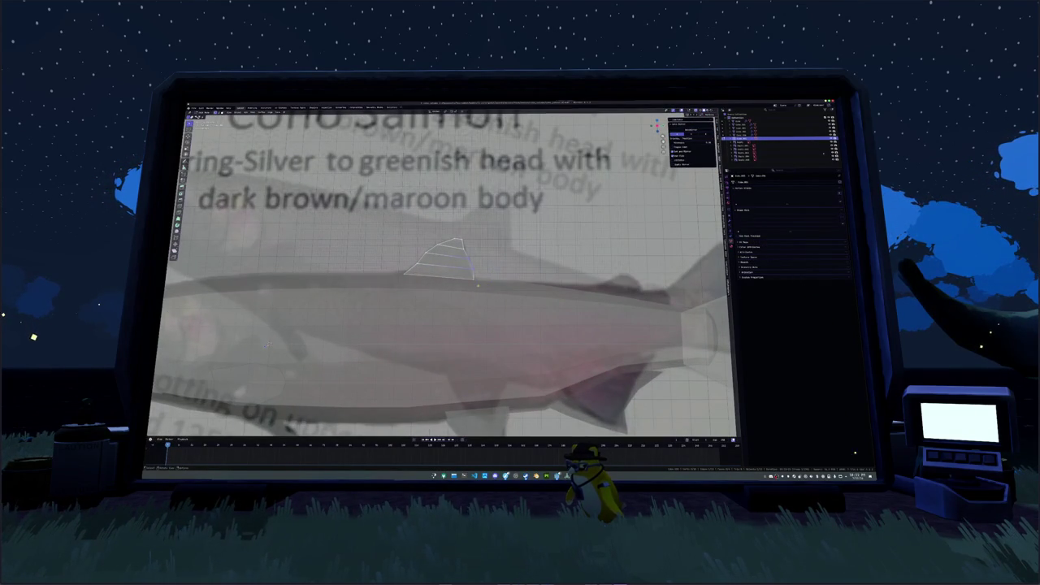
Vertex-slide the remaining fin vertices through to the tip so the fin sweeps back, then exit Edit Mode.
key(shift+v)
click(473, 278)
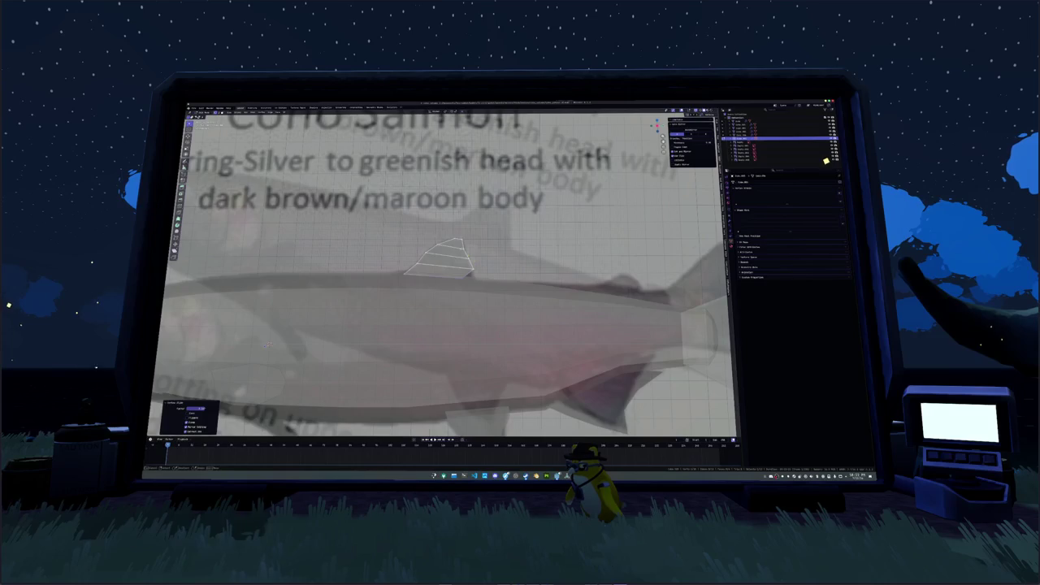
key(shift+v)
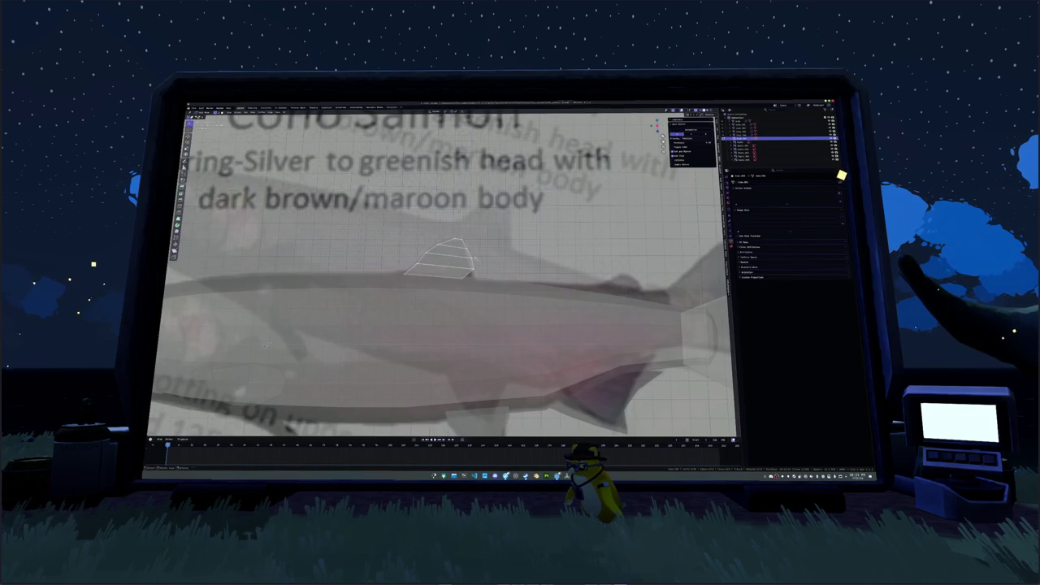
click(473, 260)
key(shift+v)
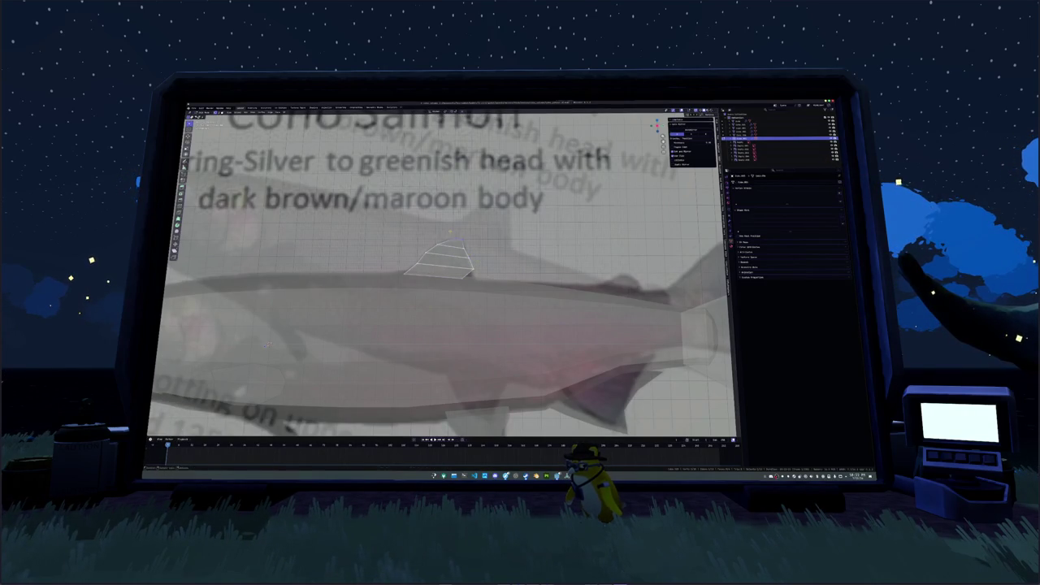
click(467, 244)
key(shift+v)
click(469, 258)
key(shift+v)
click(469, 258)
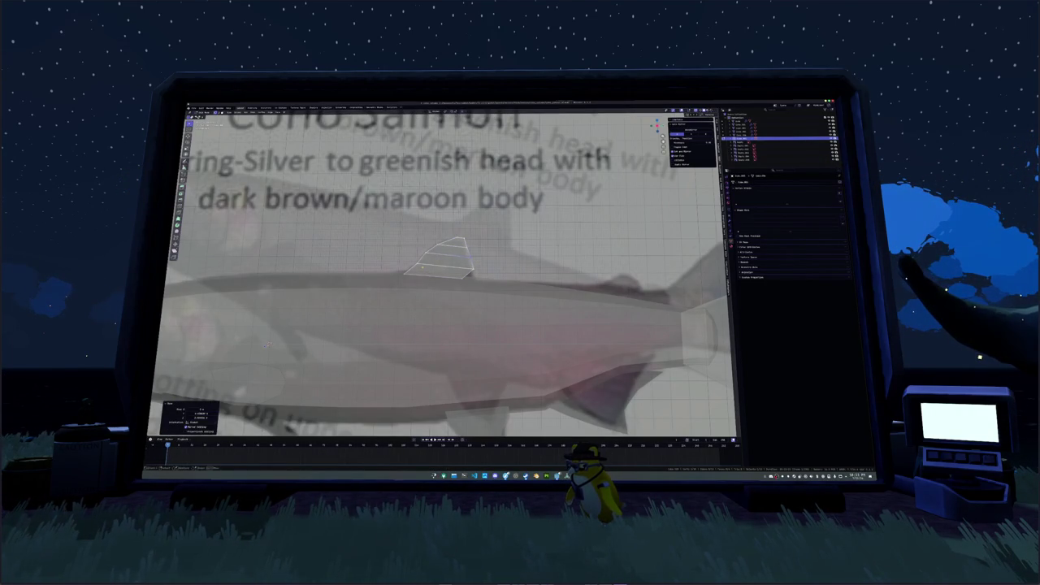
key(shift+v)
click(470, 258)
key(shift+v)
click(470, 259)
key(shift+v)
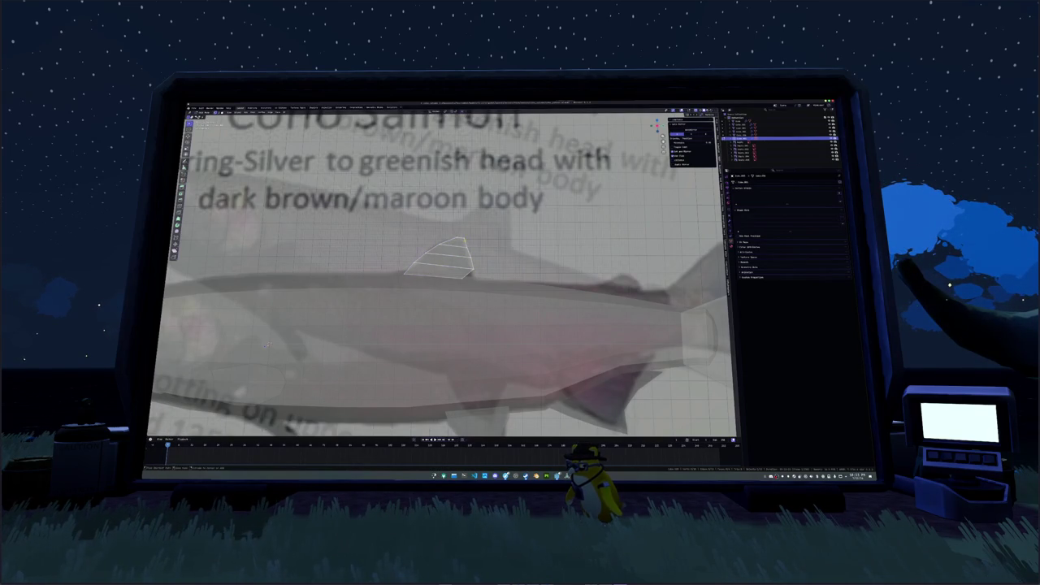
click(469, 259)
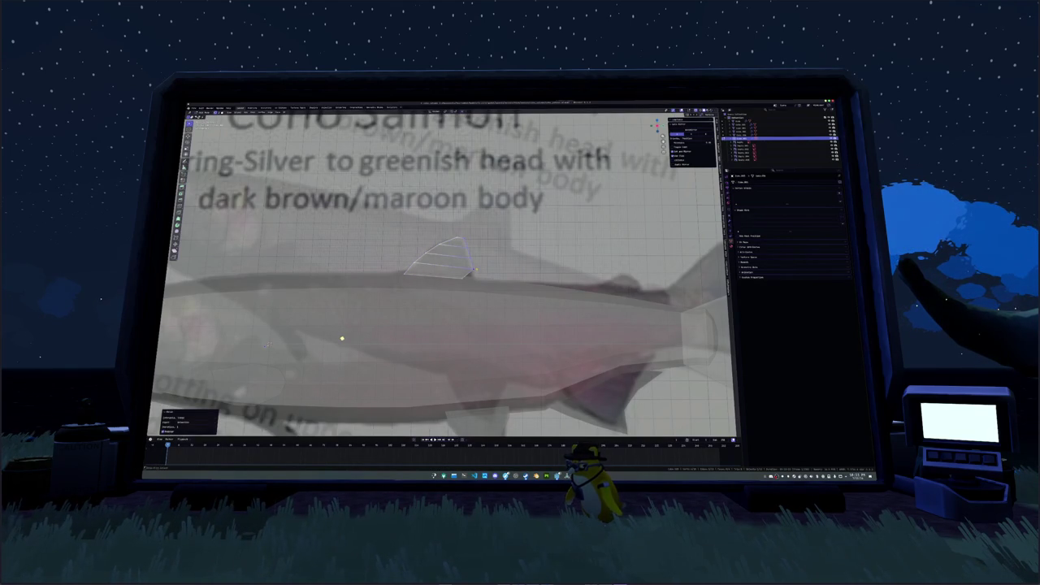
scroll(336, 344, down, 6)
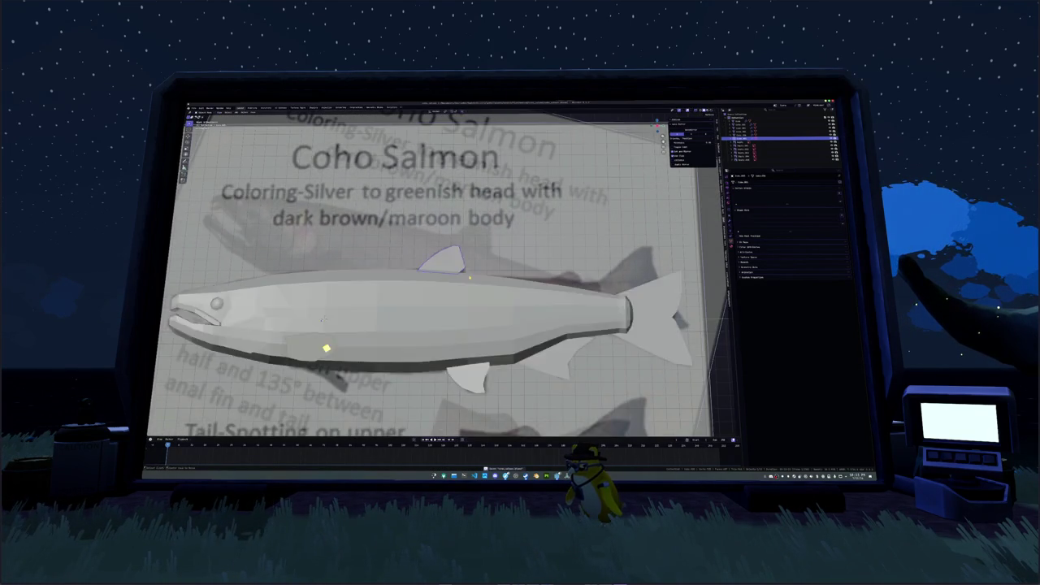
key(Tab)
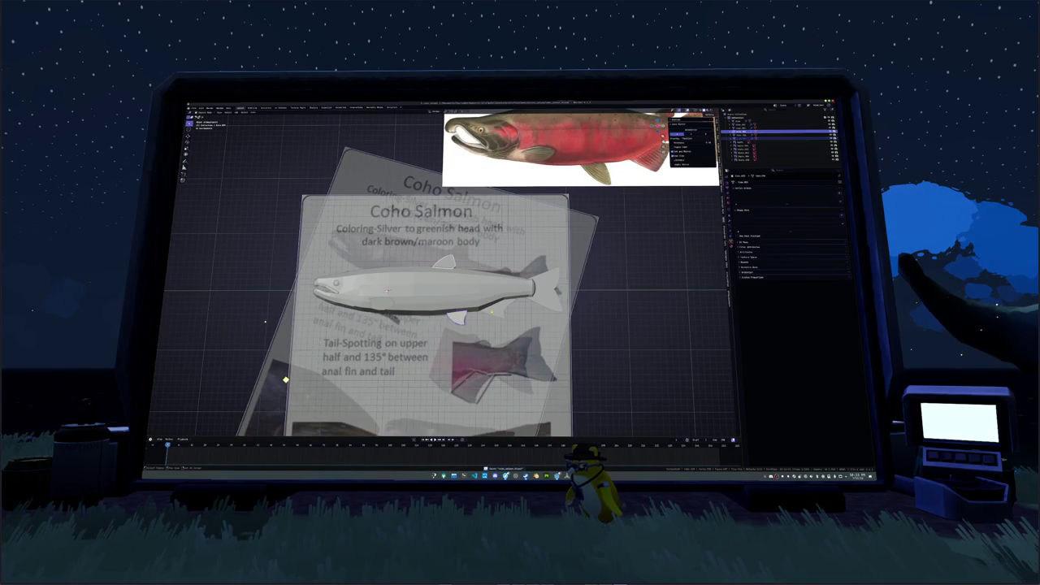
Zoom in on the lower belly fin and enter Edit Mode on it.
scroll(388, 290, up, 3)
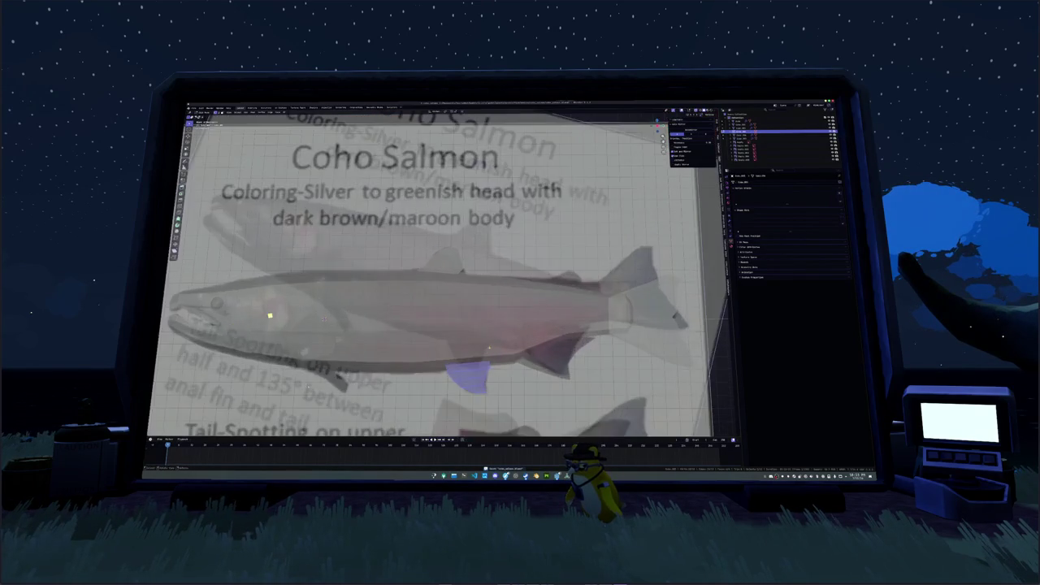
scroll(388, 290, up, 1)
scroll(387, 290, up, 1)
key(Tab)
scroll(280, 259, down, 5)
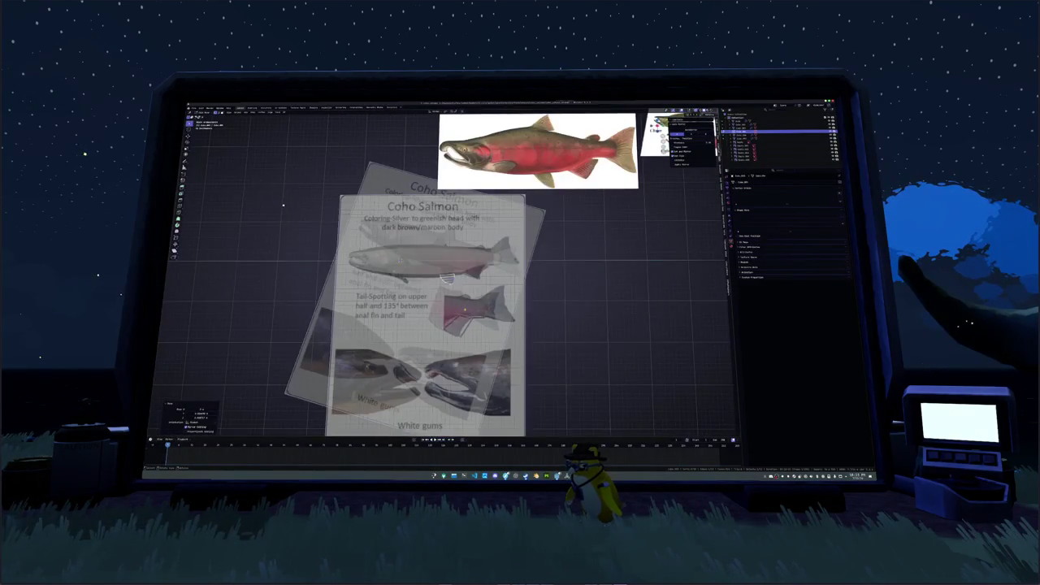
scroll(283, 205, up, 5)
key(Tab)
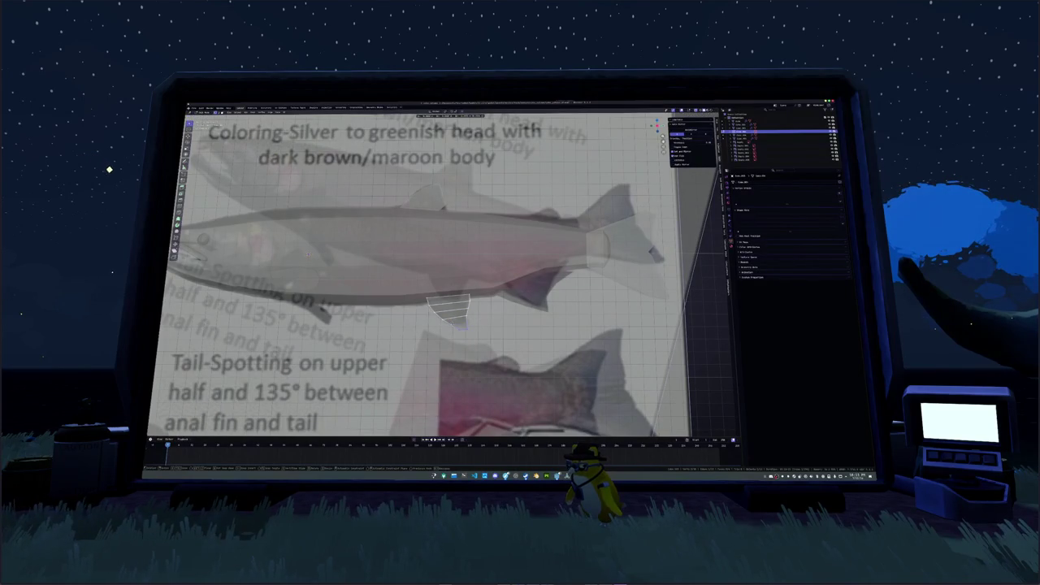
key(Tab)
key(Tab)
key(Tab)
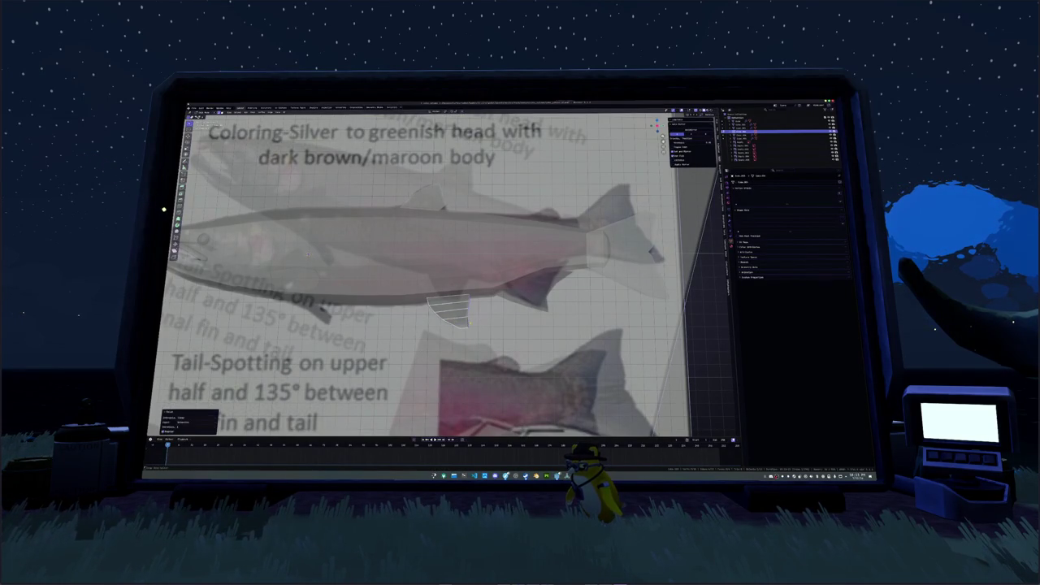
key(Tab)
key(Tab)
key(Tab)
key(Tab)
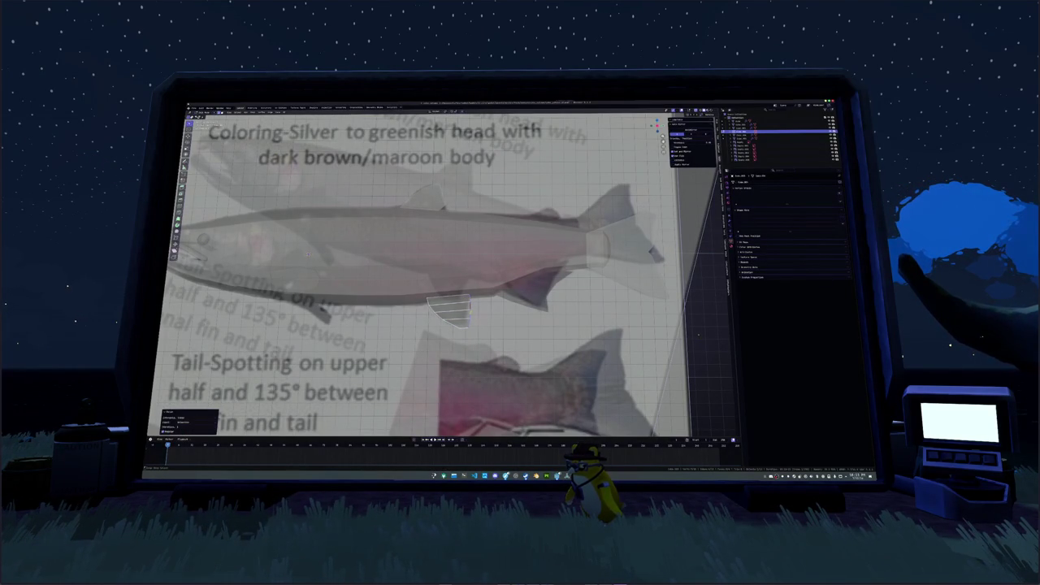
Move the lower fin's vertices into shape, fill its outline with faces, and view it from below.
scroll(442, 268, down, 2)
scroll(443, 268, down, 4)
scroll(443, 268, up, 4)
scroll(443, 269, up, 3)
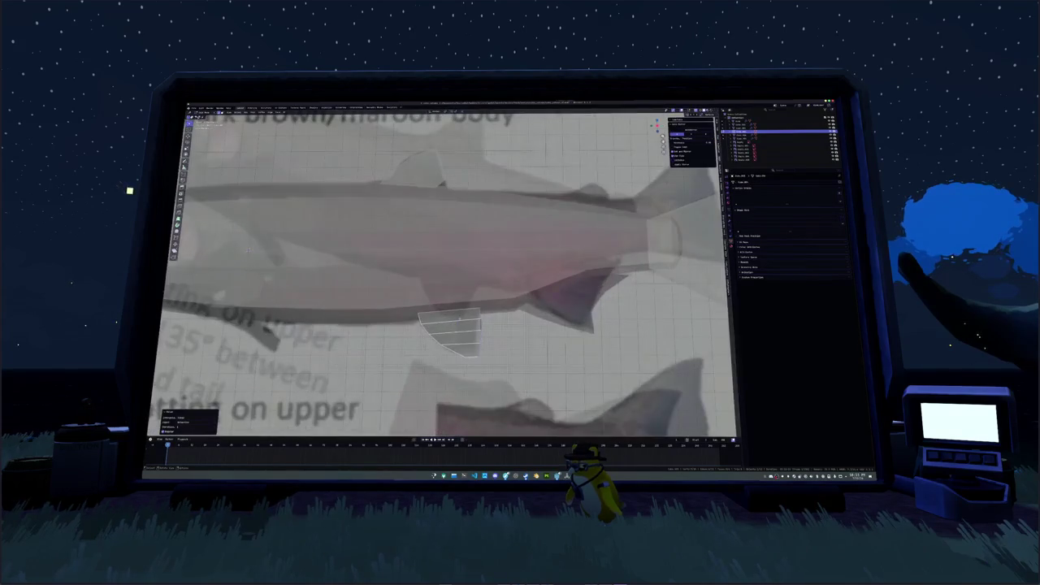
key(g)
click(467, 308)
key(3)
middle_drag(614, 301, 618, 307)
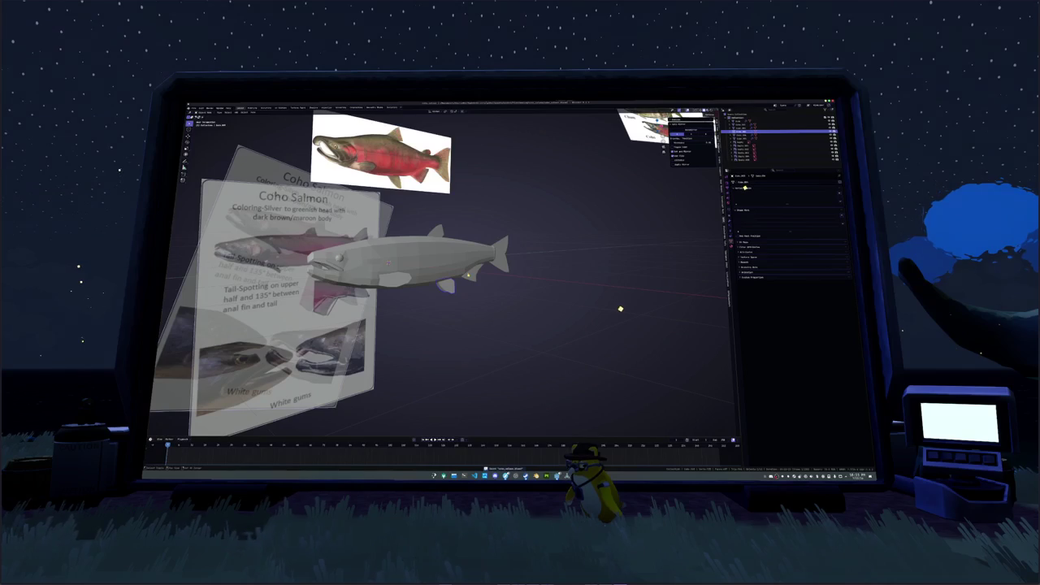
Select only the salmon body and view it from the top.
key(Tab)
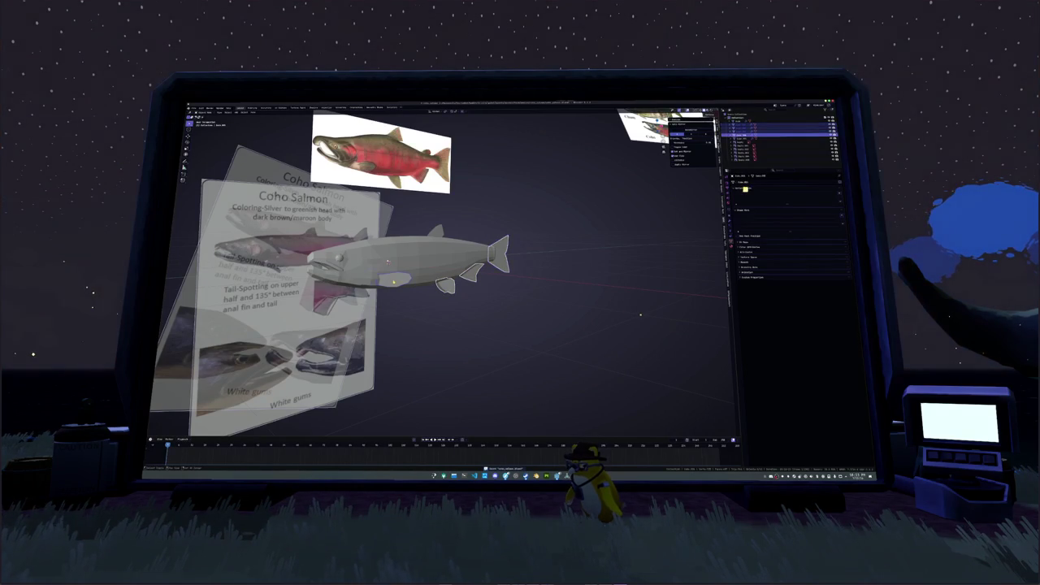
mouse_move(388, 261)
middle_down()
mouse_move(533, 286)
mouse_move(525, 277)
middle_up()
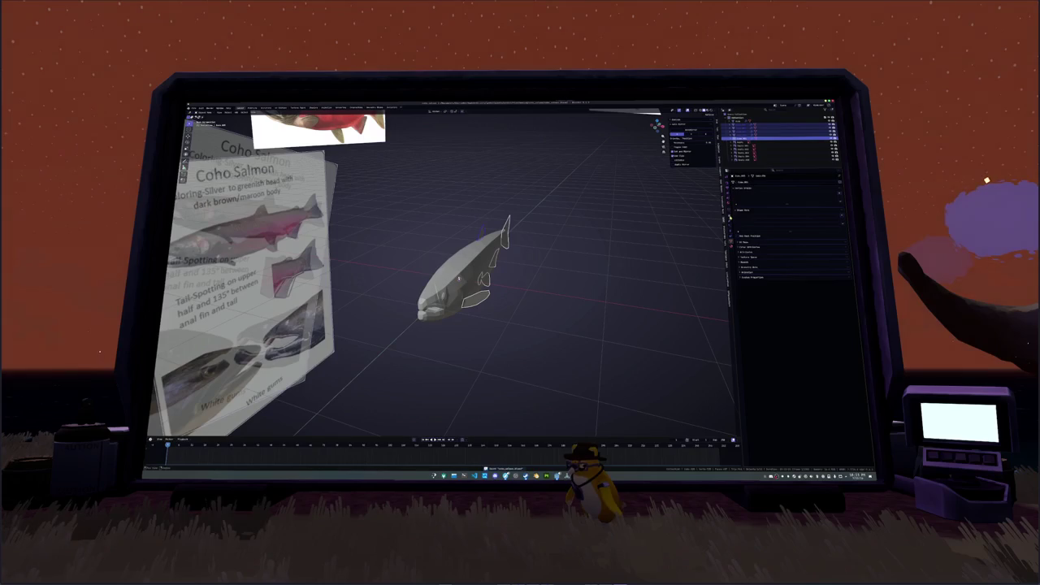
scroll(471, 283, down, 6)
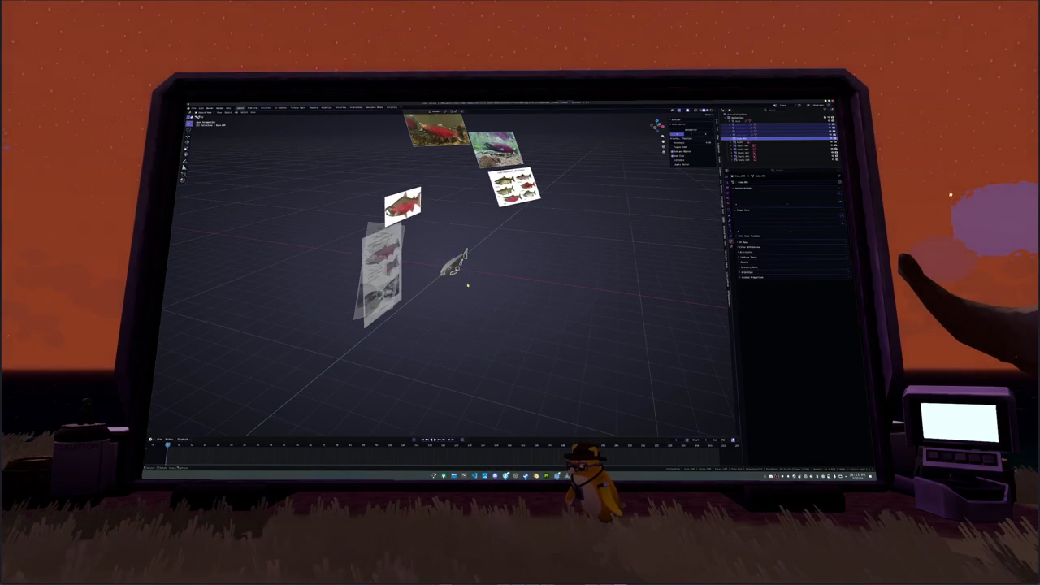
click(455, 262)
key(KP_7)
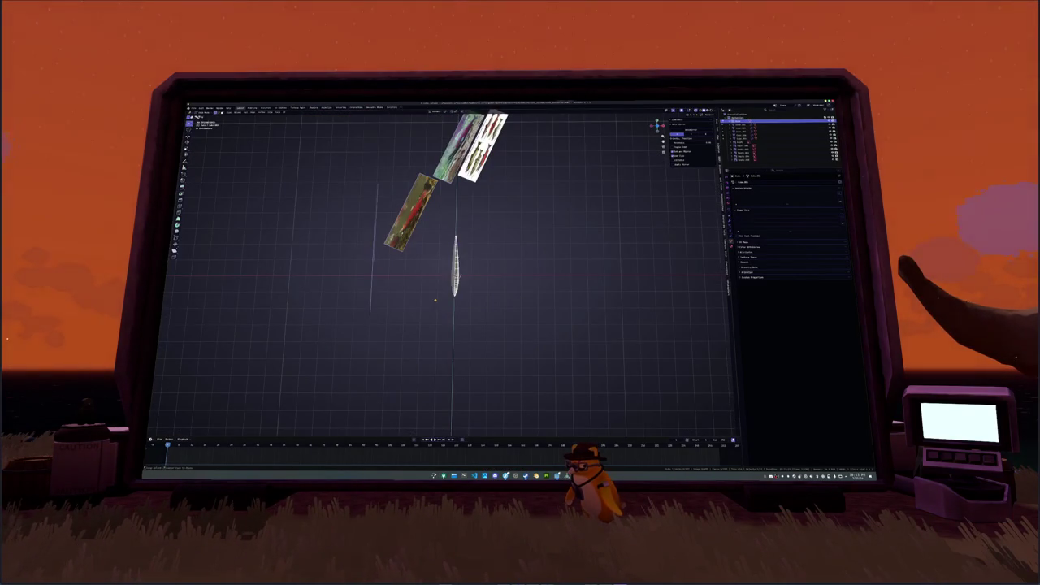
scroll(462, 359, up, 3)
middle_drag(462, 360, 501, 401)
Box-select the tail section and move it along the X axis into line with the body.
drag(501, 401, 450, 349)
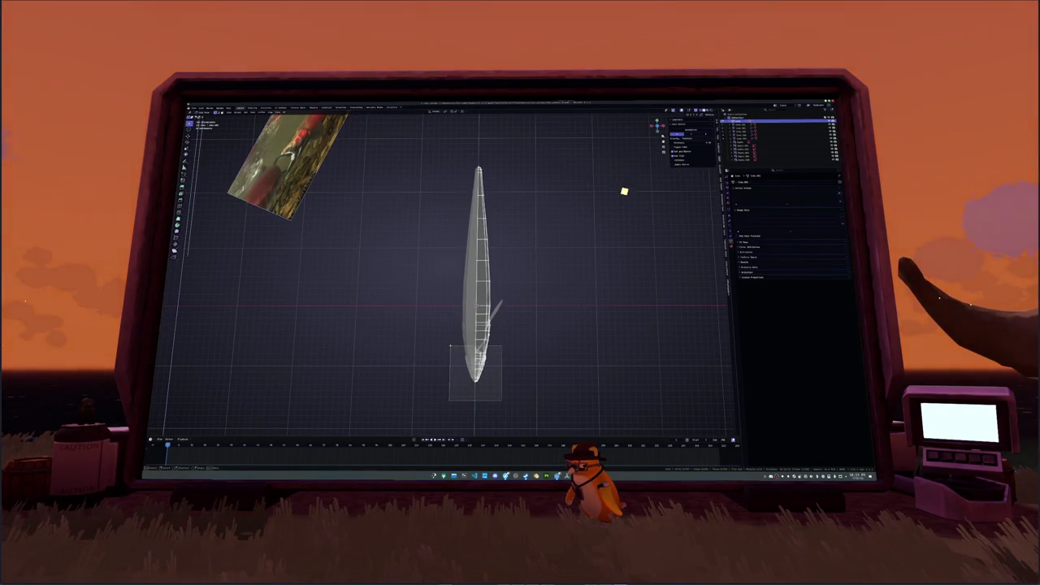
middle_drag(450, 349, 552, 318)
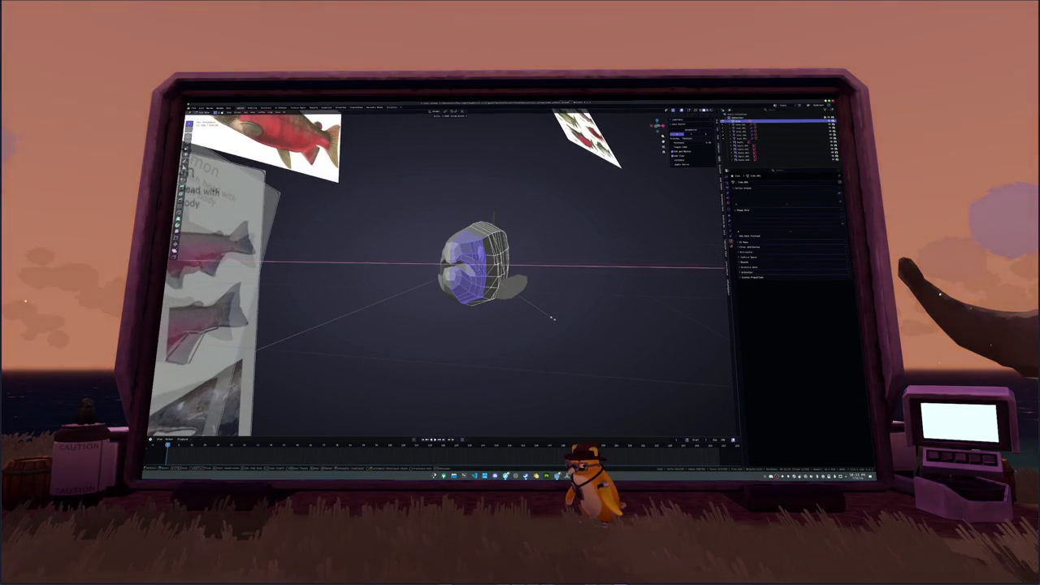
click(546, 315)
middle_drag(546, 315, 545, 336)
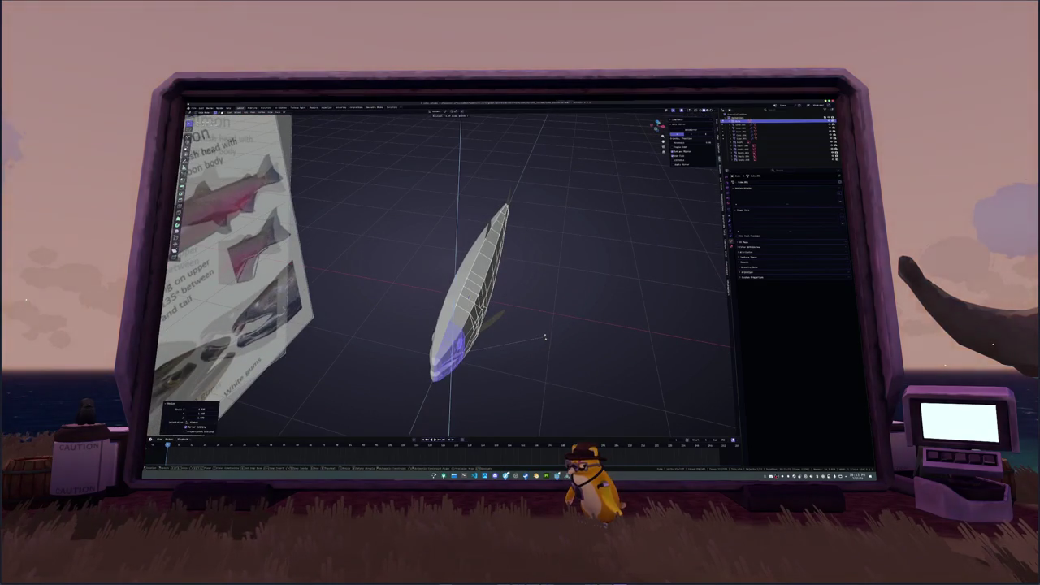
key(Return)
key(g)
key(x)
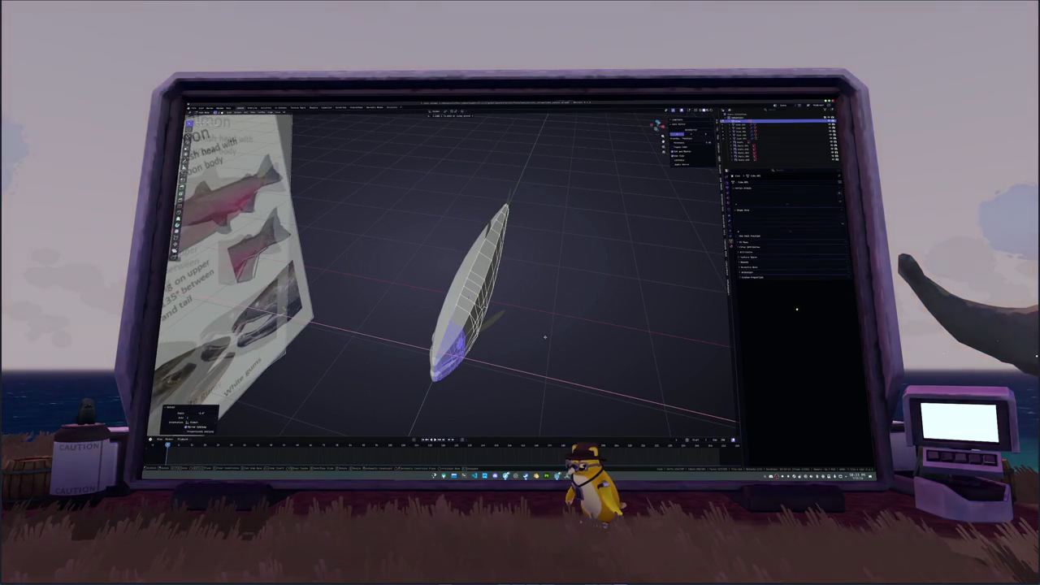
key(Return)
Exit local view and Edit Mode, then add the fin pieces to the salmon selection.
key(KP_Divide)
key(Tab)
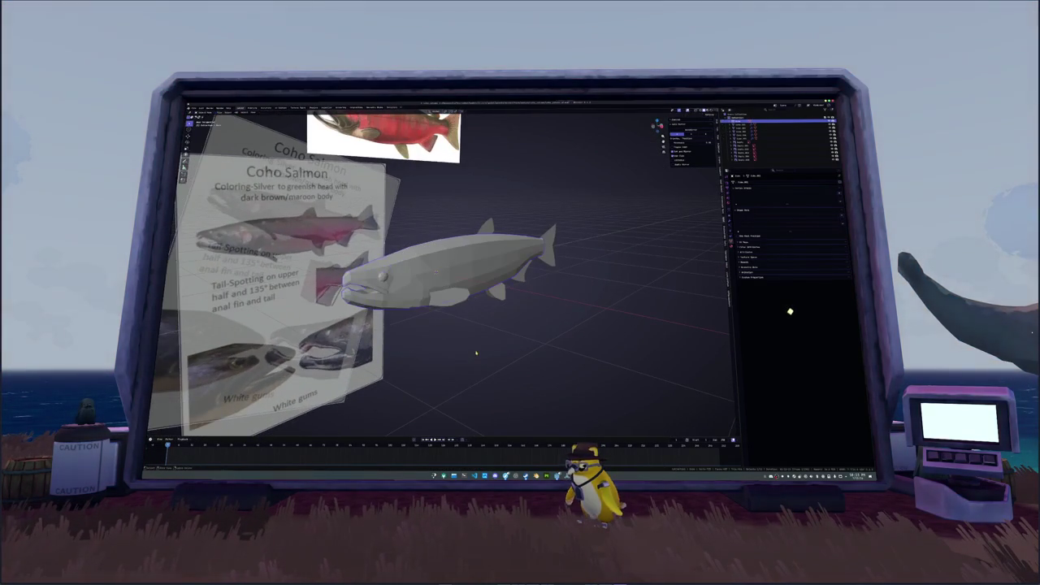
key(KP_1)
mouse_move(569, 243)
middle_down()
mouse_move(618, 228)
mouse_move(660, 190)
middle_up()
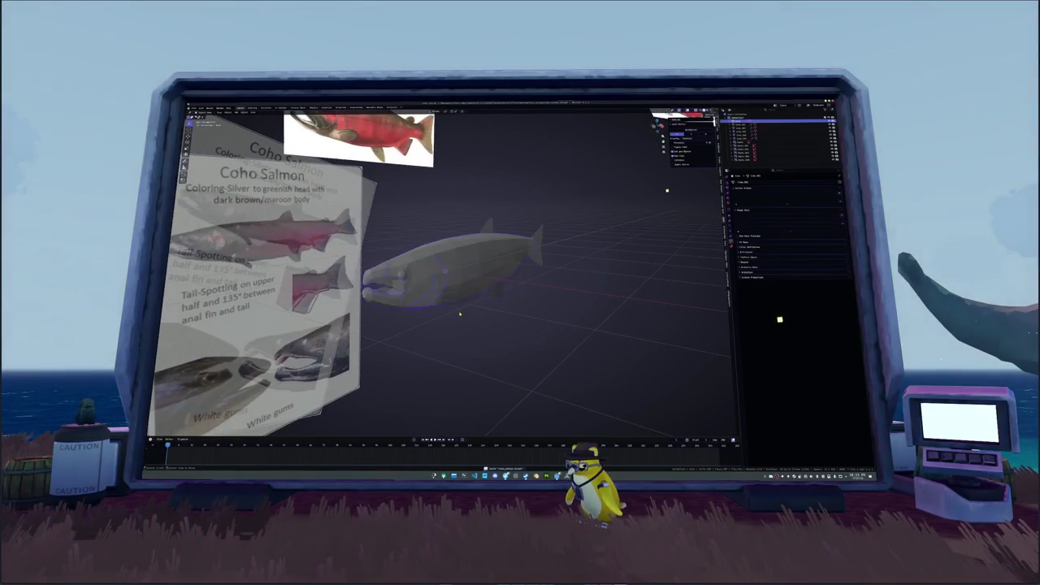
key(shift+Down)
key(shift+Down)
key(shift+Down)
key(shift+Down)
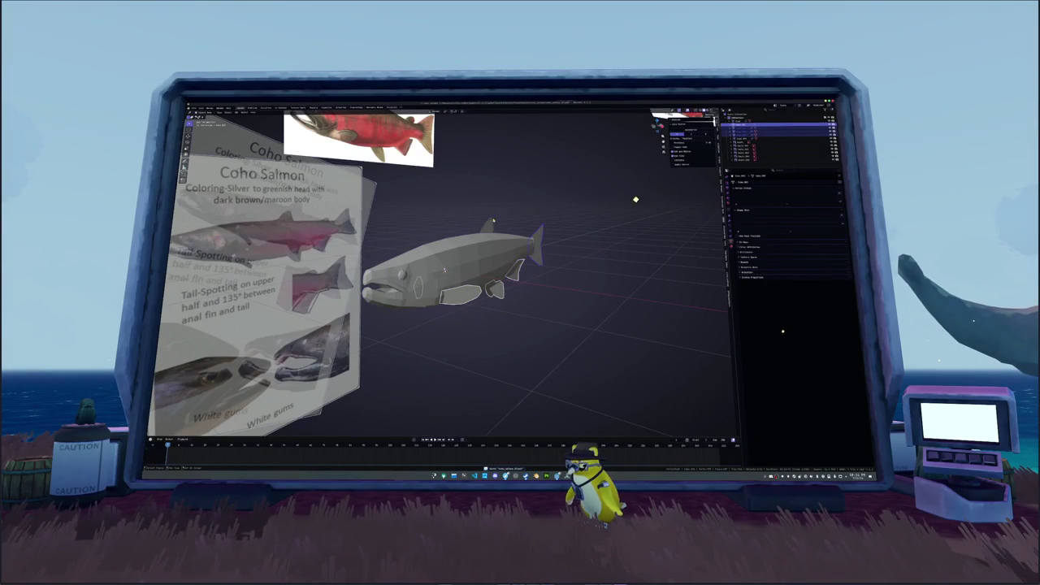
key(shift+Down)
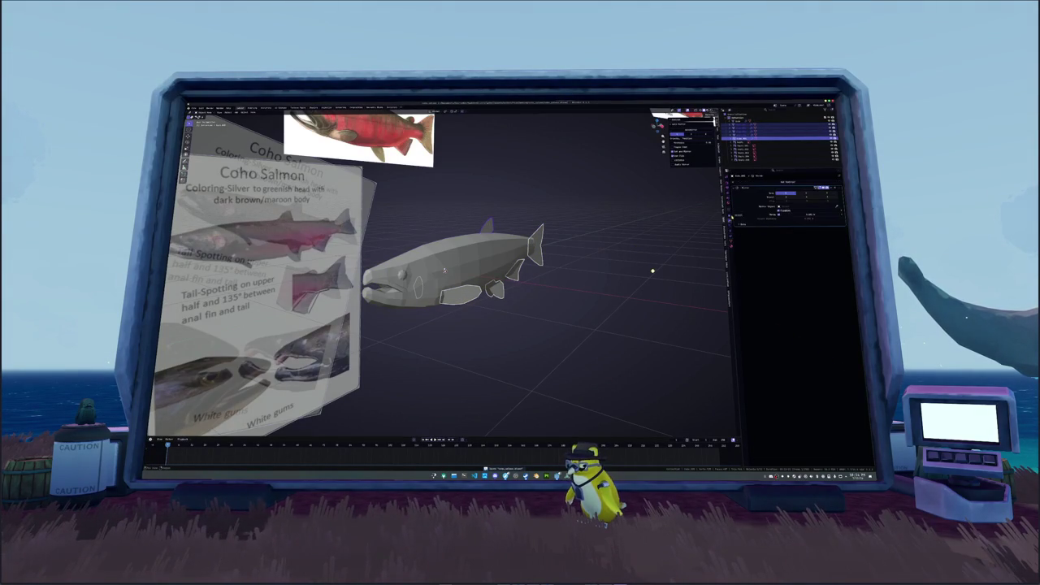
Adjust the Solidify modifier thickness and apply scale to the selected pieces.
click(730, 217)
key(ctrl+a)
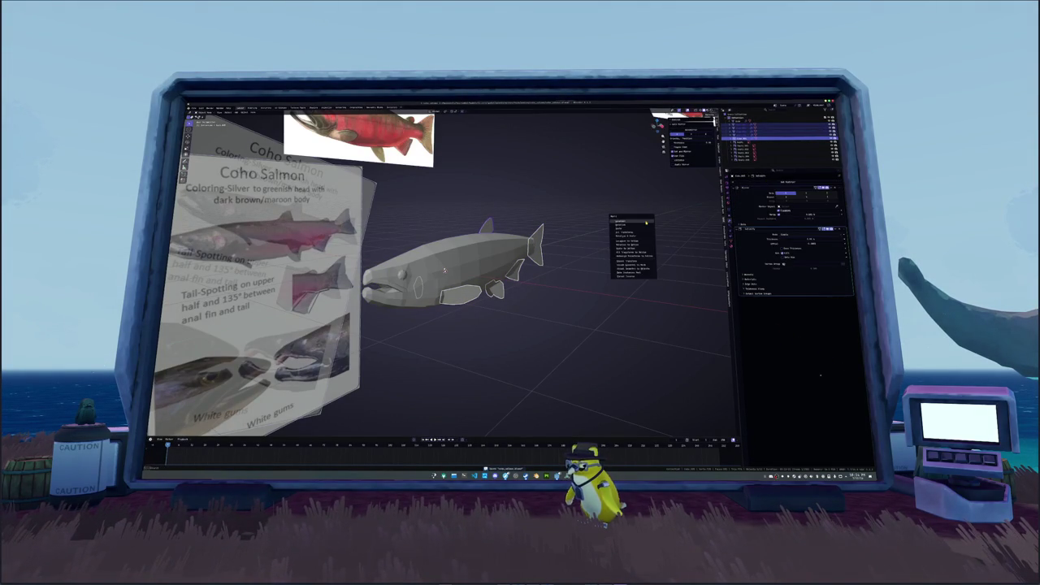
click(638, 230)
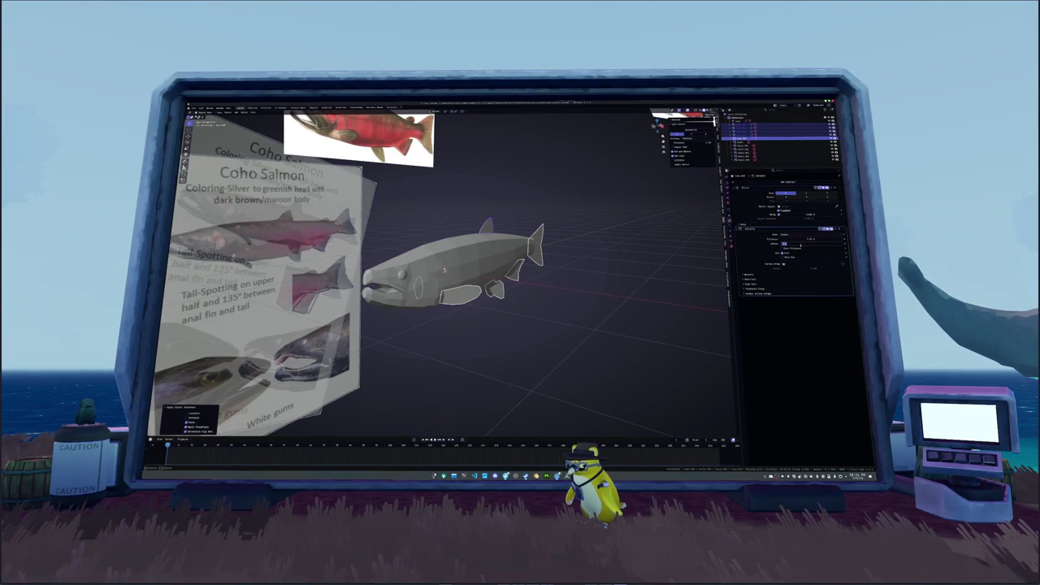
drag(783, 244, 802, 246)
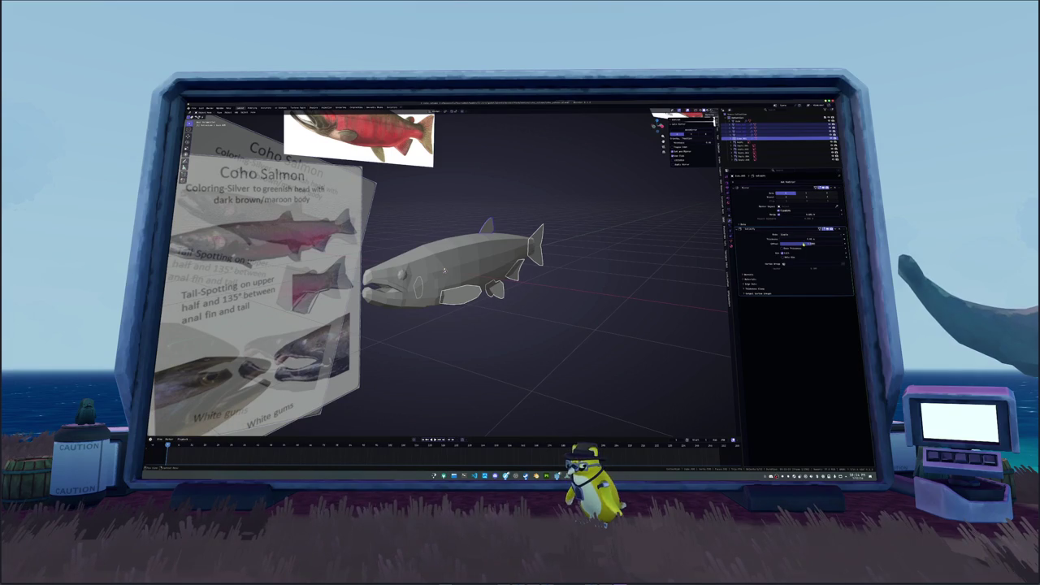
key(Return)
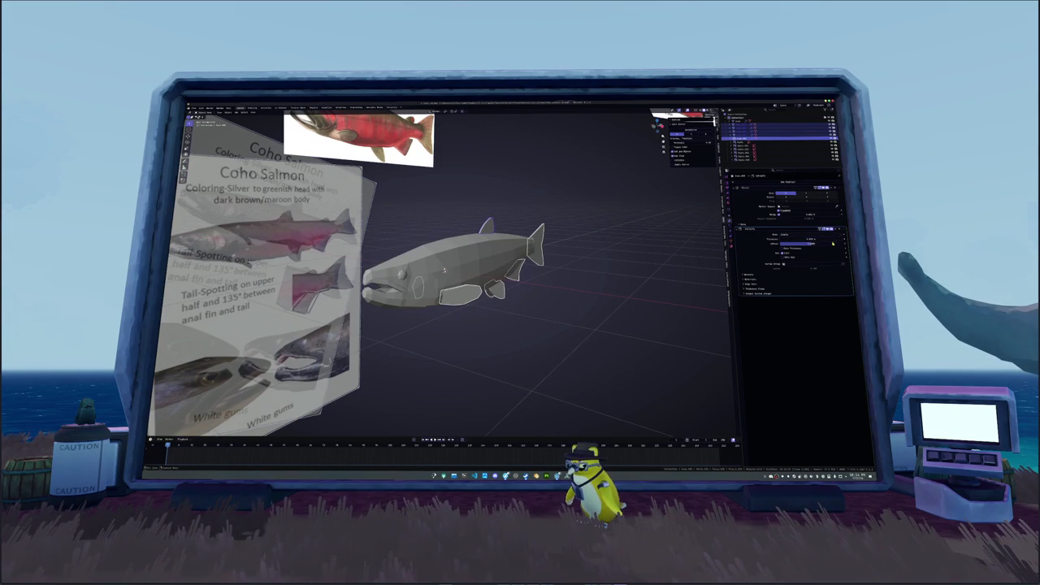
key(ctrl+a)
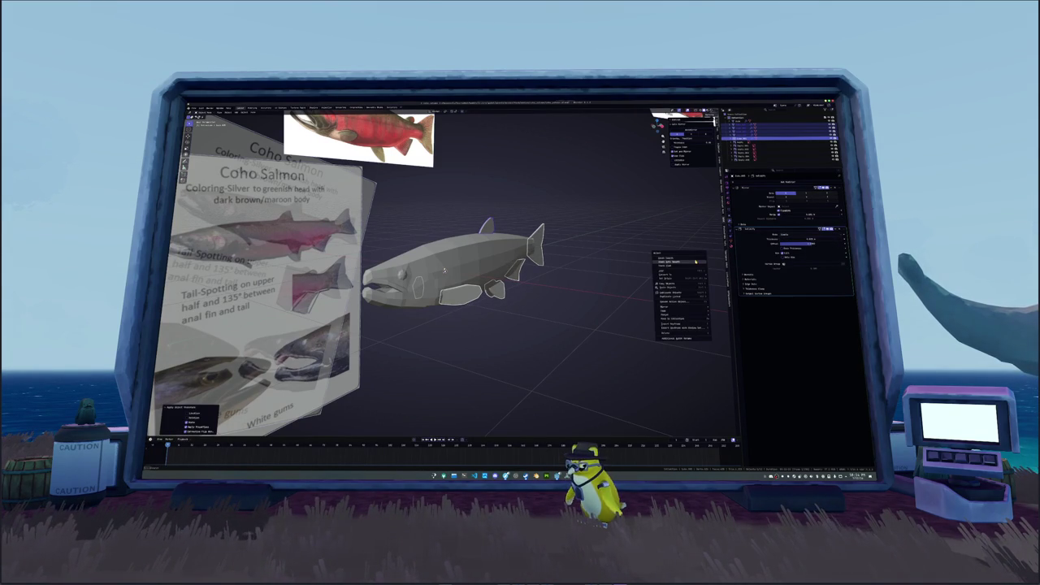
click(696, 259)
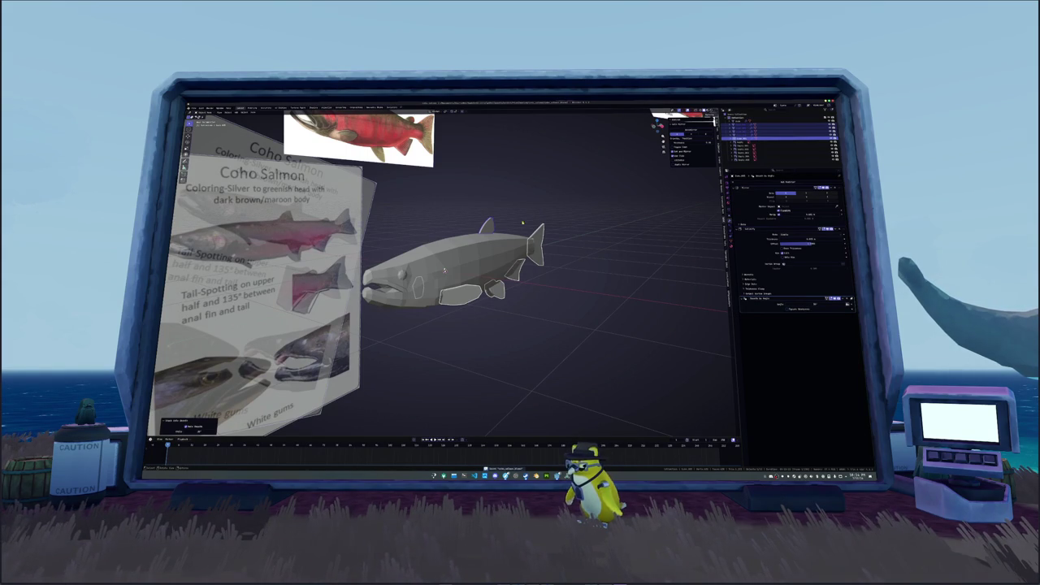
Shade the salmon smooth and orbit closer toward its head.
right_click(445, 270)
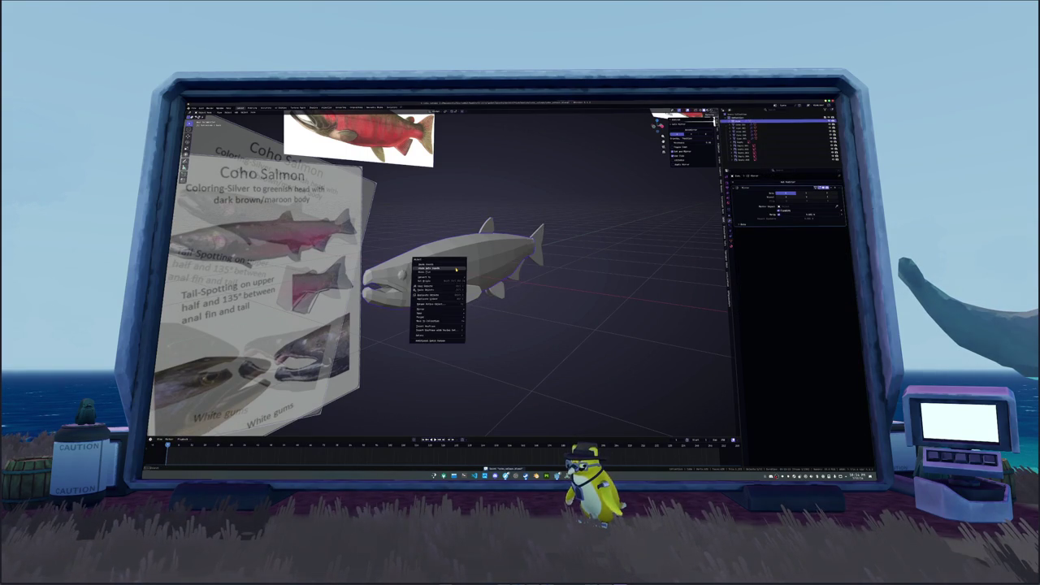
click(455, 276)
right_click(445, 270)
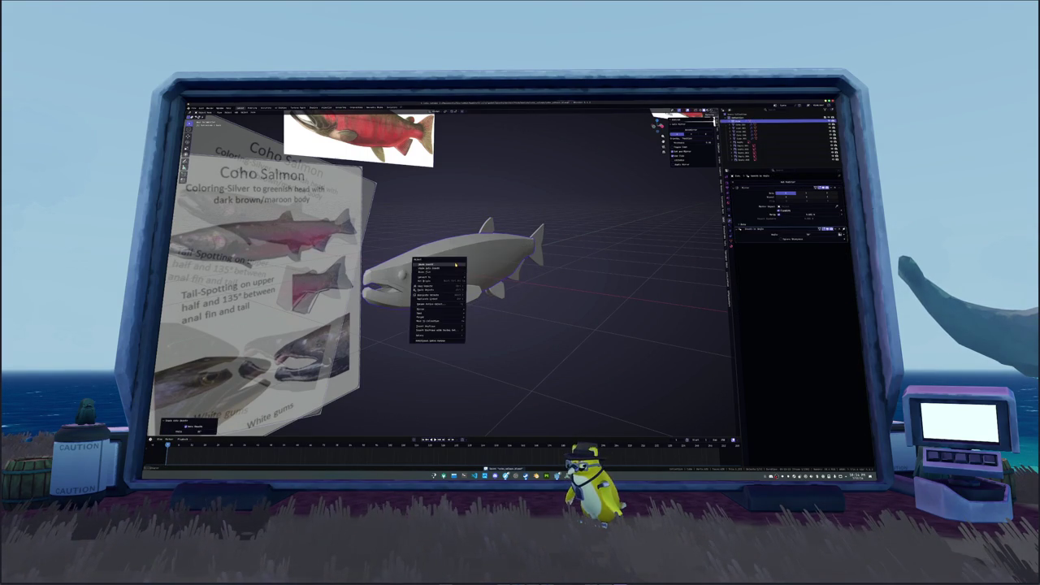
click(455, 280)
middle_drag(455, 280, 536, 260)
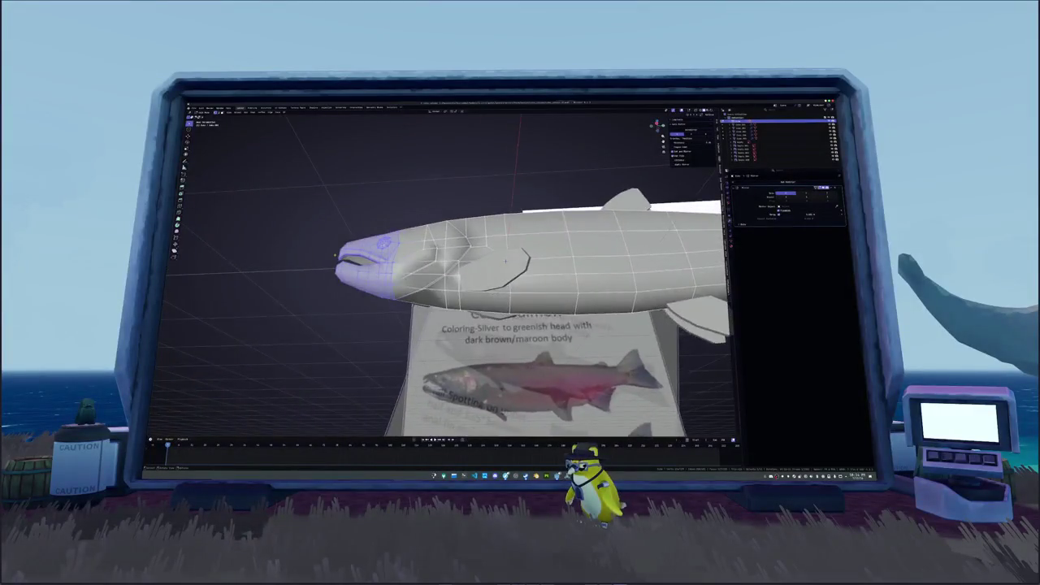
Deselect all, orbit to the side of the head, and mark a head edge loop as a seam.
key(alt+a)
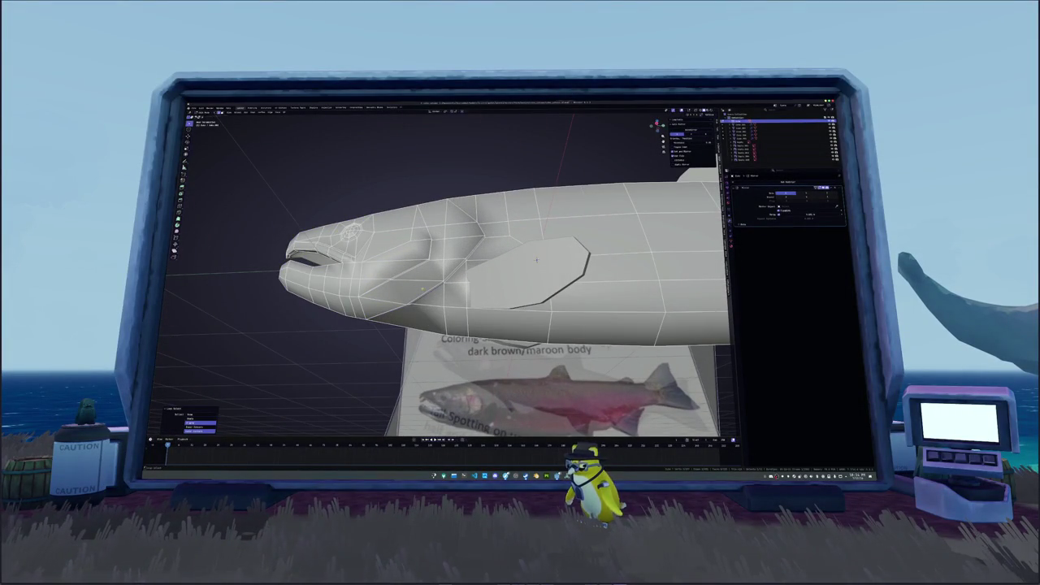
mouse_move(536, 260)
middle_down()
mouse_move(581, 347)
mouse_move(685, 242)
mouse_move(660, 196)
mouse_move(331, 182)
mouse_move(328, 174)
middle_up()
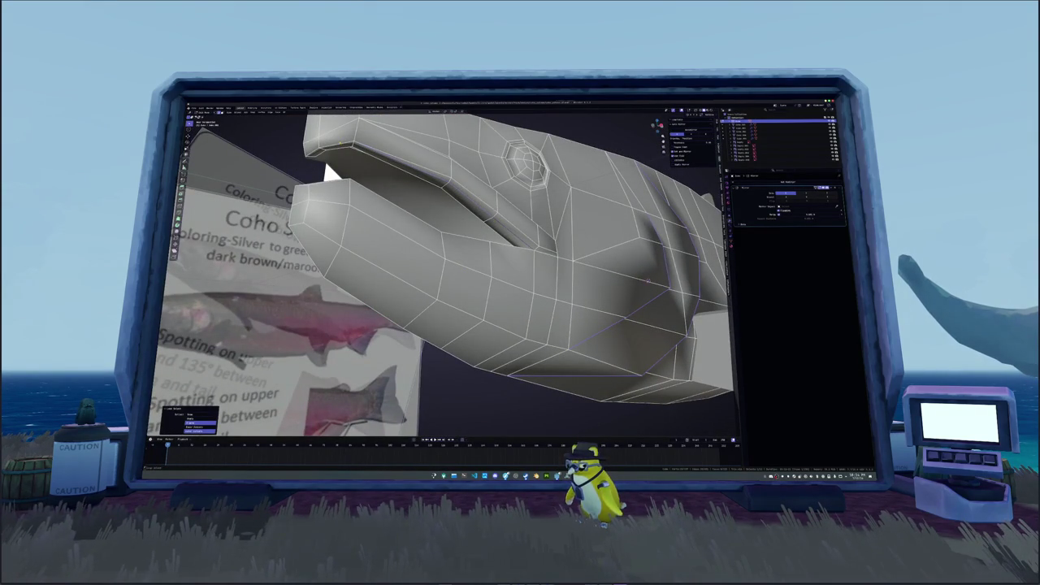
middle_drag(327, 173, 349, 175)
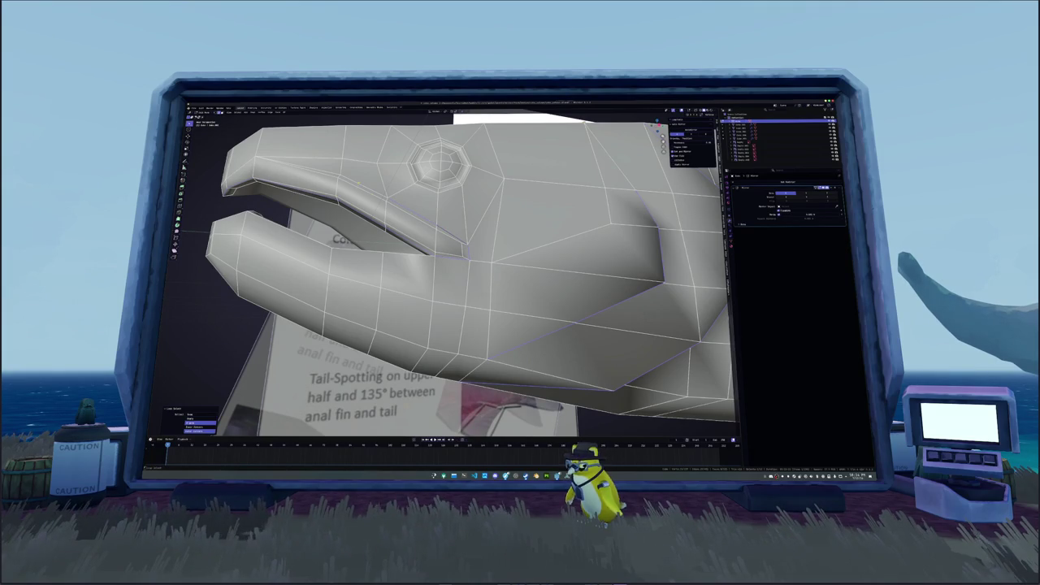
scroll(455, 272, up, 2)
mouse_move(350, 175)
middle_down()
mouse_move(382, 187)
mouse_move(342, 195)
middle_up()
scroll(455, 272, up, 2)
key(Home)
right_click(345, 195)
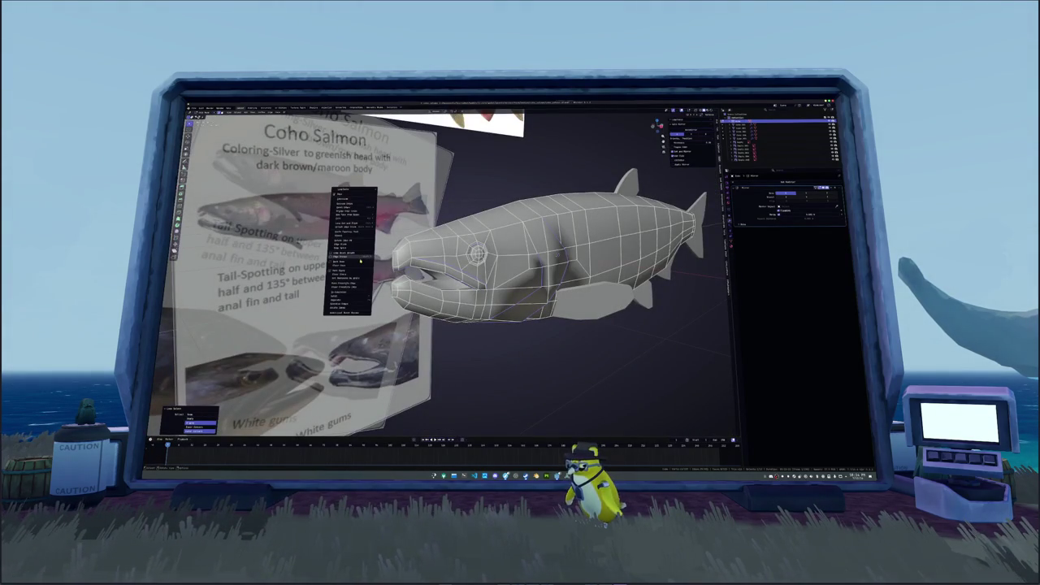
click(351, 272)
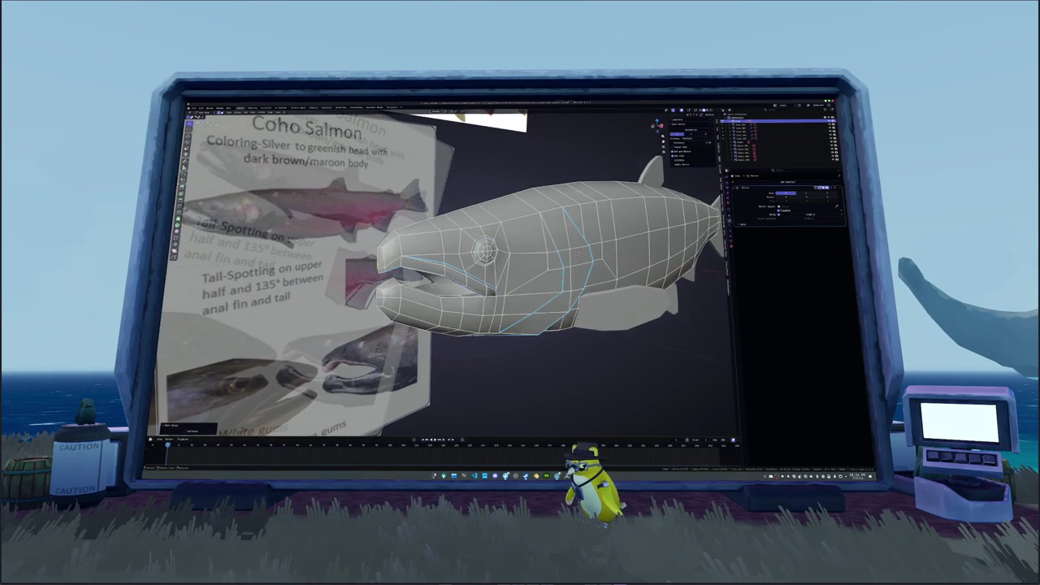
Check edge options near the mouth and briefly view the head shape in Object Mode.
scroll(480, 255, up, 4)
mouse_move(479, 256)
middle_down()
mouse_move(422, 264)
mouse_move(471, 268)
middle_up()
right_click(520, 213)
scroll(520, 244, up, 5)
scroll(439, 274, down, 5)
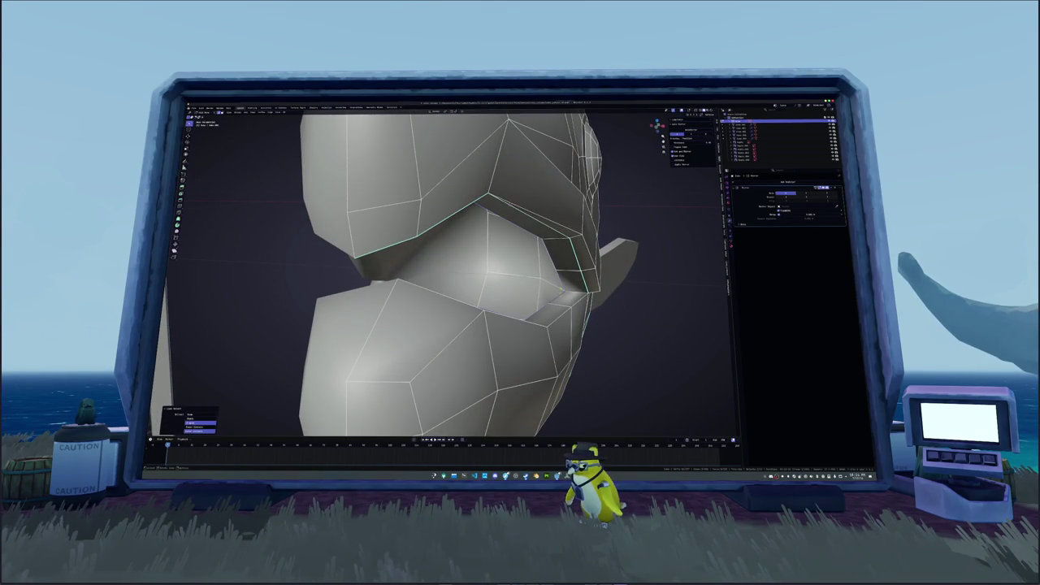
key(Tab)
scroll(455, 268, down, 5)
scroll(455, 268, up, 3)
mouse_move(455, 268)
middle_down()
mouse_move(509, 265)
mouse_move(471, 269)
middle_up()
scroll(455, 268, up, 3)
key(Tab)
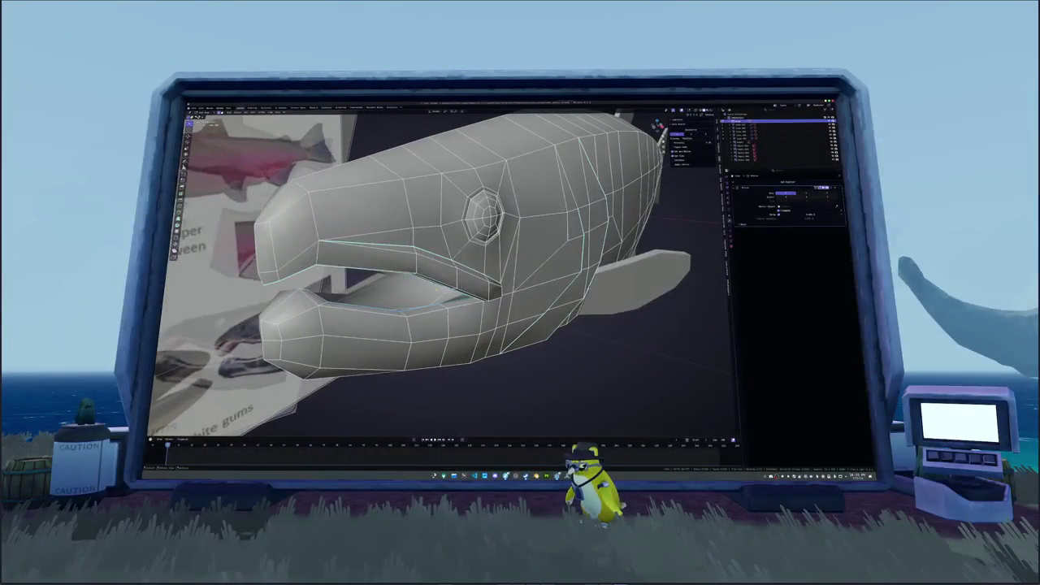
Undo the lower jaw inner-loop selection and view the whole smoothed fish side-on.
alt+shift+click(407, 310)
key(ctrl+z)
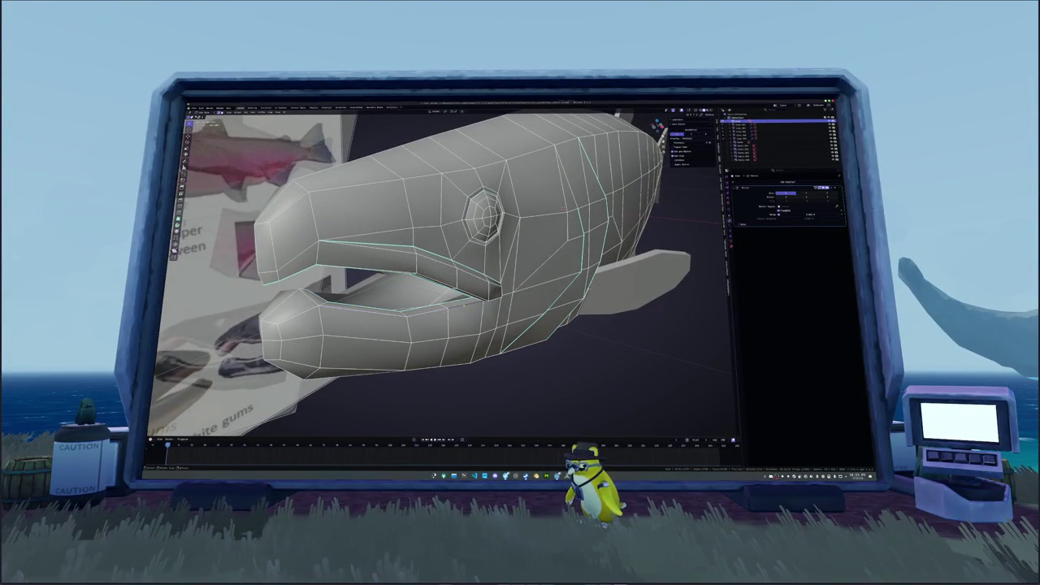
key(Tab)
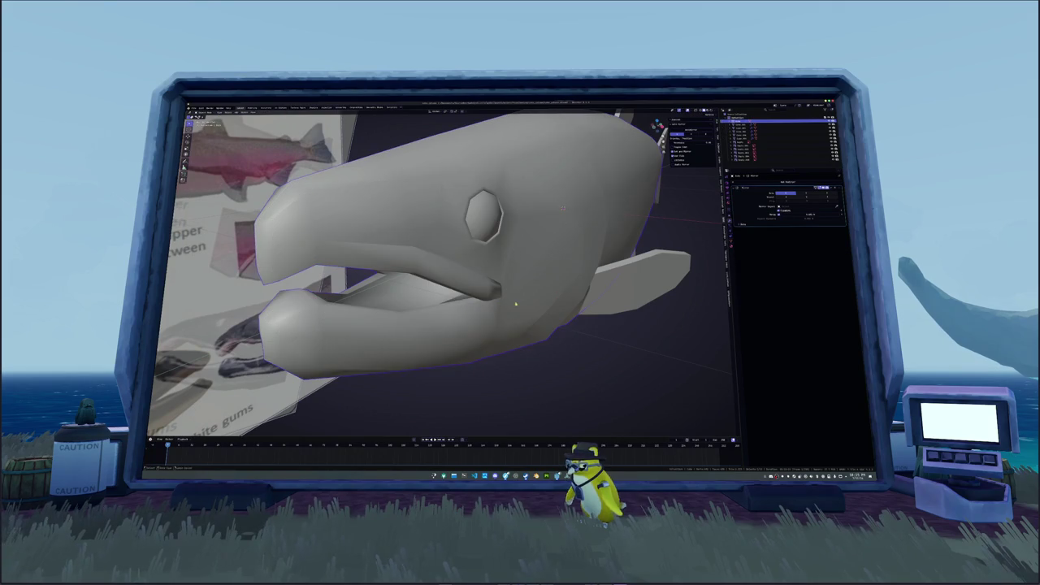
key(KP_3)
middle_drag(550, 256, 544, 301)
key(KP_3)
click(780, 127)
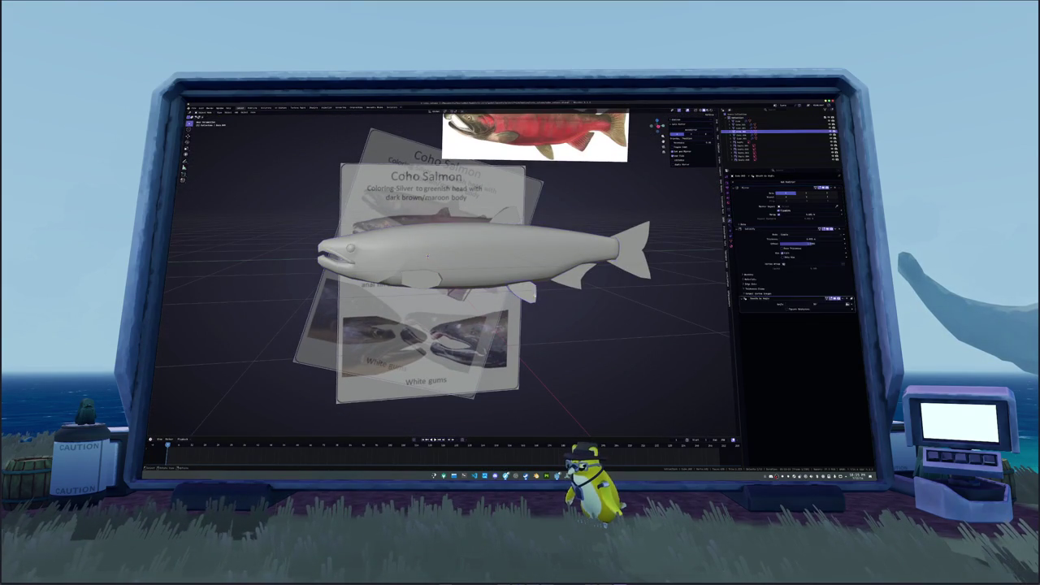
Select the fin objects, apply their transforms, and convert them to plain meshes.
click(780, 139)
ctrl+click(780, 134)
mouse_move(425, 256)
middle_down()
mouse_move(476, 288)
mouse_move(454, 250)
middle_up()
key(ctrl+a)
click(487, 317)
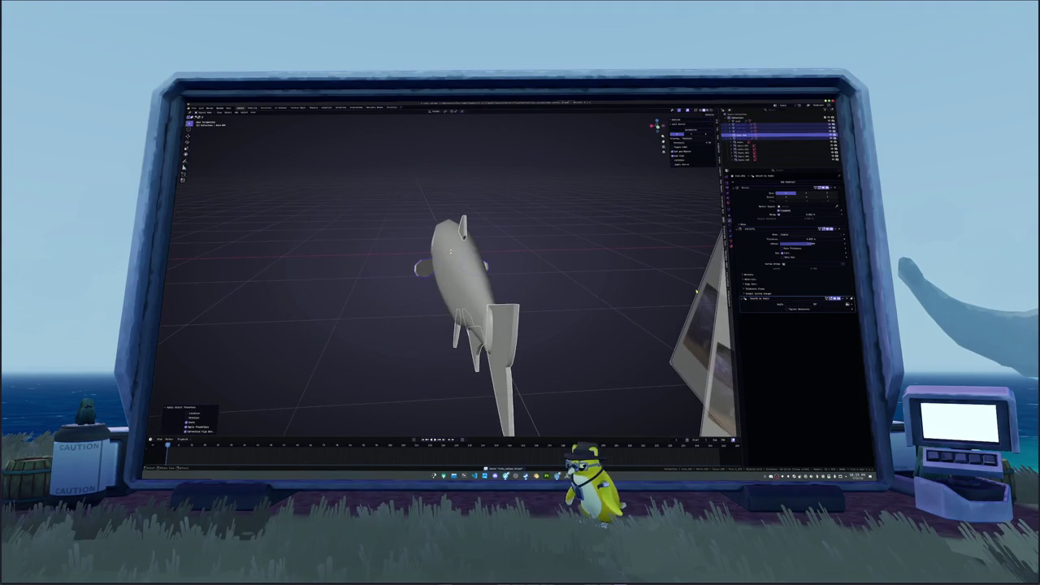
middle_drag(601, 279, 660, 287)
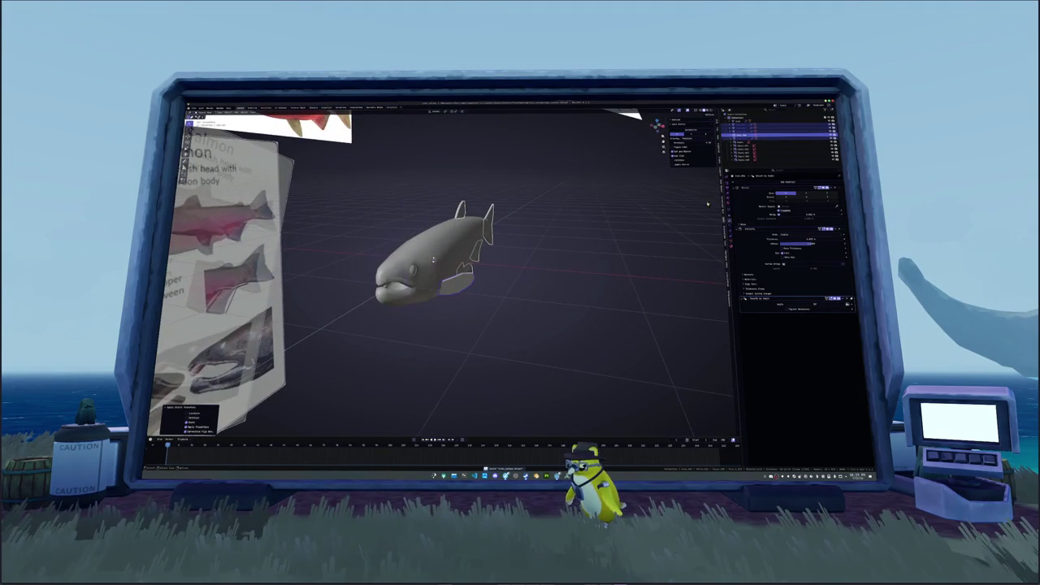
right_click(641, 199)
mouse_move(624, 214)
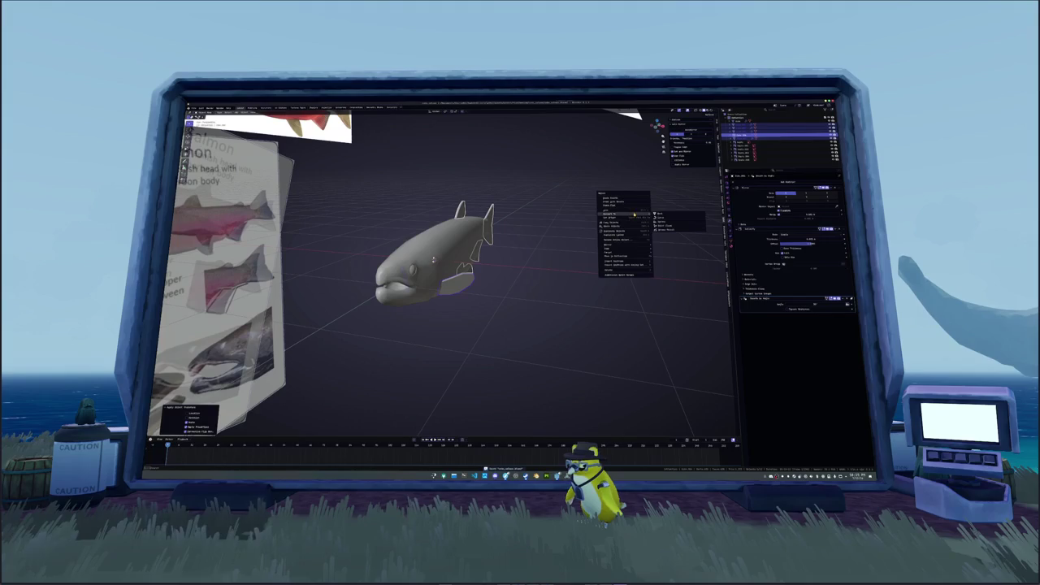
click(668, 216)
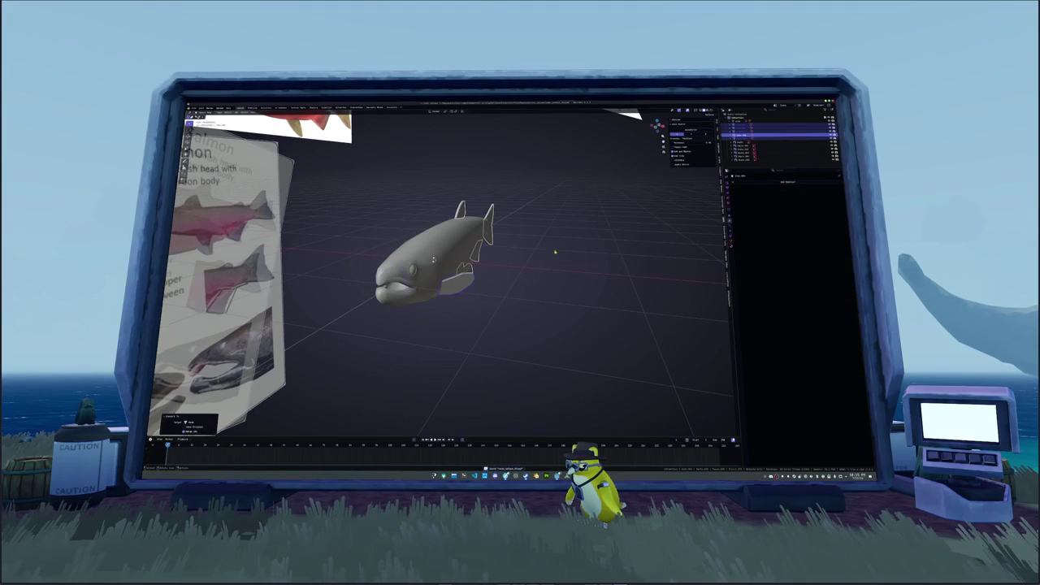
Select all faces of both fins using Select Similar and switch to the UV Editing workspace.
scroll(554, 257, up, 3)
key(2)
key(shift+g)
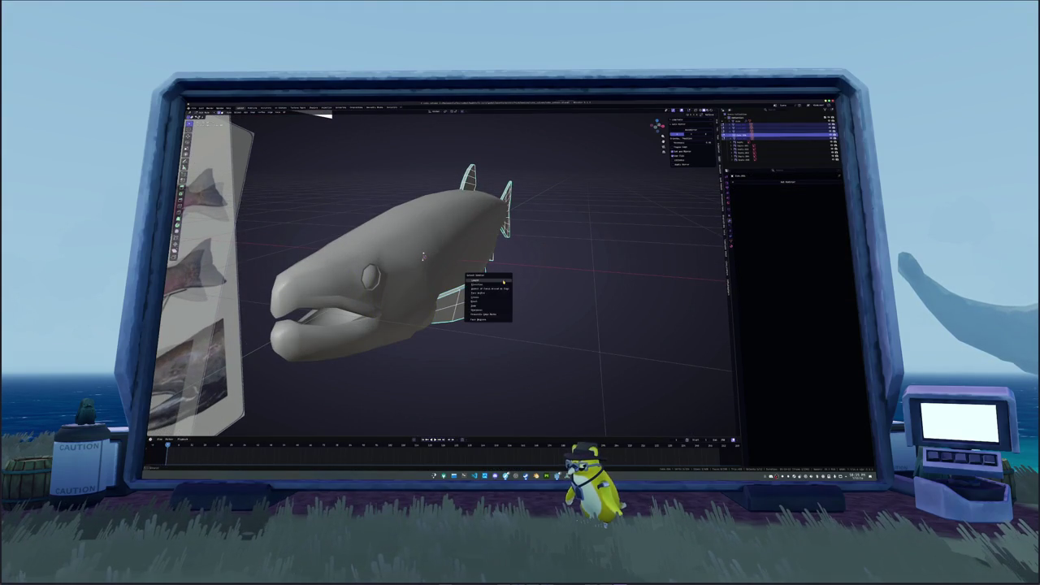
click(490, 312)
key(shift+g)
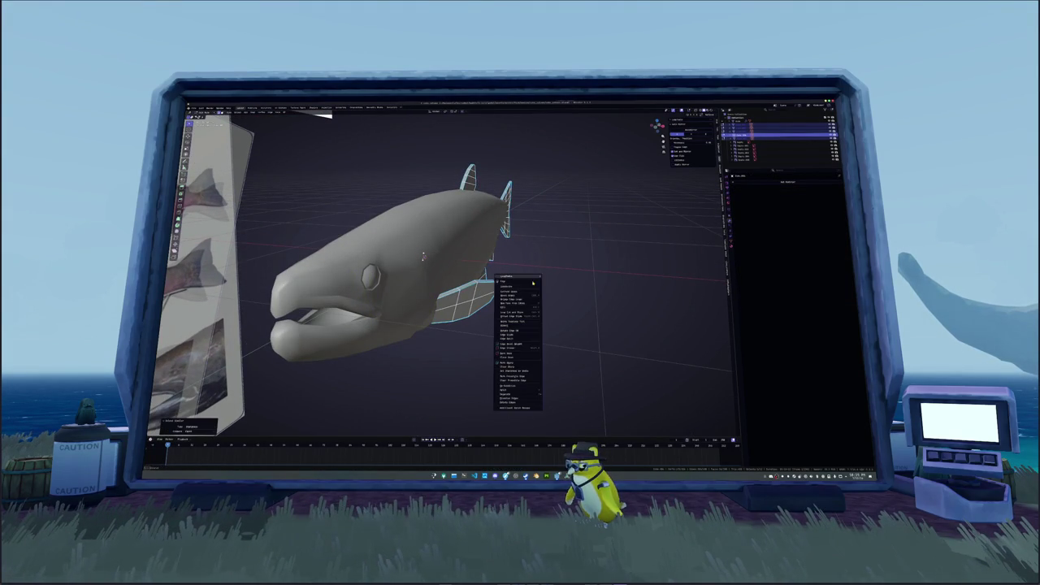
click(518, 354)
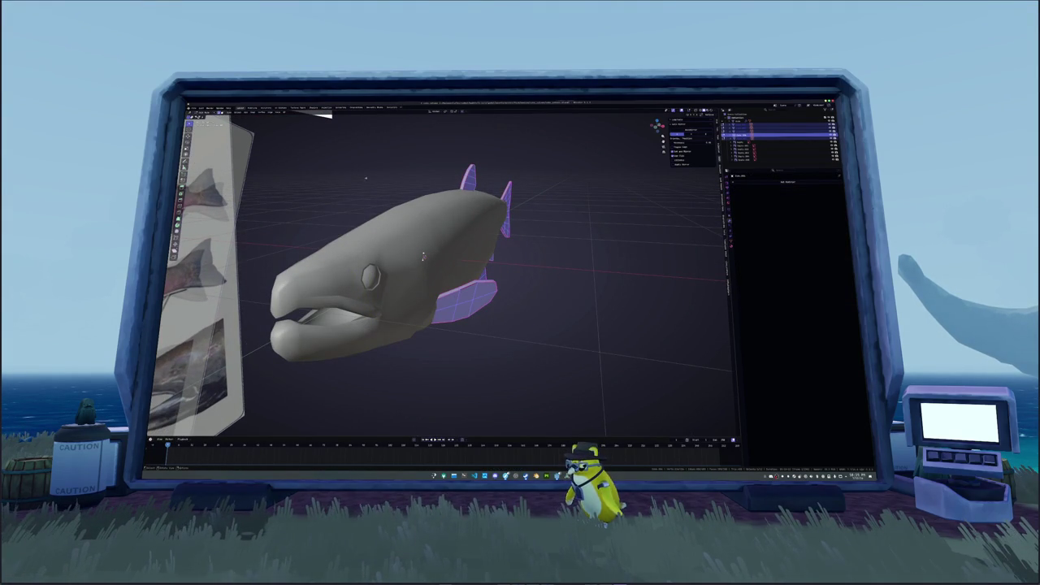
click(285, 107)
click(553, 111)
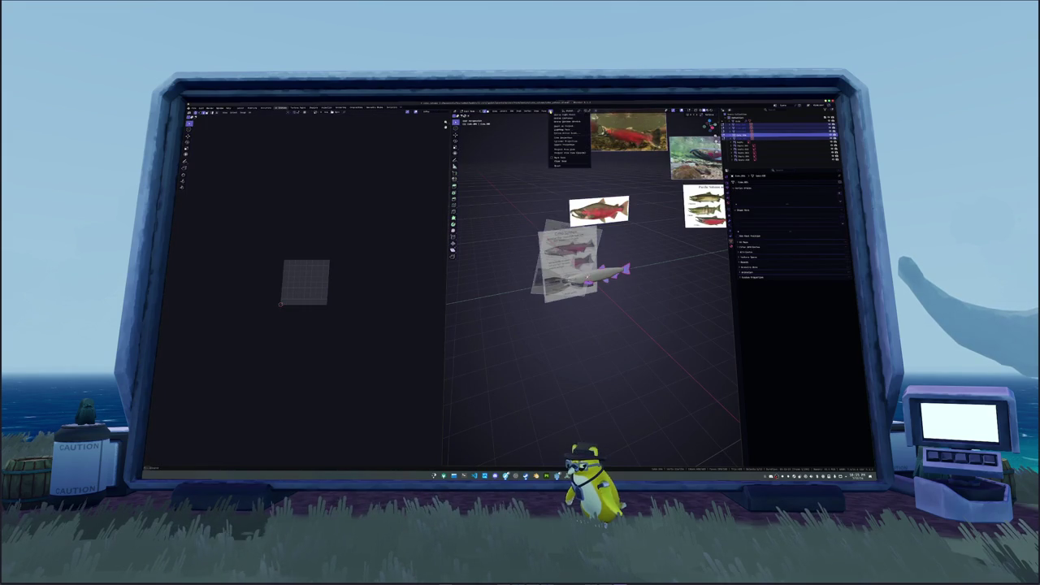
Unwrap the selected fish parts and pack their UV islands into the square.
click(563, 115)
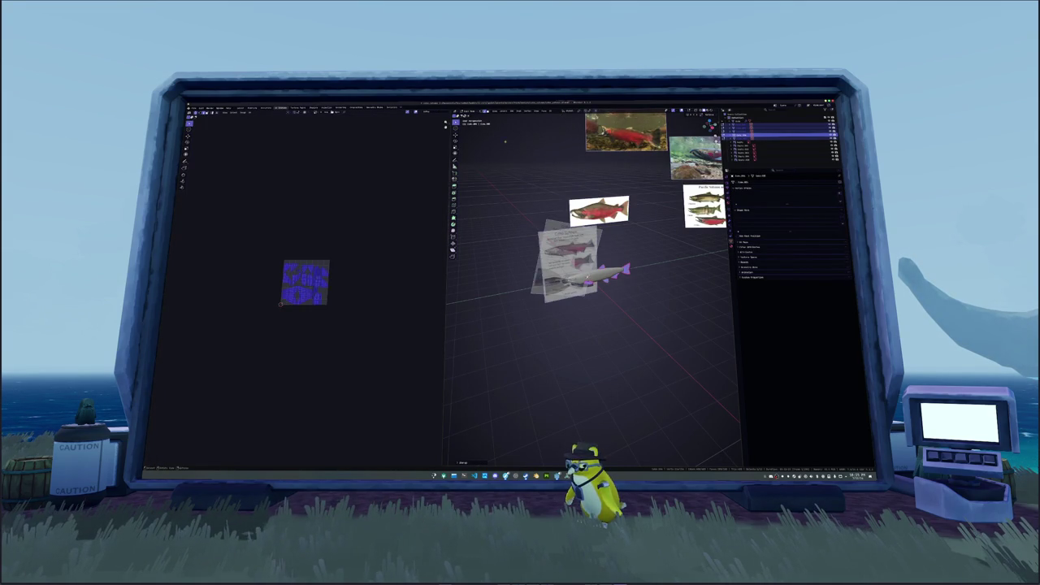
key(n)
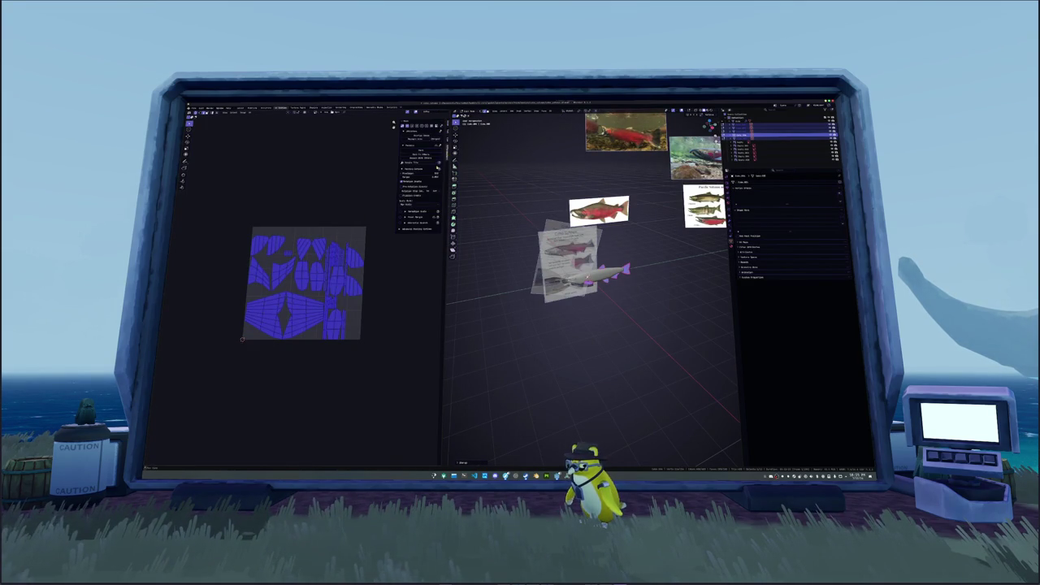
click(420, 154)
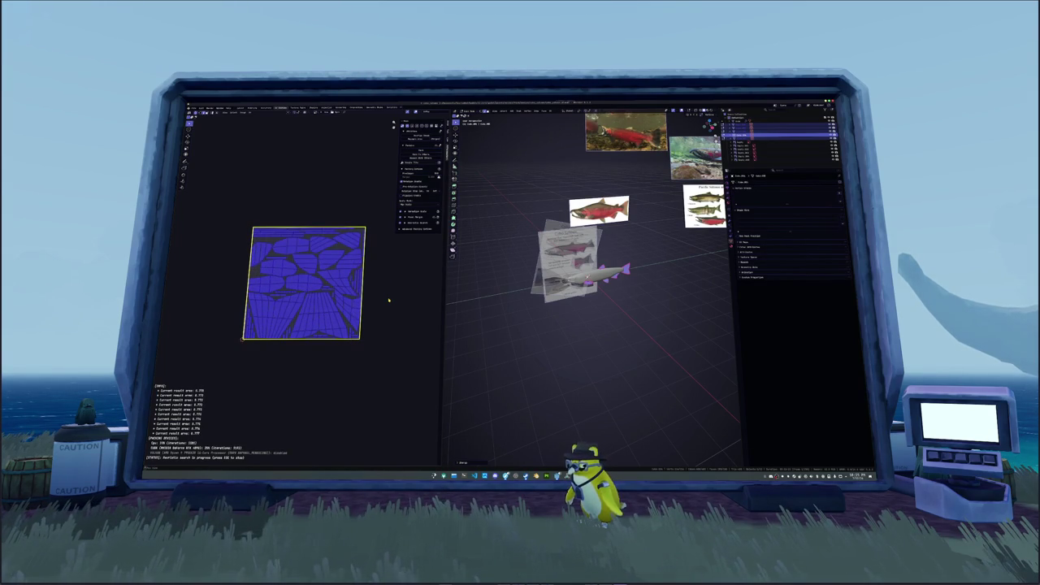
Re-enter Edit Mode, clear the selection and mark a head edge as a seam.
key(Tab)
scroll(609, 281, up, 5)
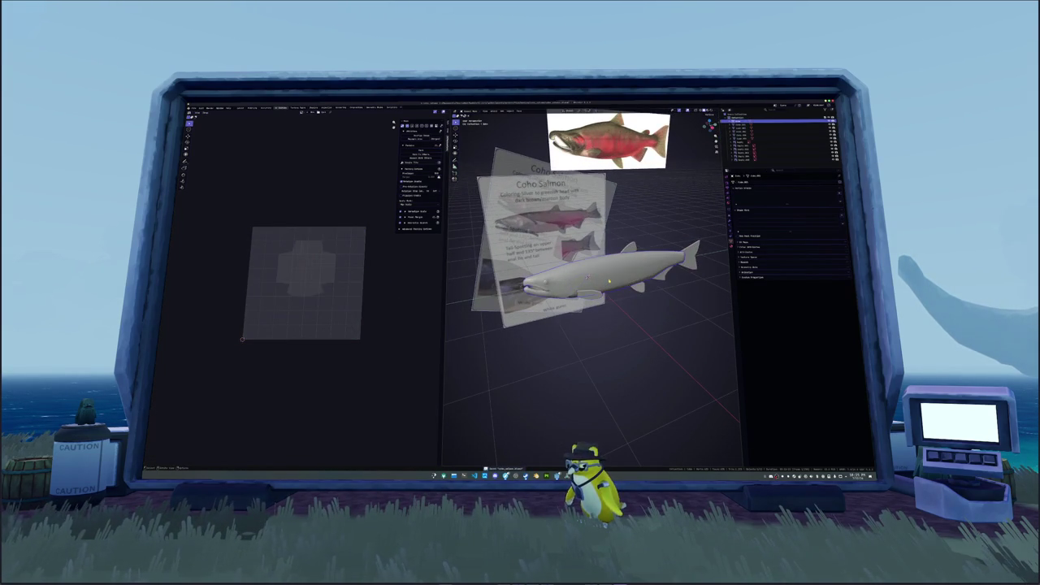
key(Tab)
scroll(608, 281, up, 3)
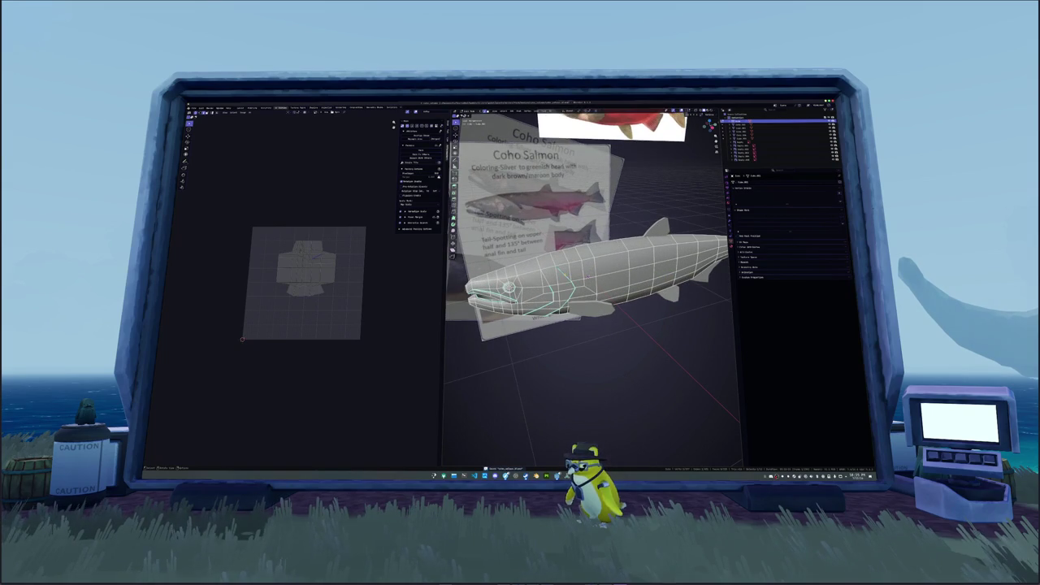
key(a)
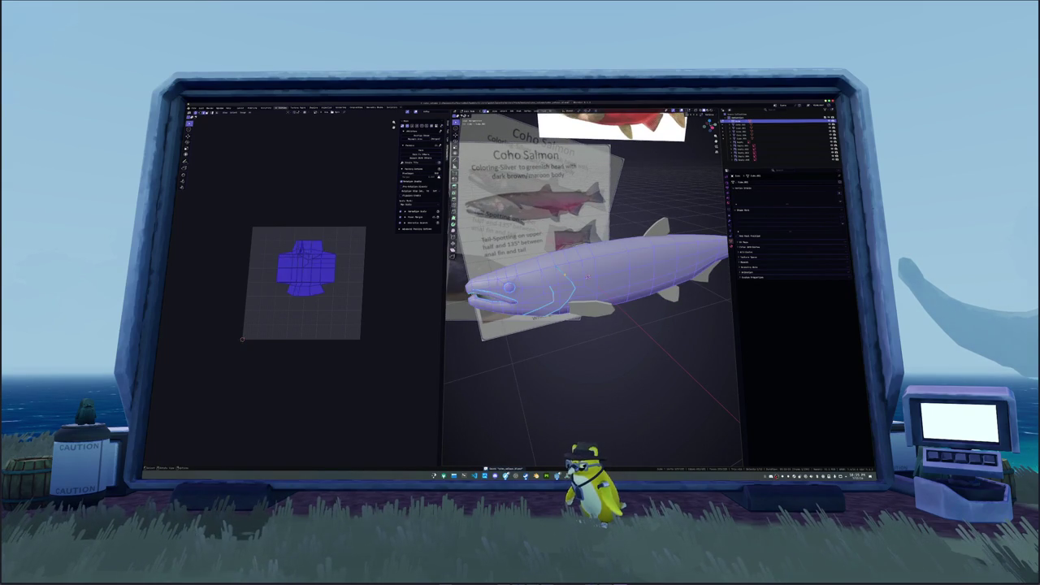
key(alt+a)
right_click(554, 350)
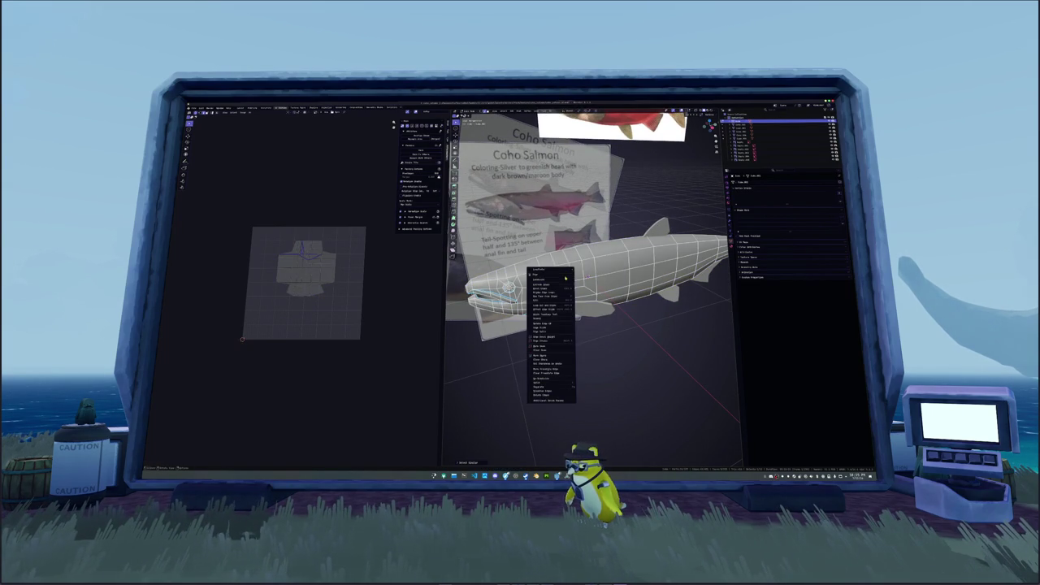
click(553, 350)
Mark another head edge as a seam and orbit around the head for more.
right_click(540, 340)
click(541, 340)
scroll(585, 276, up, 3)
mouse_move(586, 277)
middle_down()
mouse_move(648, 290)
mouse_move(649, 281)
middle_up()
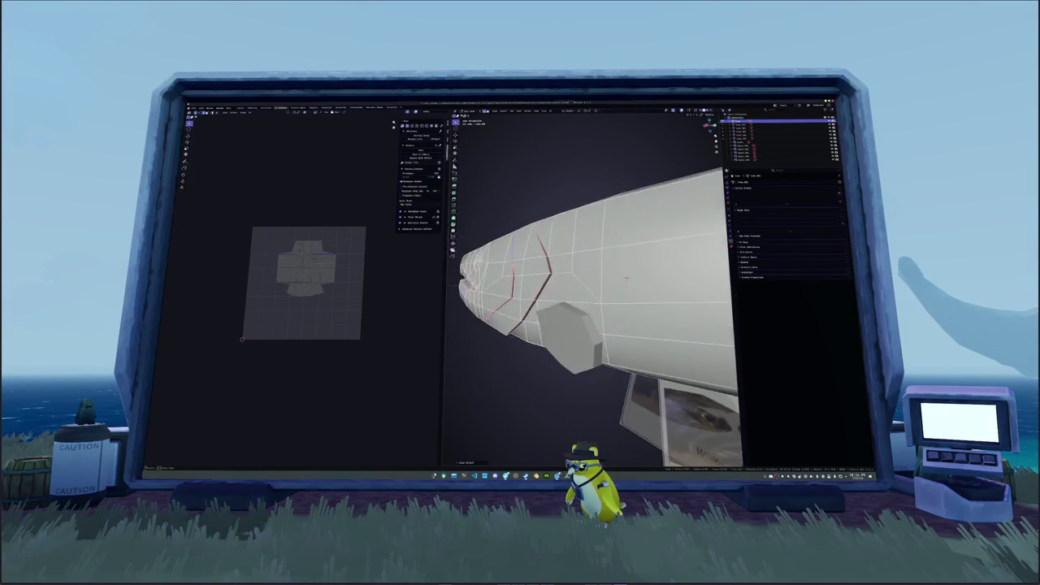
scroll(649, 280, up, 3)
mouse_move(649, 280)
middle_down()
mouse_move(595, 278)
mouse_move(628, 325)
mouse_move(650, 300)
mouse_move(691, 288)
mouse_move(700, 262)
mouse_move(556, 267)
mouse_move(598, 301)
mouse_move(588, 287)
mouse_move(653, 115)
mouse_move(580, 209)
middle_up()
right_click(580, 209)
Select the whole fish mesh and unwrap it along its seams.
key(a)
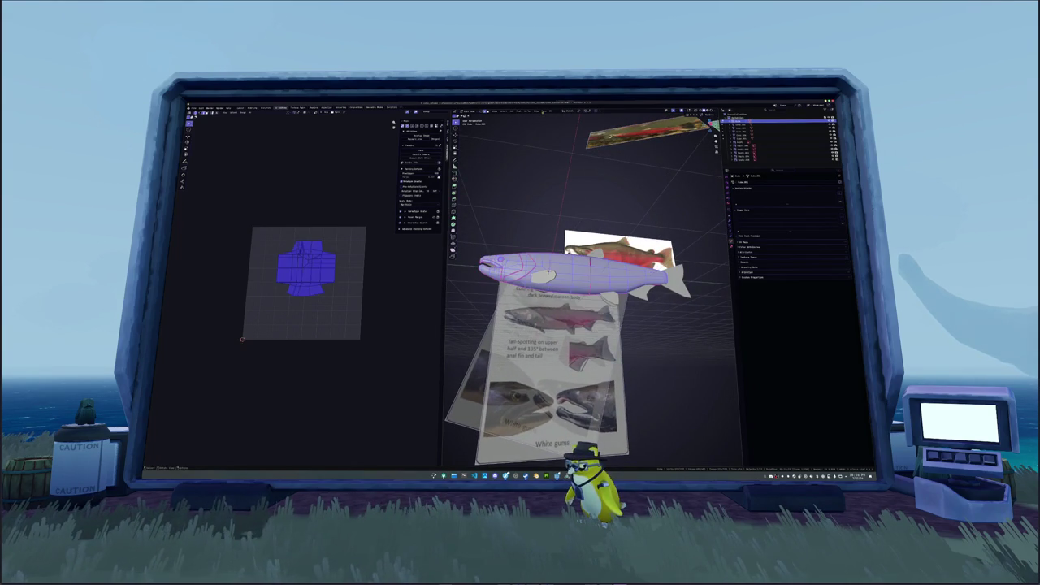
click(550, 110)
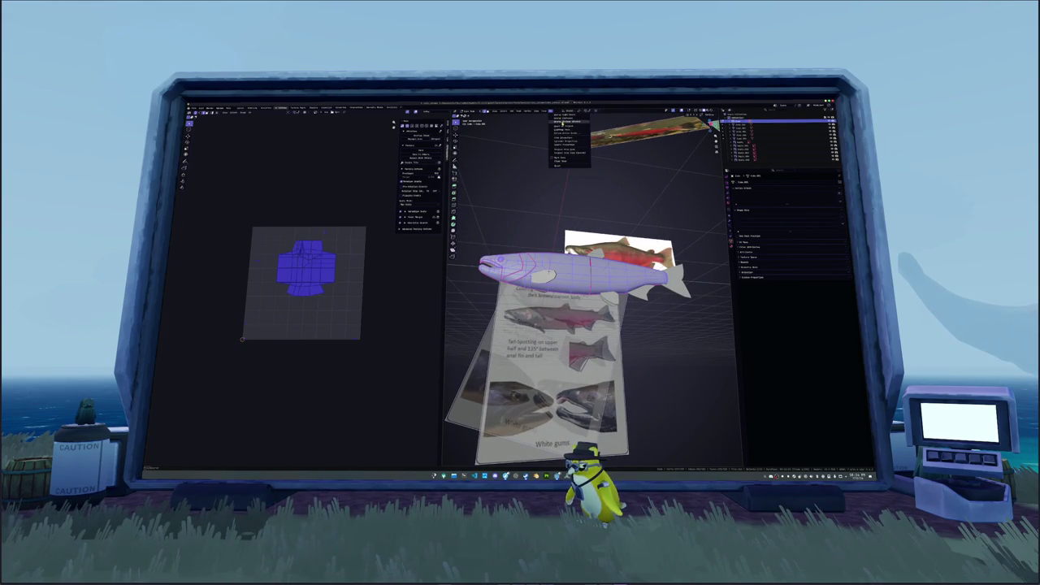
click(569, 122)
scroll(349, 272, up, 2)
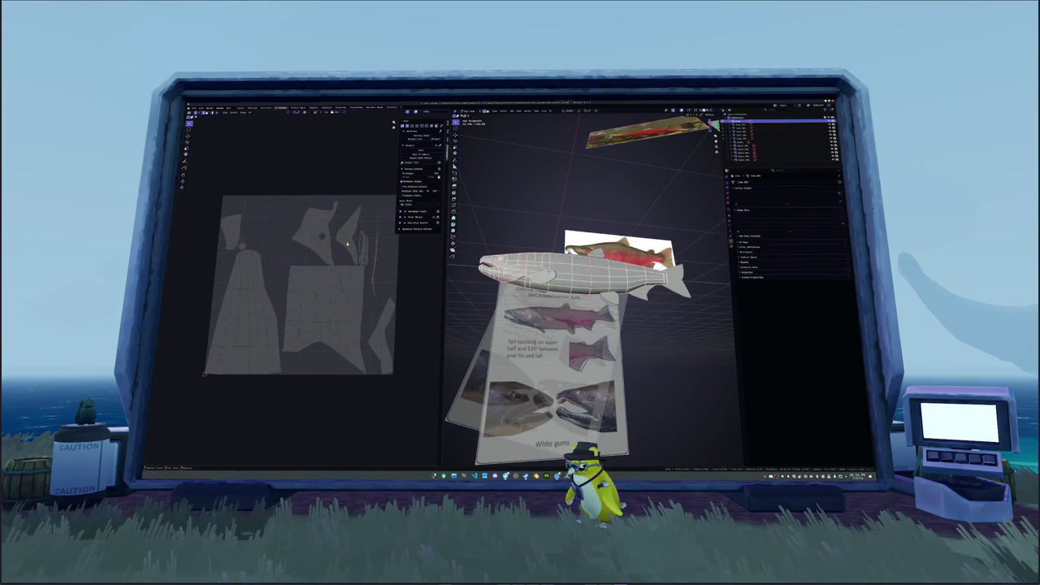
scroll(588, 292, up, 2)
scroll(588, 292, up, 2)
scroll(588, 292, up, 2)
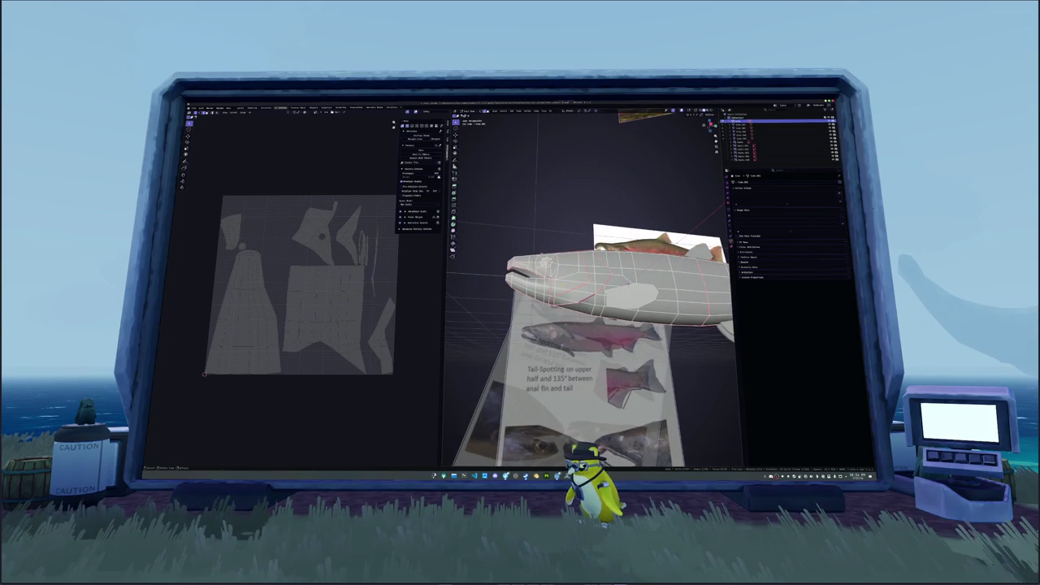
Select a small area of the head and bring up its edge options.
click(587, 299)
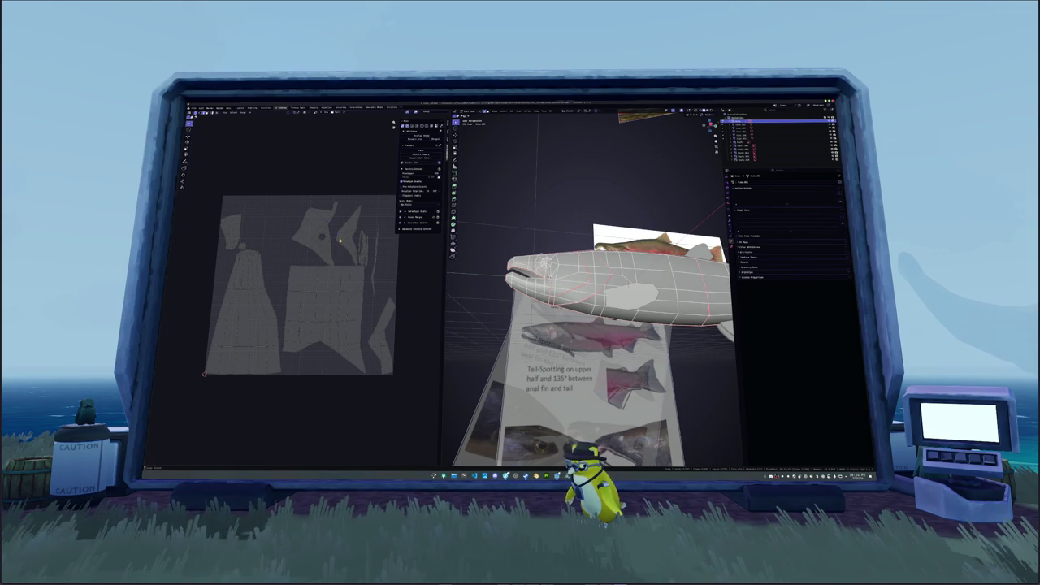
scroll(594, 293, down, 3)
mouse_move(594, 293)
middle_down()
mouse_move(642, 310)
mouse_move(633, 296)
mouse_move(544, 357)
middle_up()
scroll(642, 309, up, 4)
scroll(638, 304, up, 3)
right_click(540, 357)
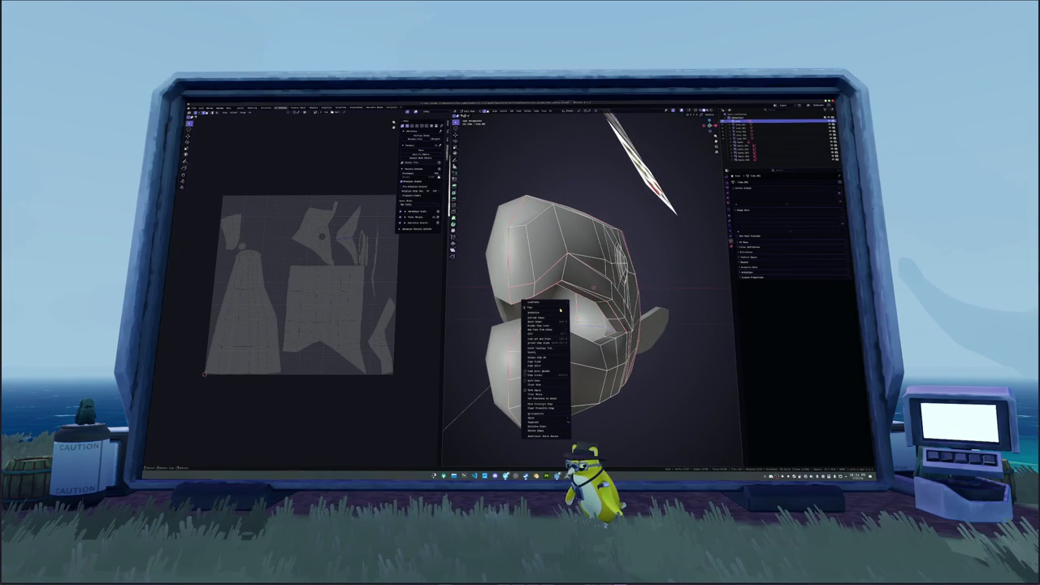
Apply the Mirror modifier so the full salmon body becomes real geometry.
click(536, 372)
key(a)
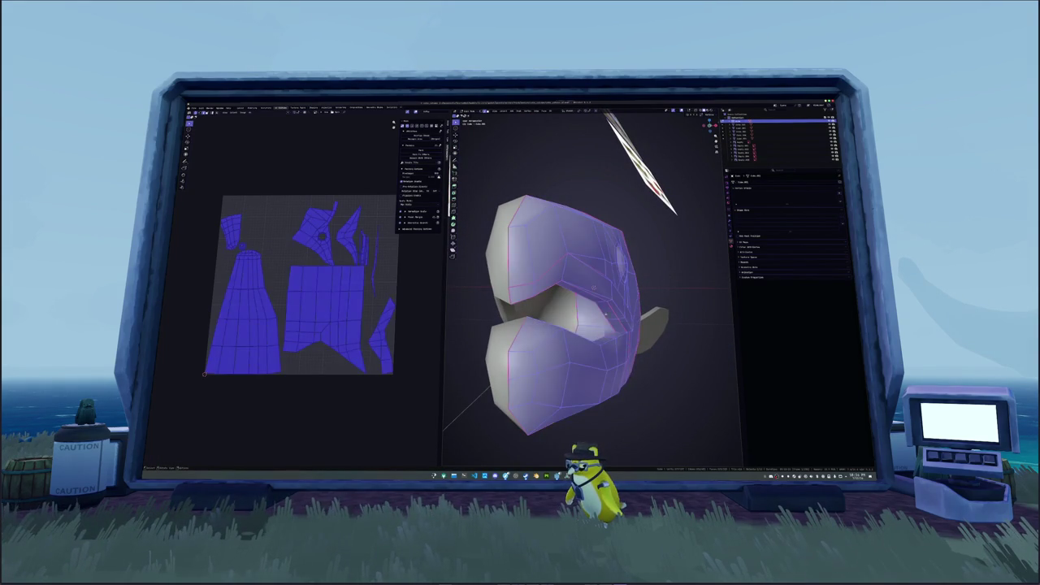
click(728, 210)
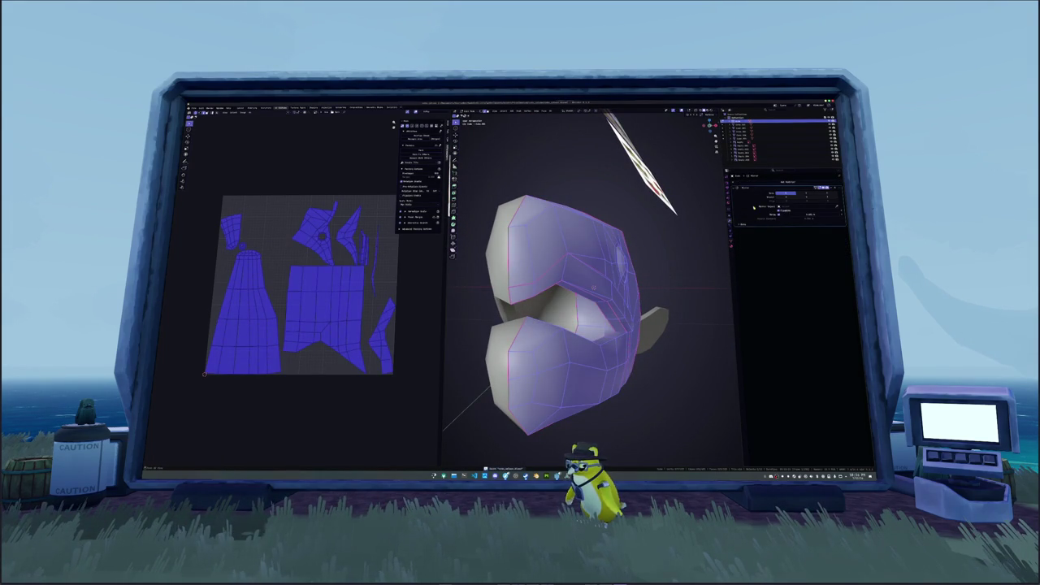
key(Tab)
key(ctrl+a)
key(Tab)
Leave Edit Mode, select the fish object and view its object options.
scroll(646, 254, down, 4)
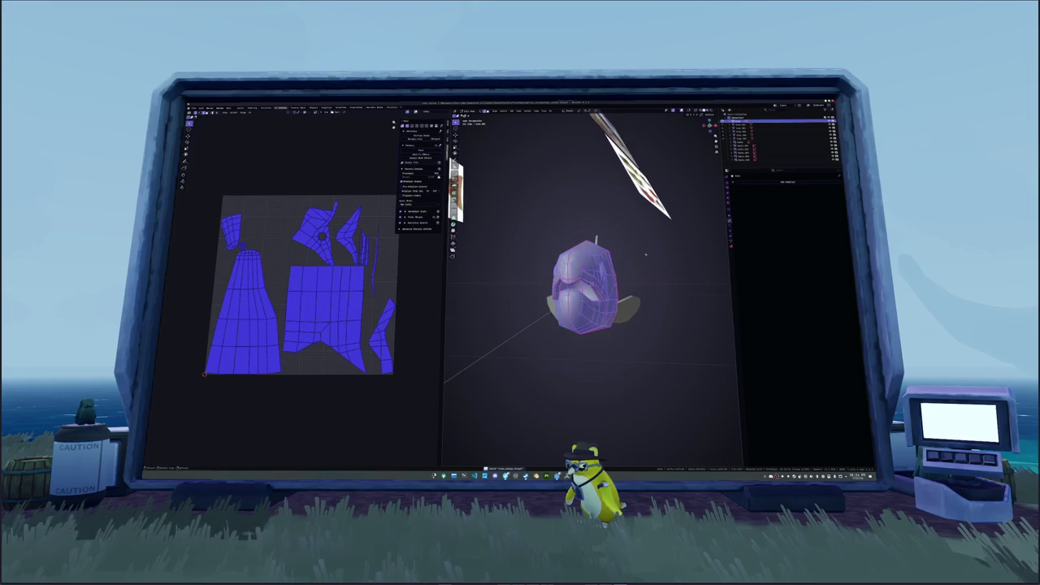
key(Tab)
middle_drag(646, 255, 585, 268)
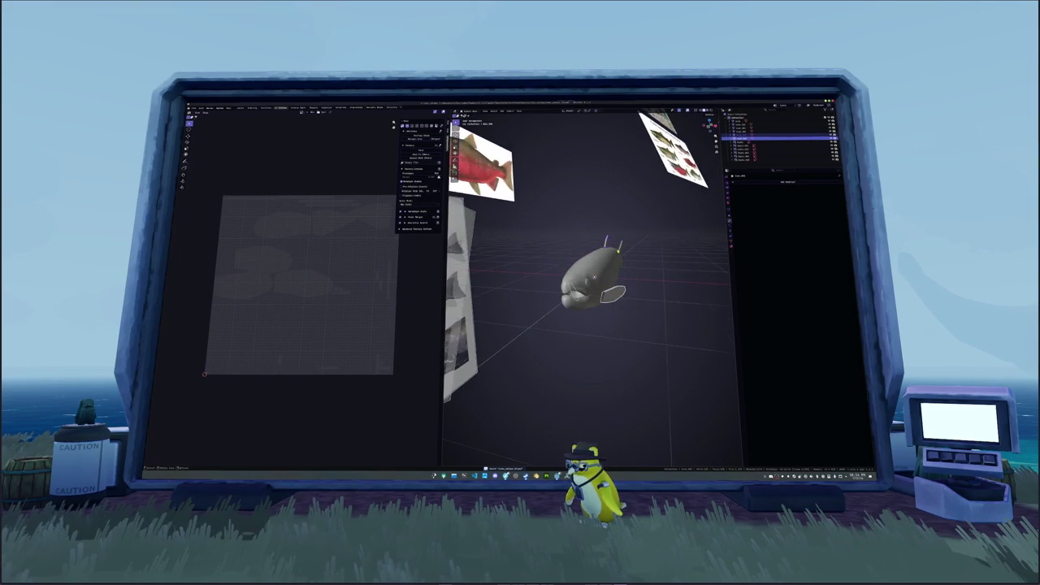
mouse_move(639, 340)
mouse_down()
mouse_move(559, 219)
mouse_move(543, 212)
mouse_up()
right_click(543, 212)
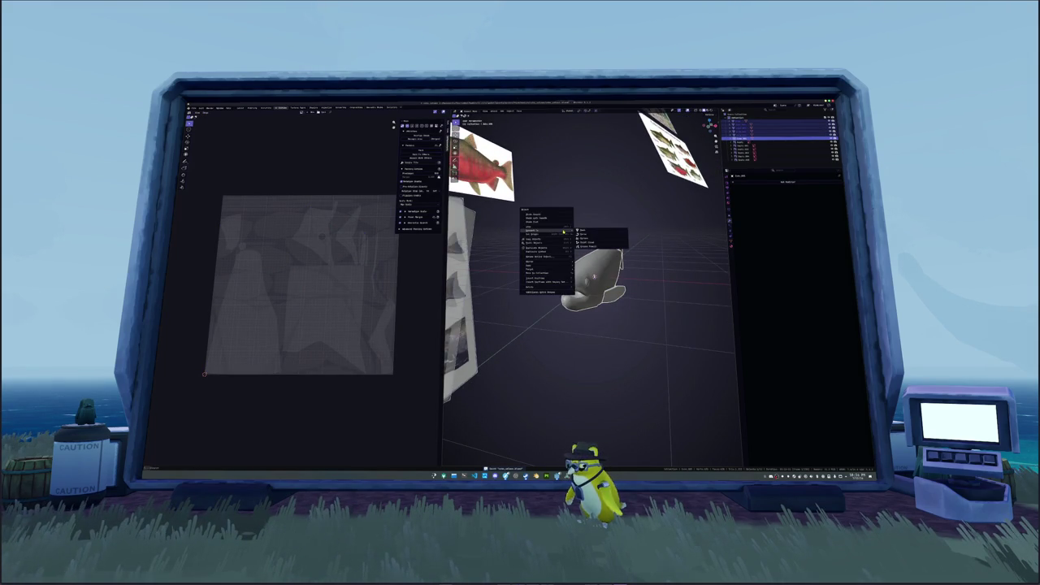
mouse_move(563, 232)
middle_down()
mouse_move(605, 255)
mouse_move(633, 247)
mouse_move(678, 198)
mouse_move(659, 235)
middle_up()
Enter Edit Mode, clear the selection and orbit to look down the fish's length.
key(Tab)
key(alt+a)
scroll(643, 247, up, 3)
scroll(679, 198, up, 2)
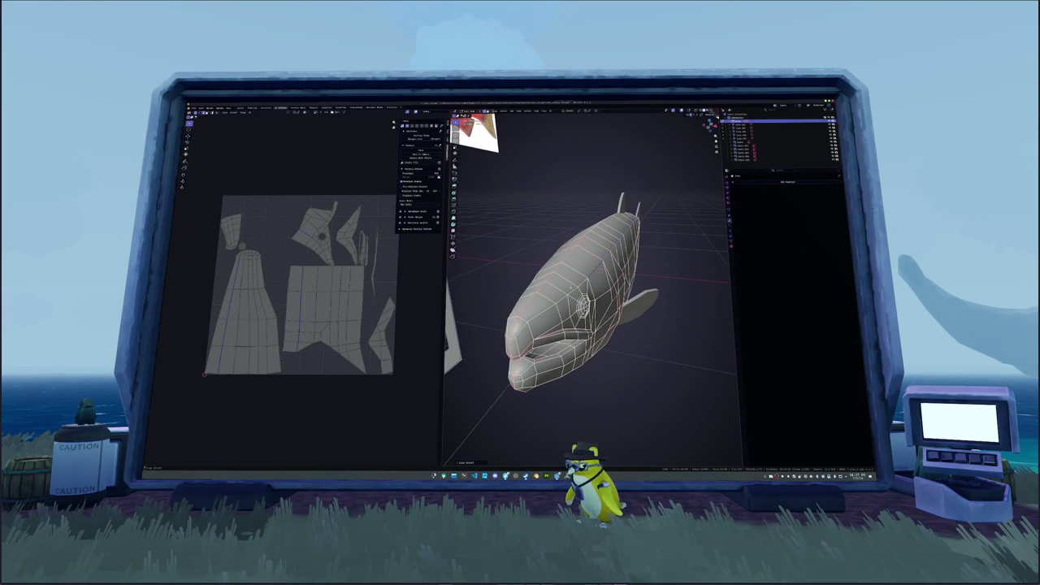
mouse_move(557, 311)
middle_down()
mouse_move(536, 269)
mouse_move(569, 276)
middle_up()
scroll(569, 276, up, 3)
middle_drag(650, 219, 662, 262)
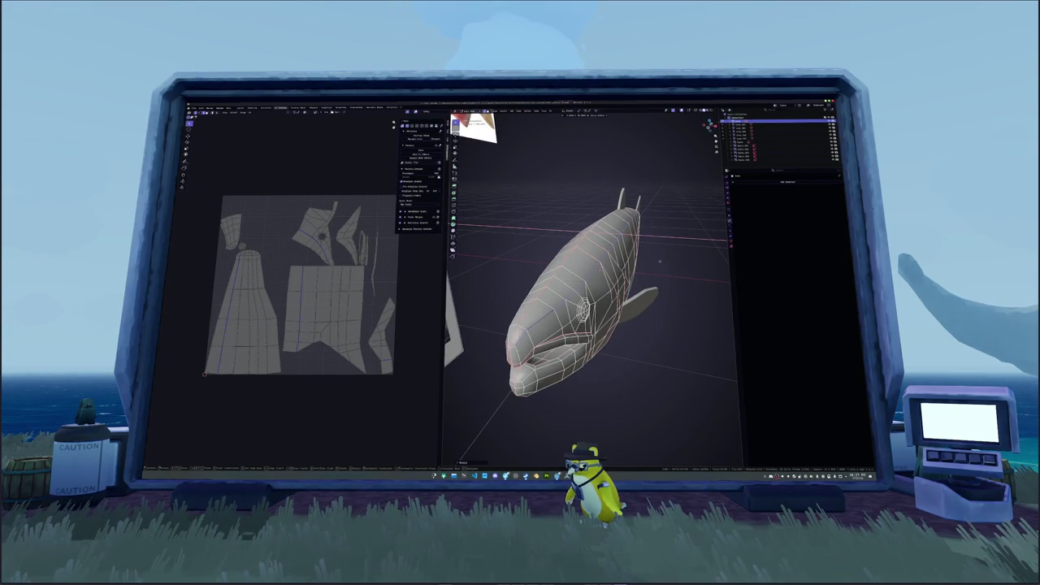
Scale the selection along the X axis twice, checking it from front view.
key(s)
key(x)
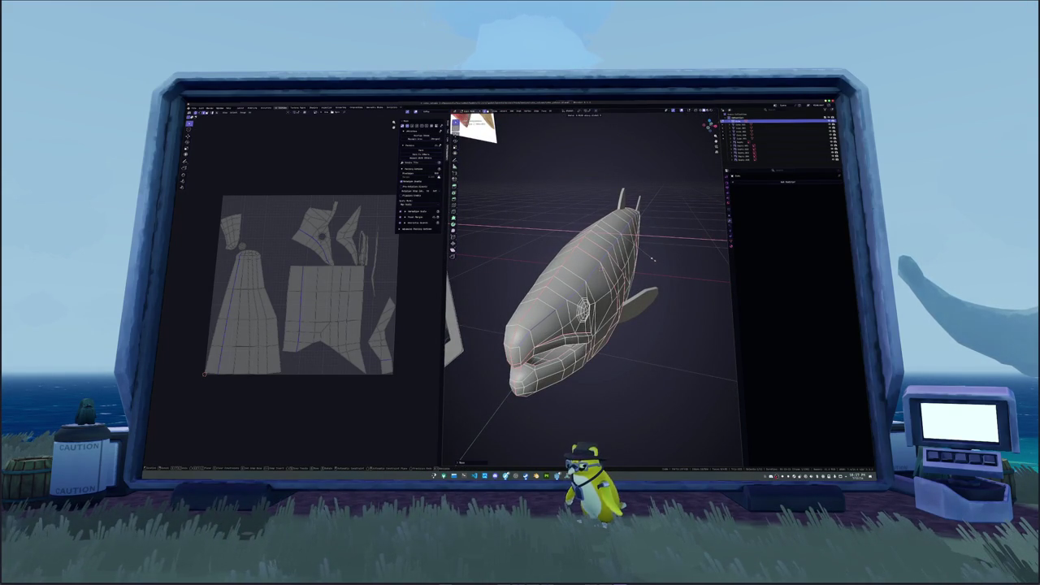
click(658, 261)
key(KP_1)
key(s)
key(x)
click(668, 283)
Move the selection along the X axis, then exit Edit Mode.
mouse_move(667, 283)
middle_down()
mouse_move(569, 276)
mouse_move(626, 279)
middle_up()
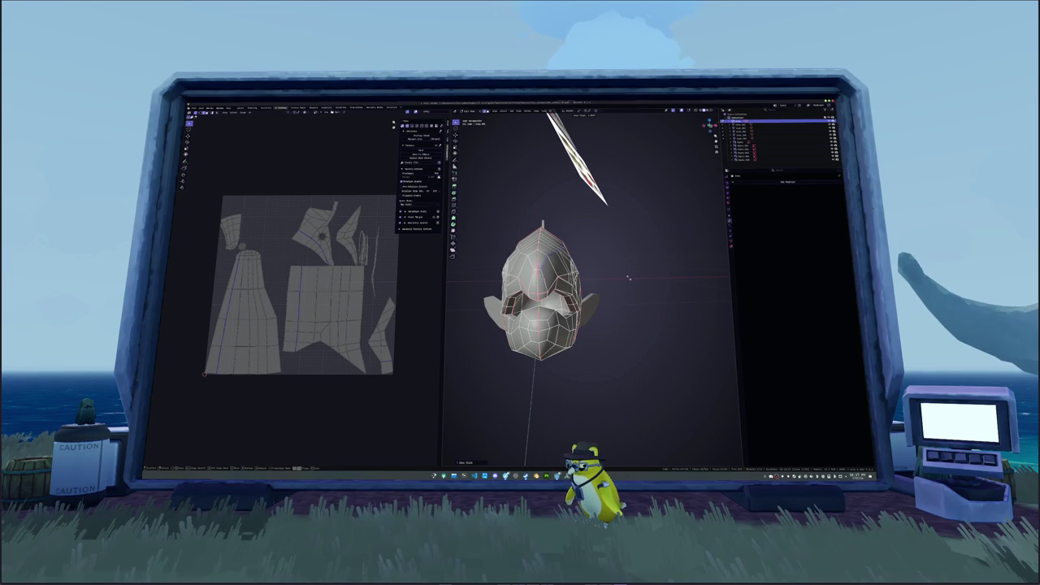
mouse_move(627, 278)
middle_down()
mouse_move(569, 280)
mouse_move(666, 118)
middle_up()
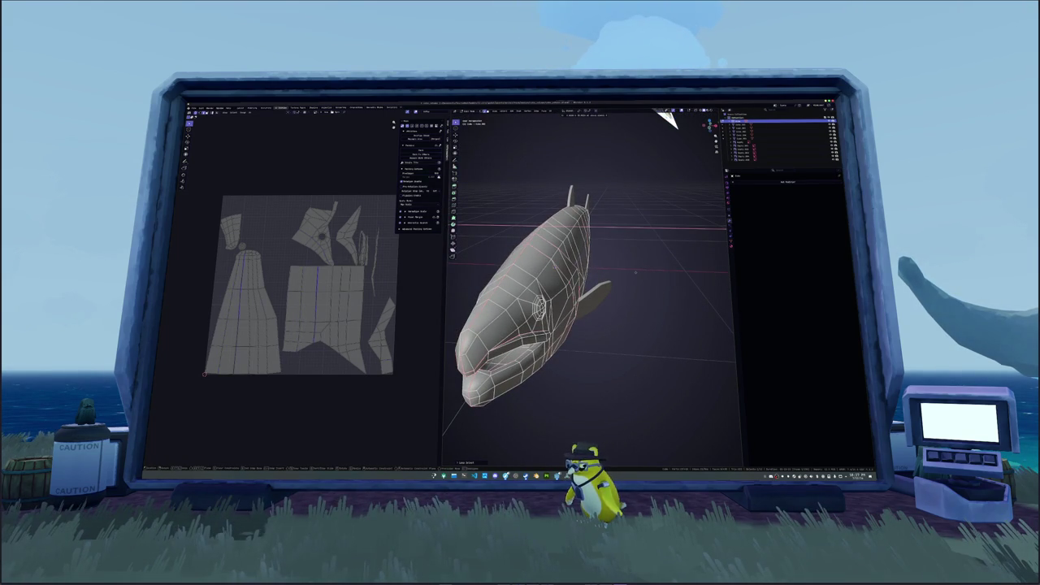
key(g)
key(x)
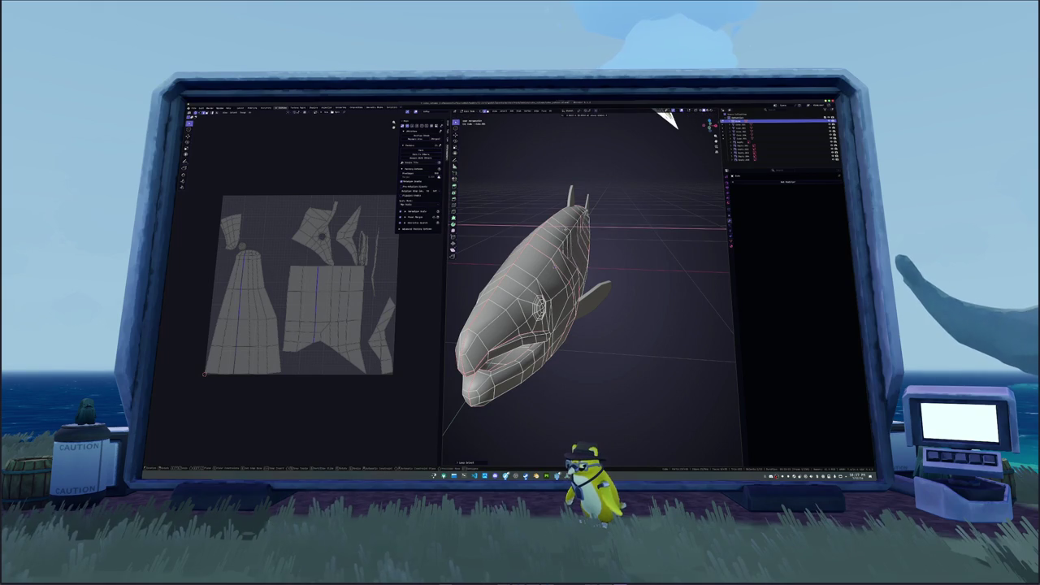
click(664, 117)
mouse_move(664, 116)
middle_down()
mouse_move(720, 230)
mouse_move(666, 307)
middle_up()
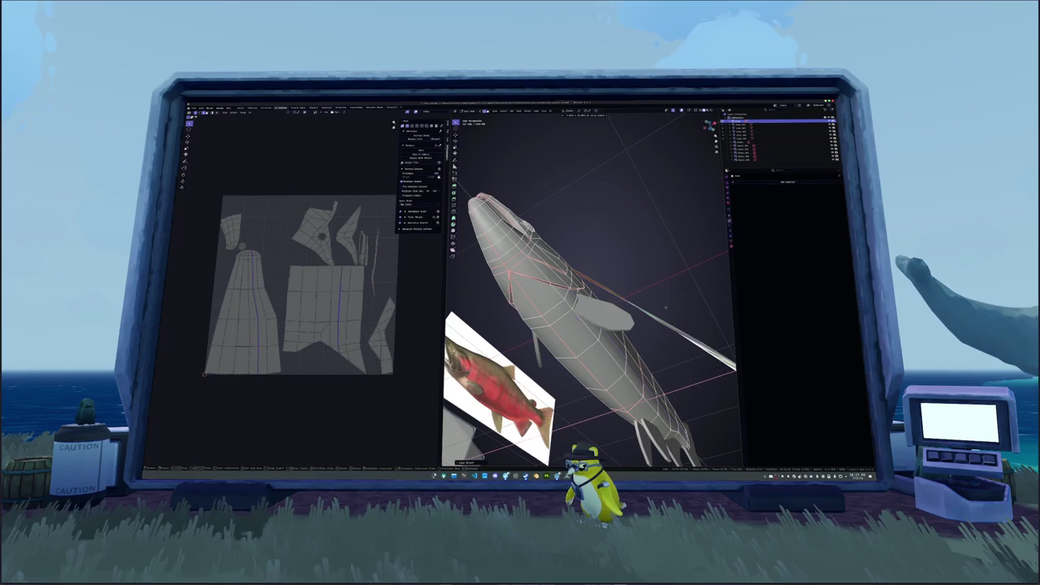
middle_drag(666, 306, 590, 275)
key(Tab)
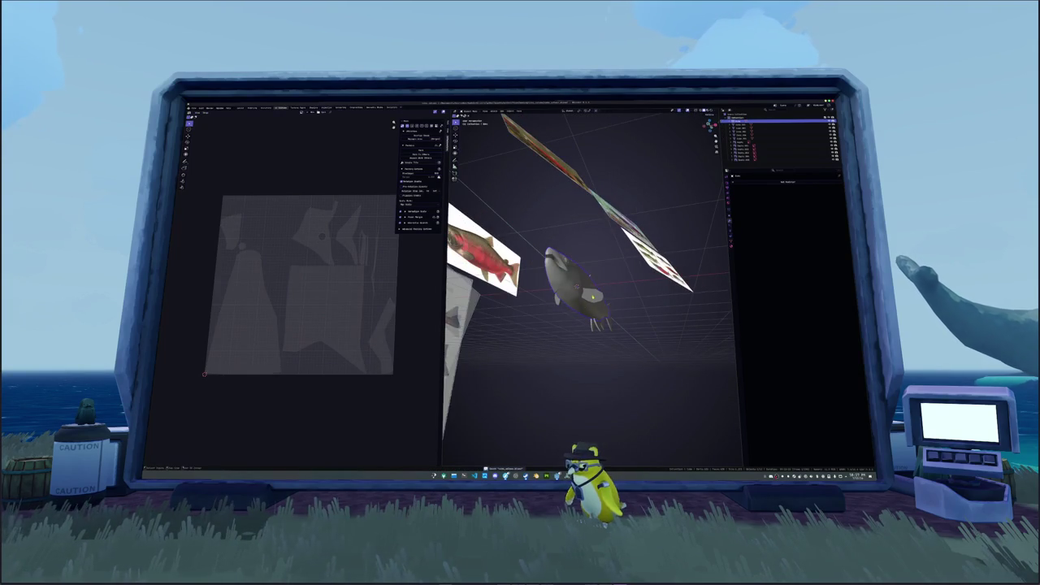
Select the fish, enter Edit Mode with the whole mesh selected, and pack all UV islands.
click(776, 134)
key(KP_Decimal)
drag(640, 323, 517, 239)
key(Tab)
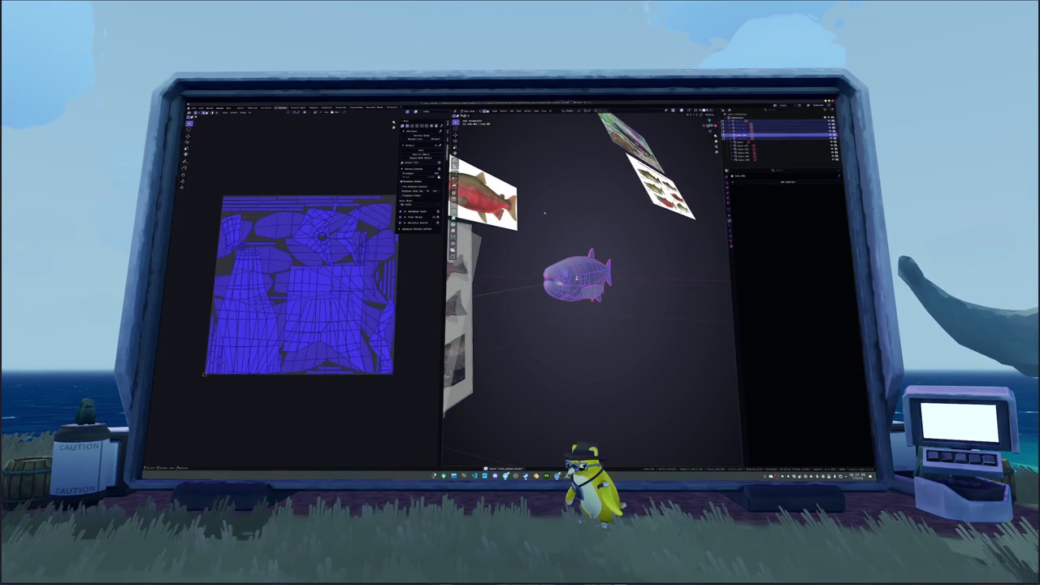
key(Tab)
key(Tab)
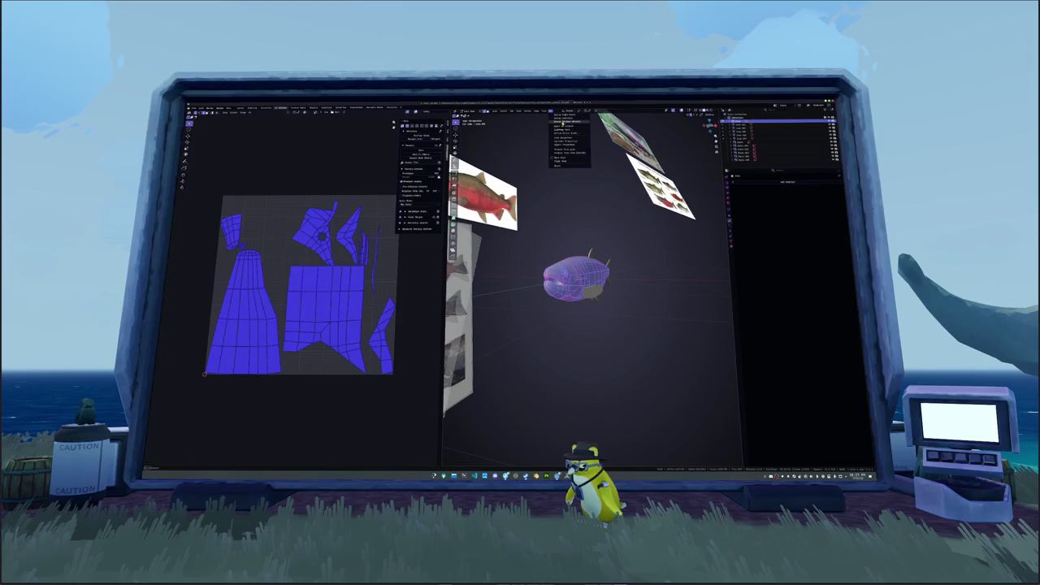
key(a)
key(Tab)
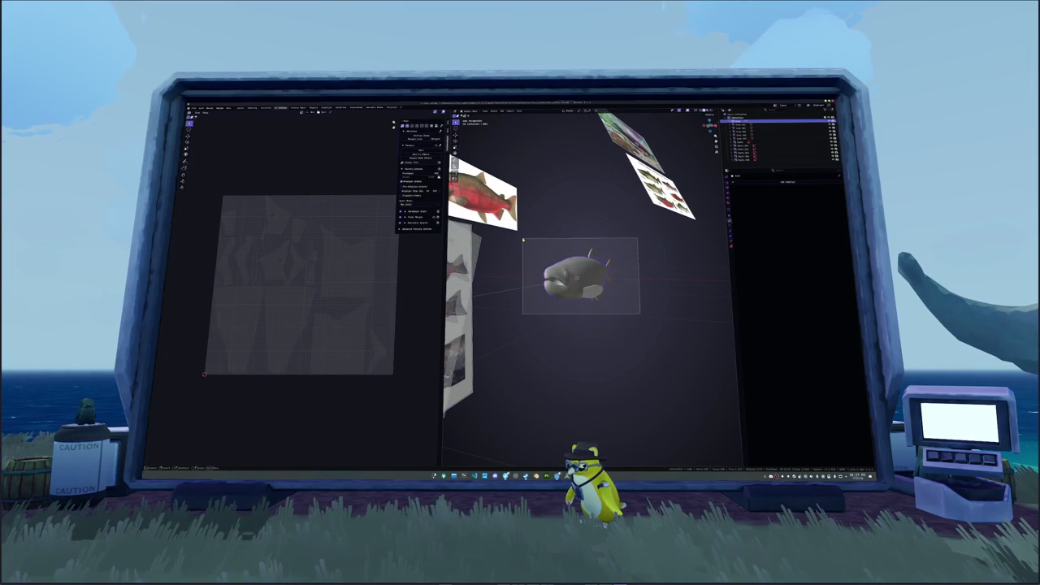
key(Tab)
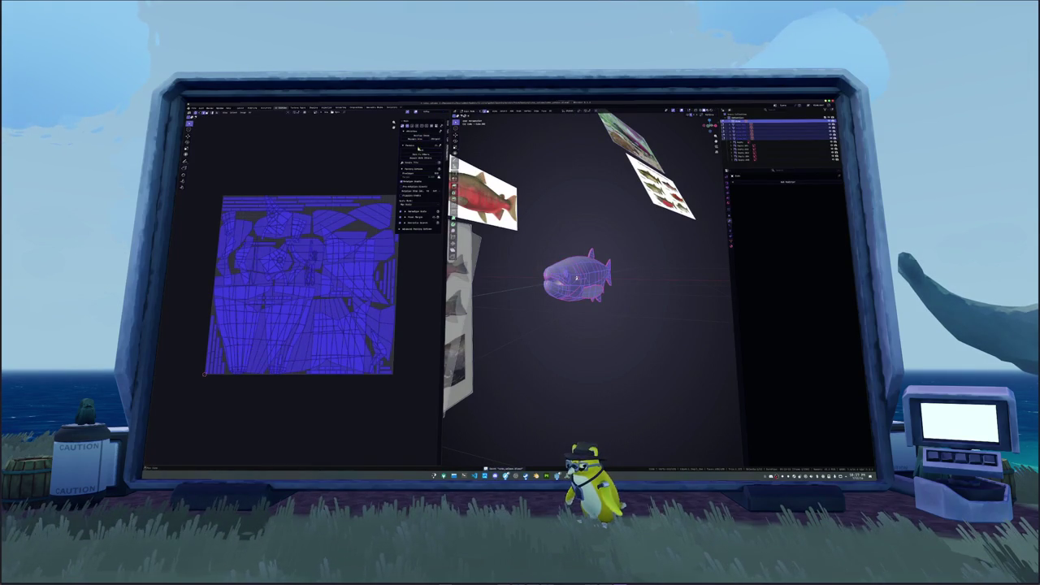
click(420, 151)
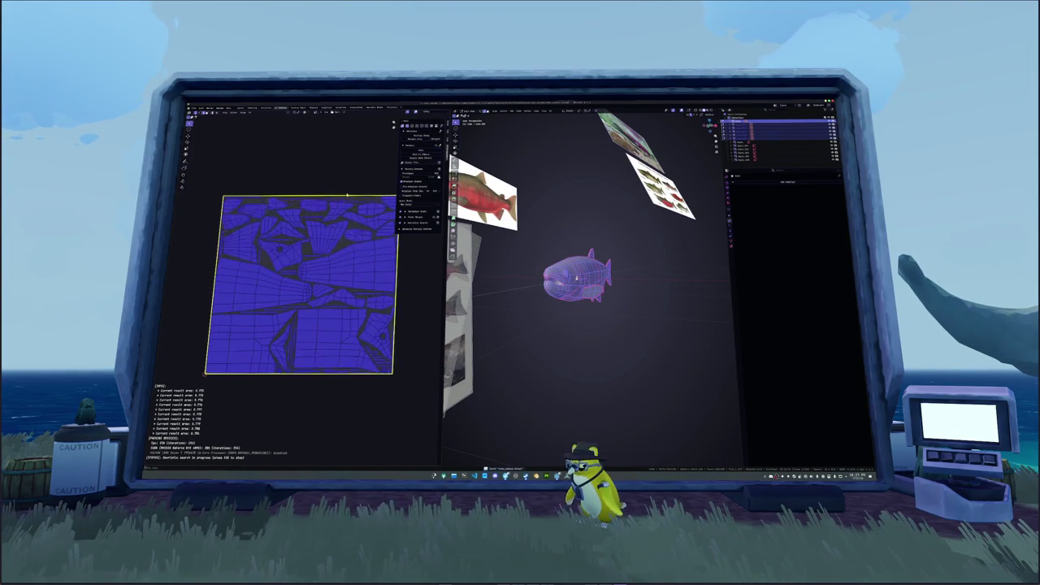
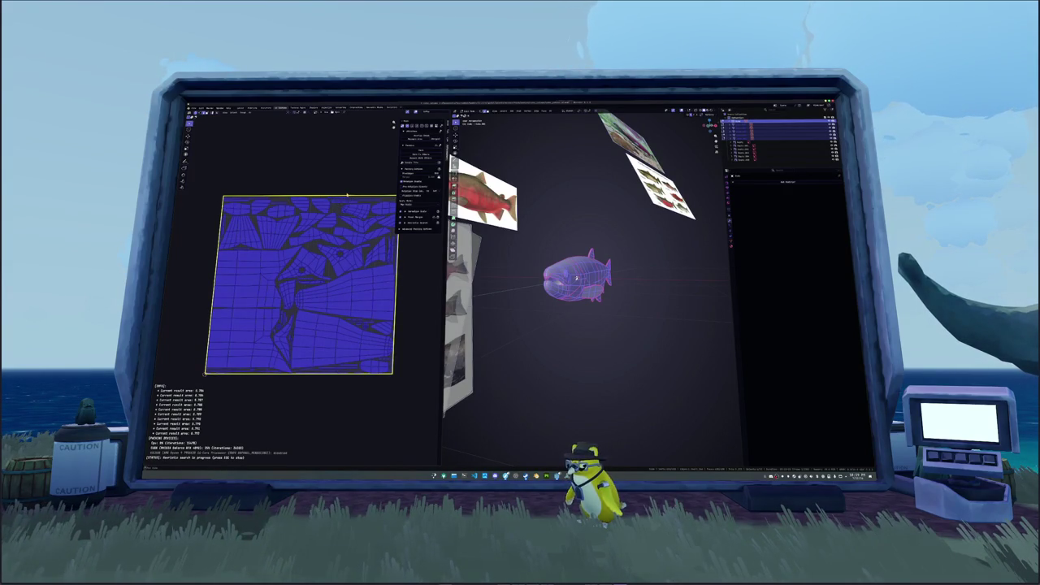
Confirm the UV island packing, deselect everything and return the fish to Object Mode.
key(Escape)
key(alt+a)
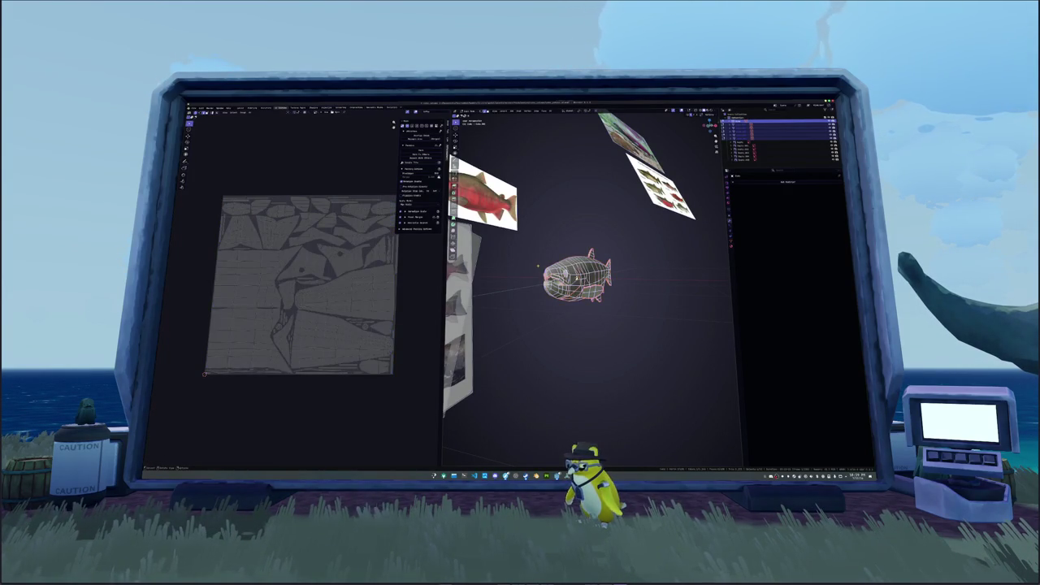
middle_drag(585, 341, 569, 309)
key(Tab)
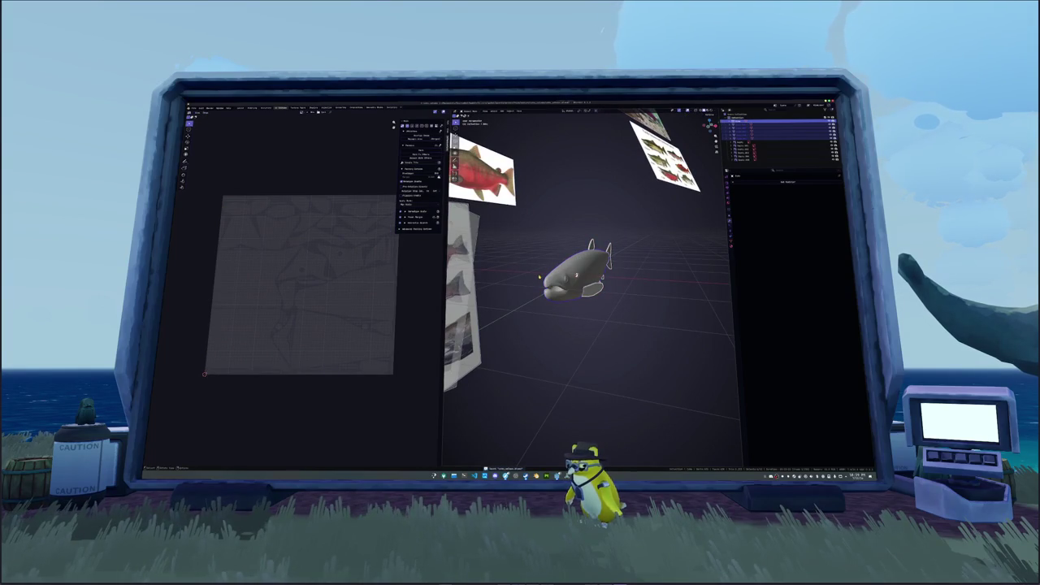
key(alt+a)
key(n)
middle_drag(680, 235, 652, 245)
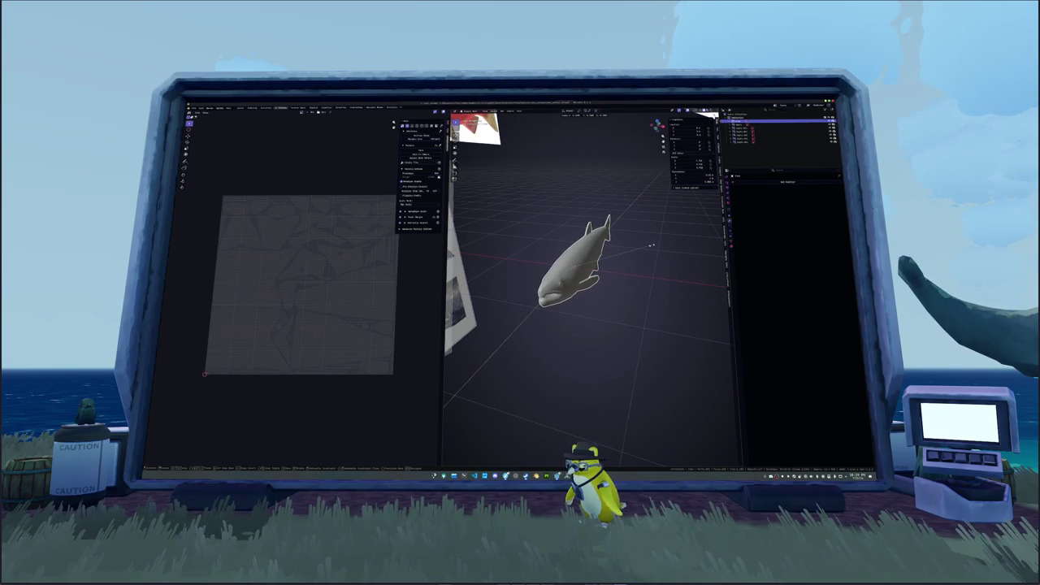
middle_drag(652, 245, 620, 258)
Rename the fish object, entering 'mo' as its new name.
key(F2)
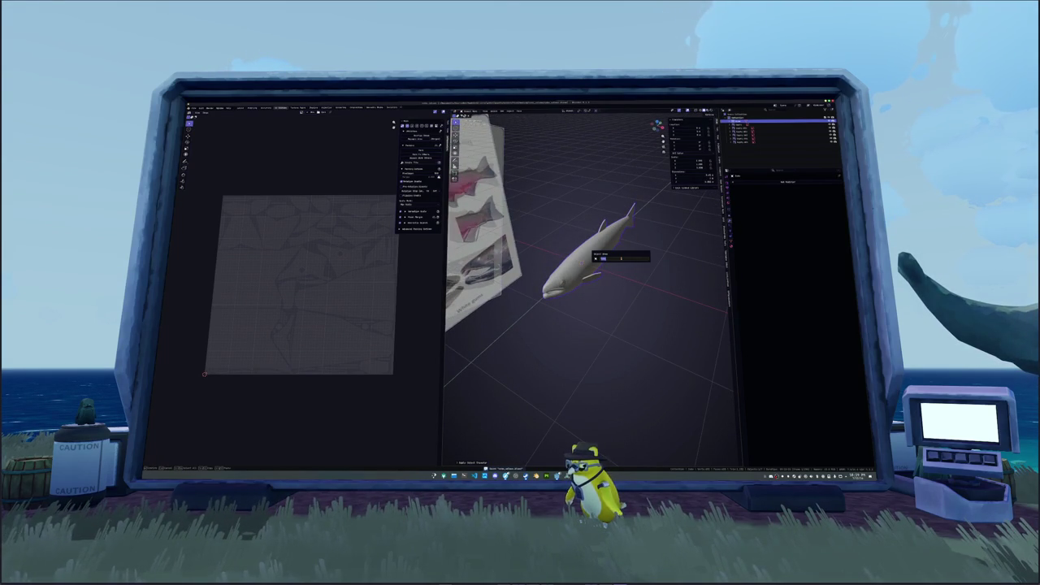
key(BackSpace)
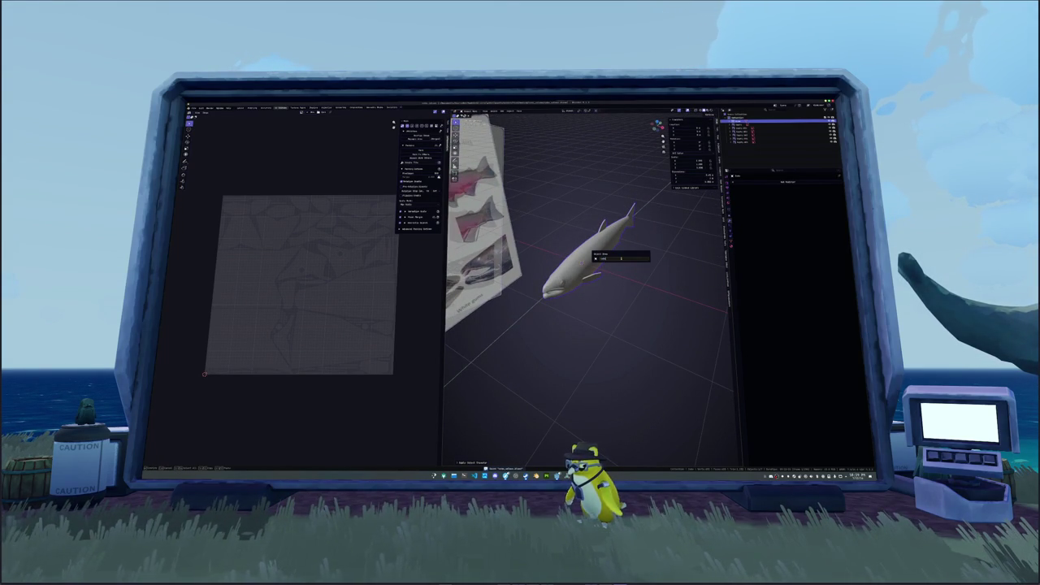
text(mo)
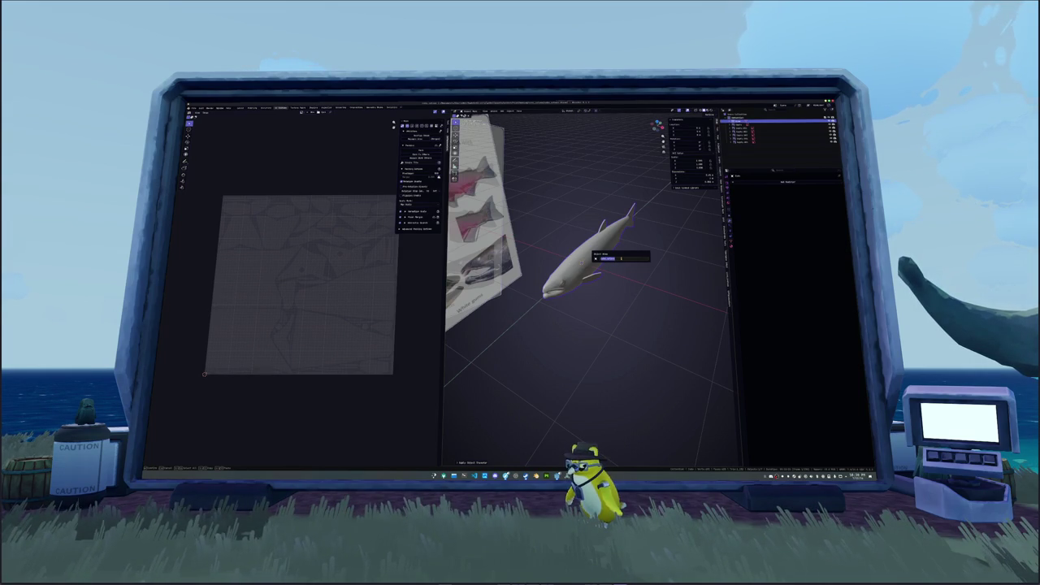
key(Return)
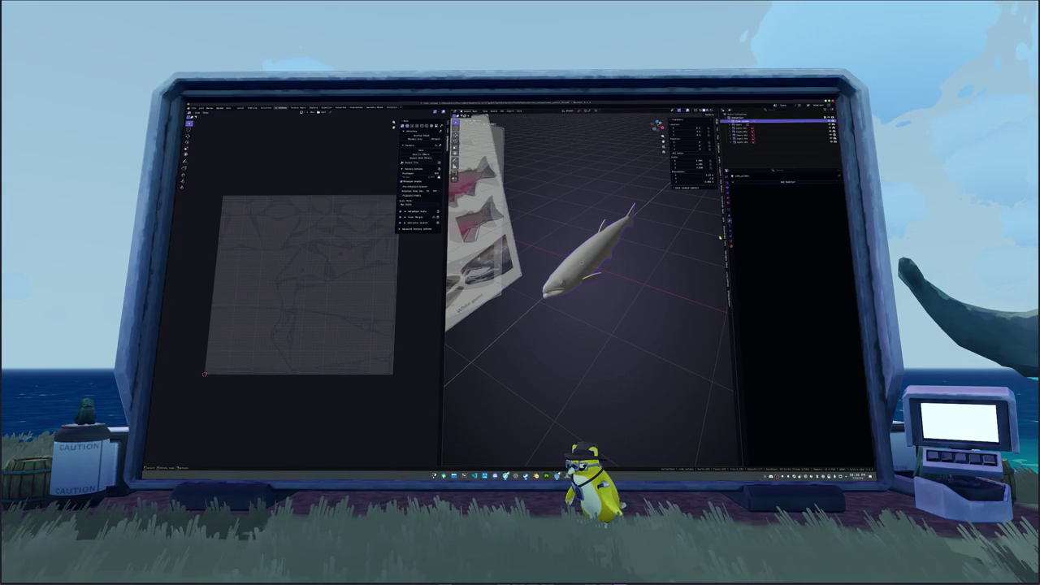
Add a new color attribute to the fish mesh in its Object Data properties.
click(731, 241)
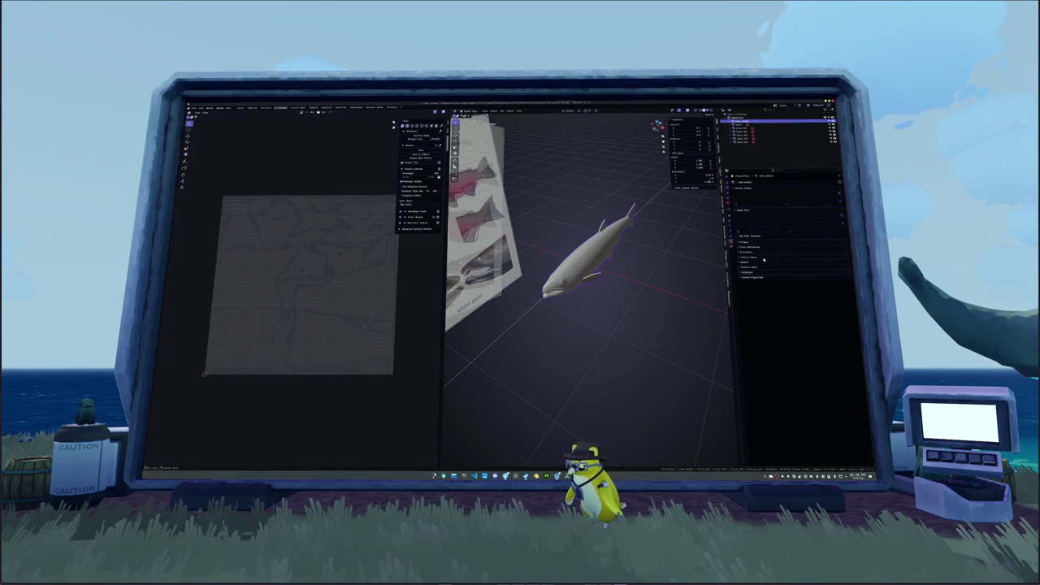
click(757, 252)
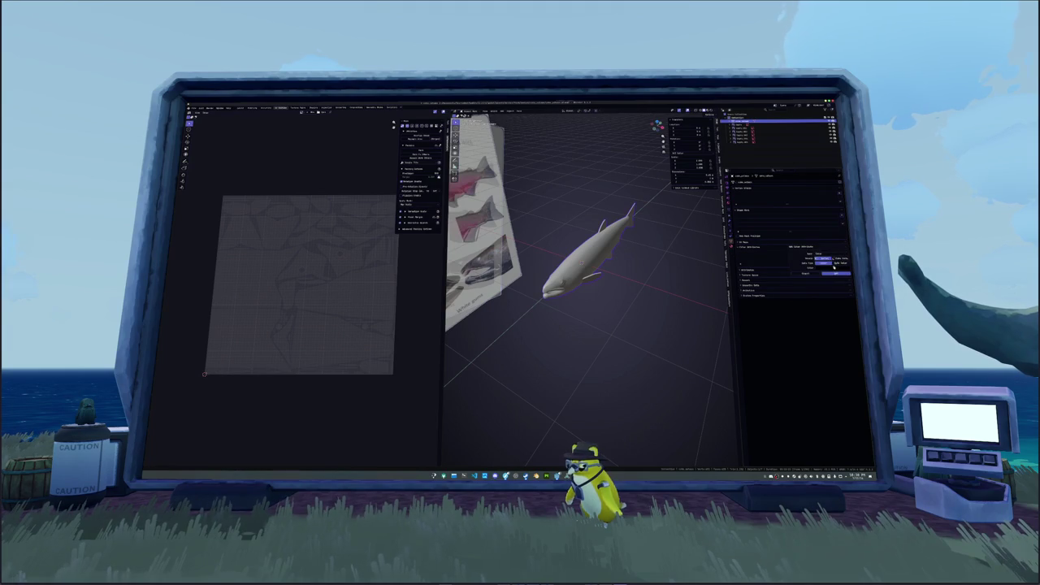
click(845, 254)
click(731, 245)
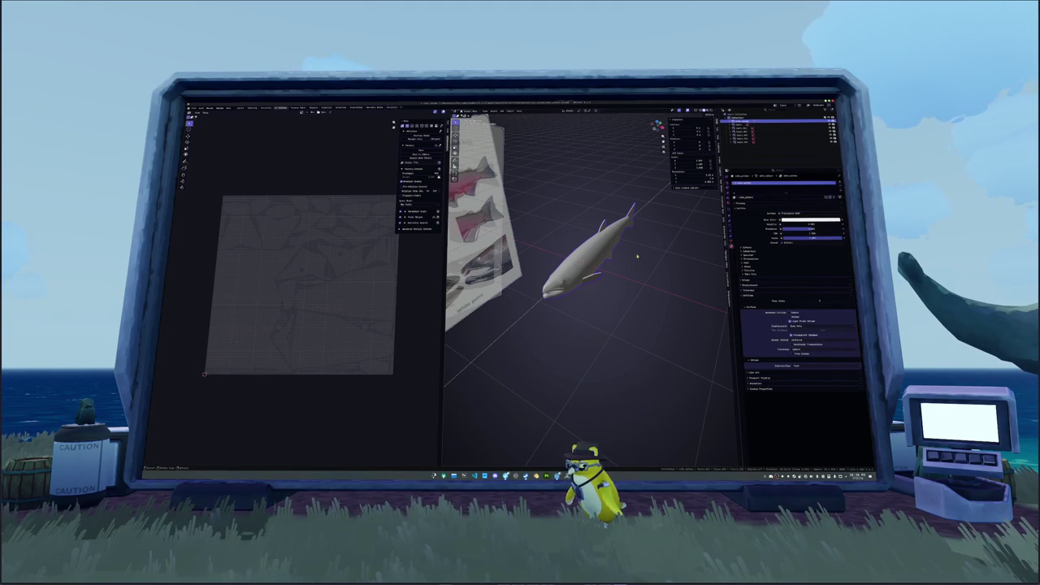
key(Tab)
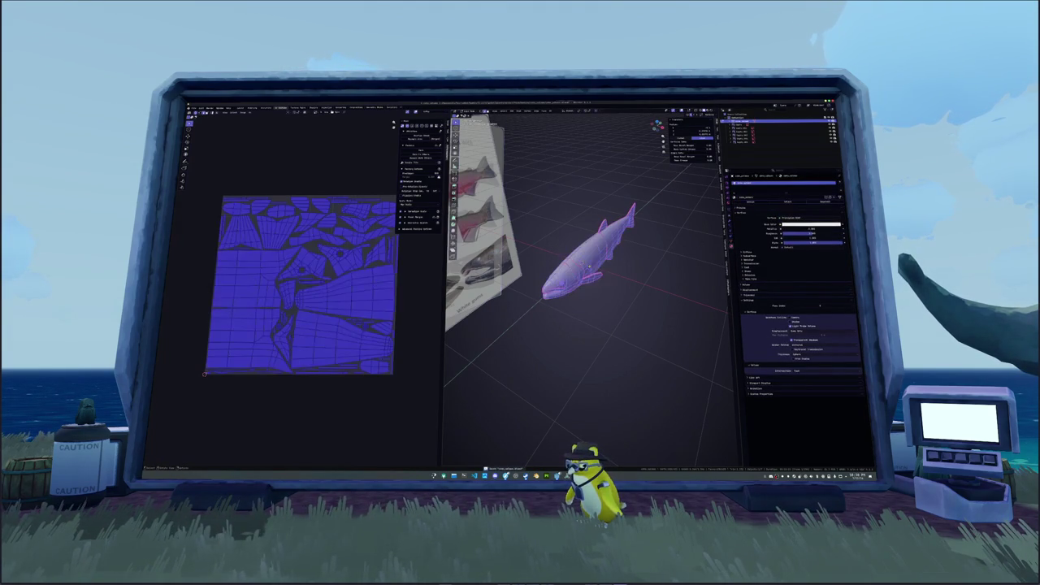
In Shading, replace the Principled BSDF with a Color Attribute node.
click(312, 109)
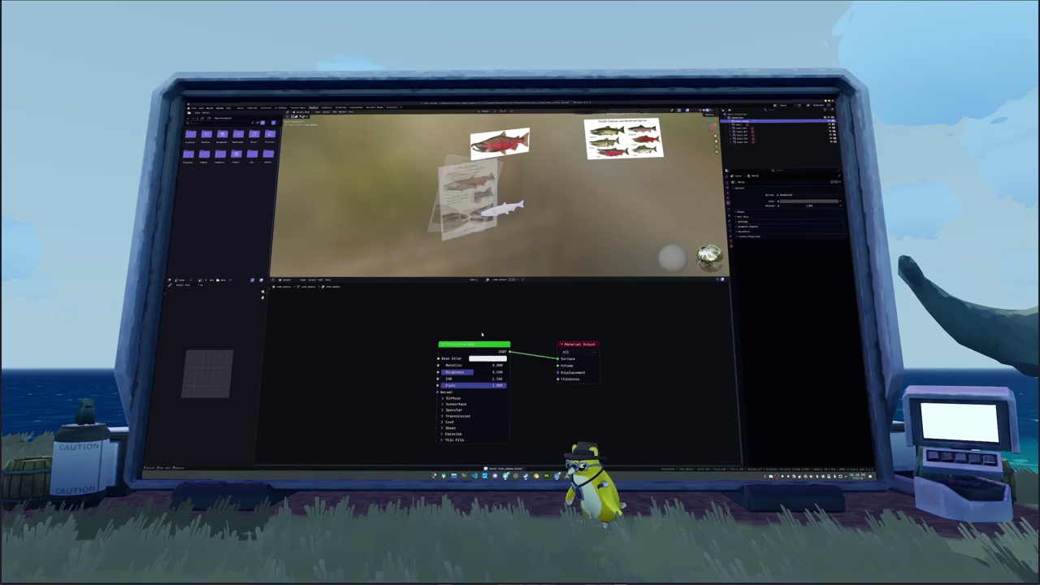
key(Delete)
key(ctrl+t)
click(510, 356)
key(ctrl+x)
click(441, 356)
key(ctrl+x)
key(shift+a)
click(446, 335)
click(467, 343)
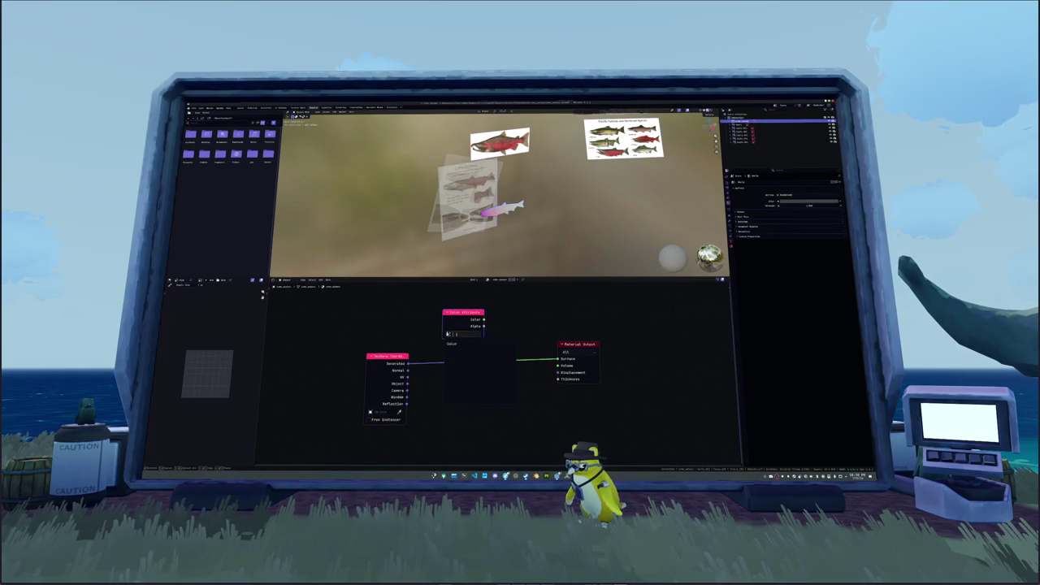
Switch the render engine to Cycles with Bake Output set to Active Color Attribute.
click(726, 184)
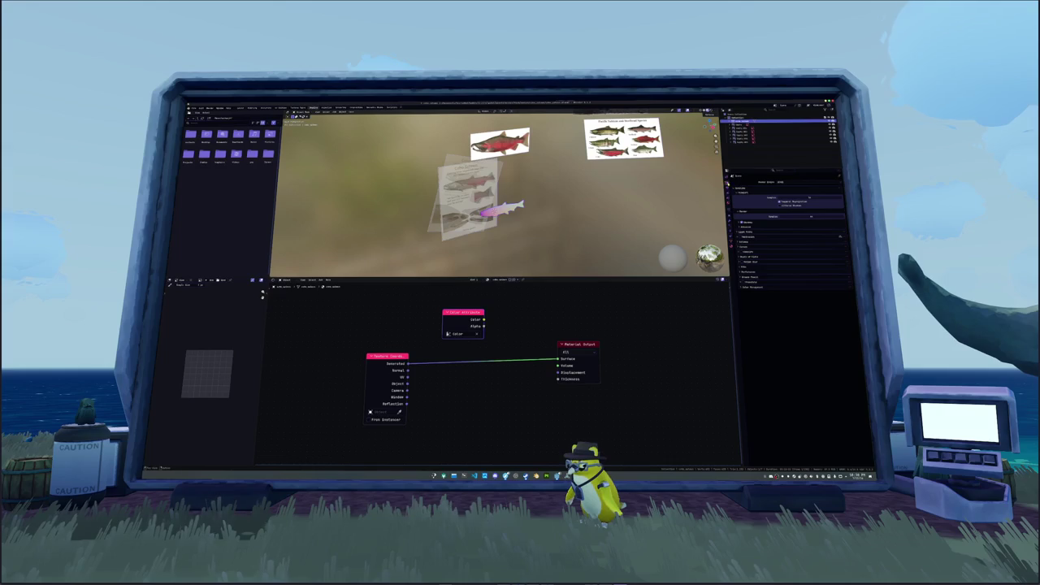
click(793, 182)
click(782, 193)
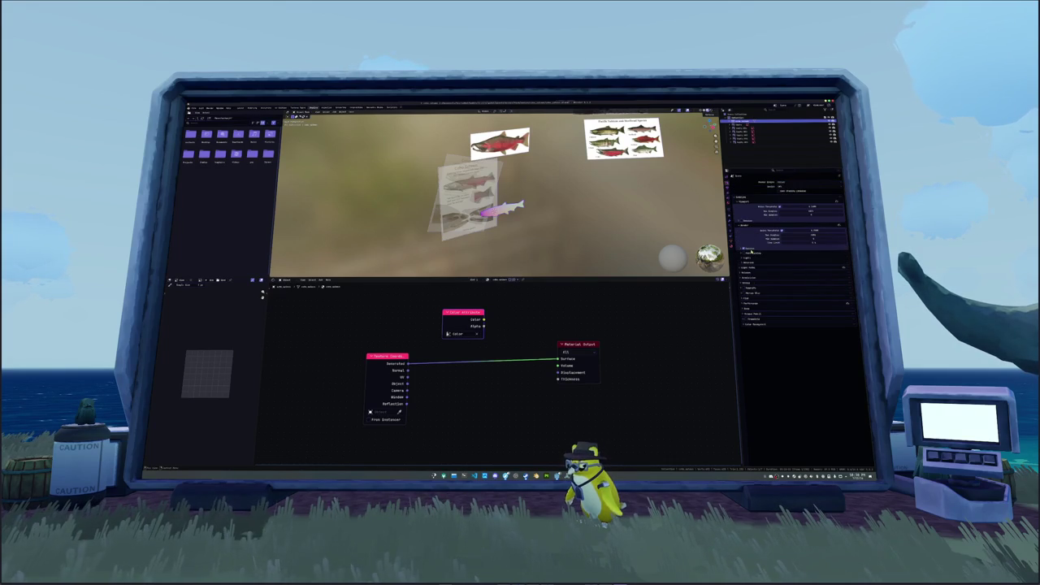
click(754, 308)
click(806, 382)
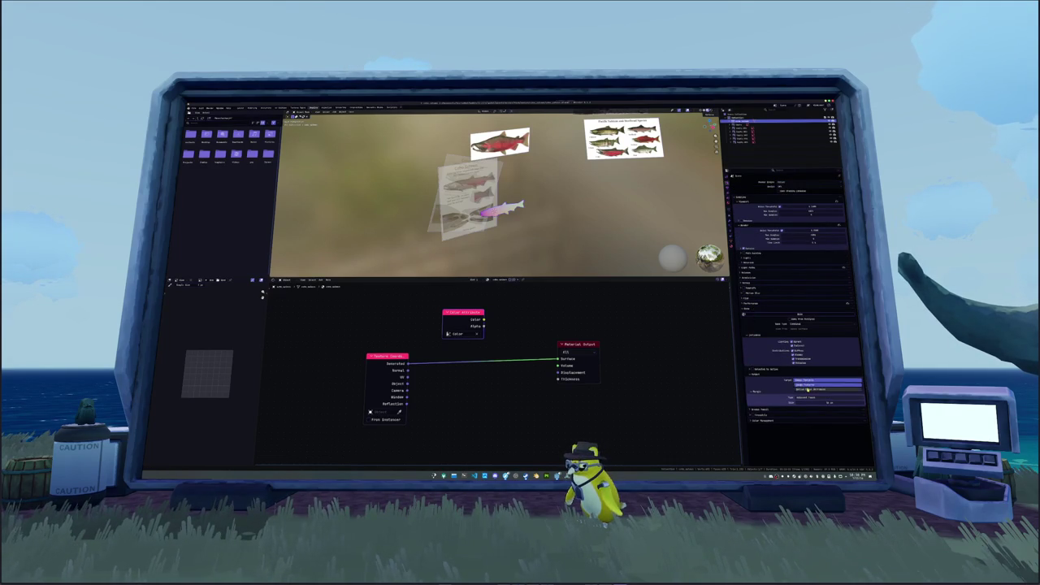
click(806, 390)
Link the Color Attribute color into the material Surface, then open a file browser.
drag(484, 319, 559, 359)
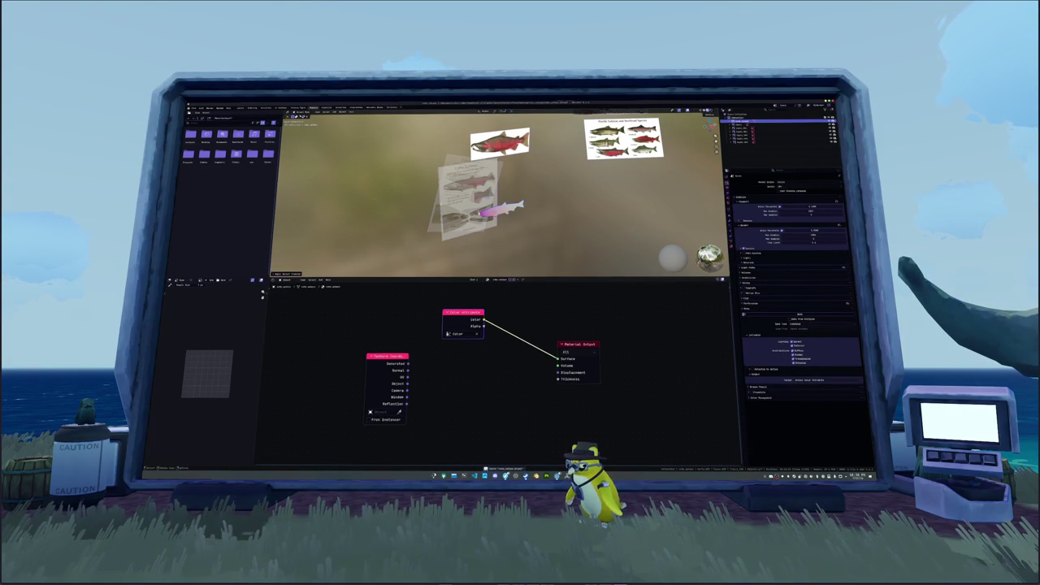
click(193, 109)
mouse_move(203, 164)
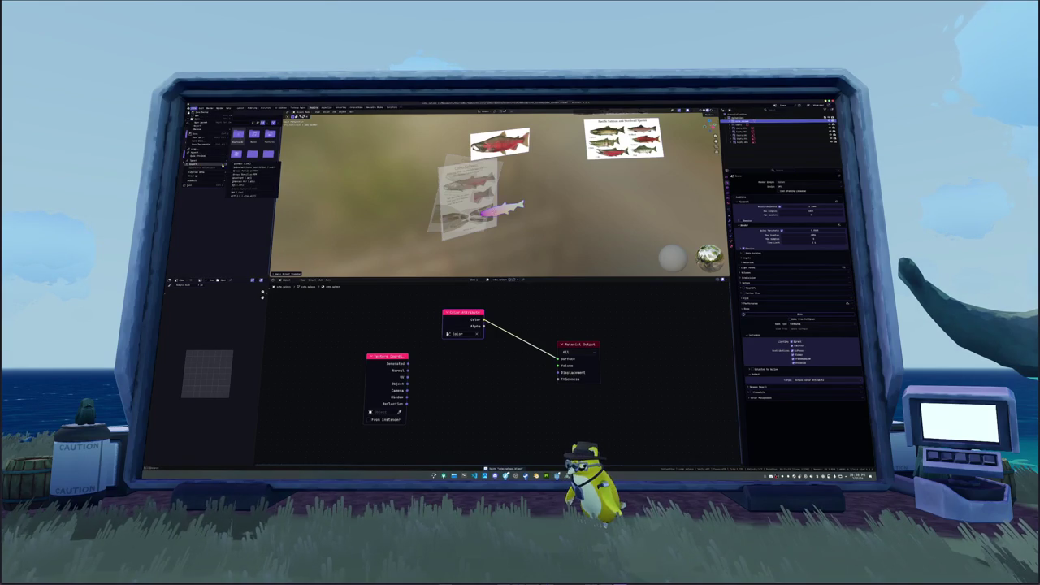
click(248, 195)
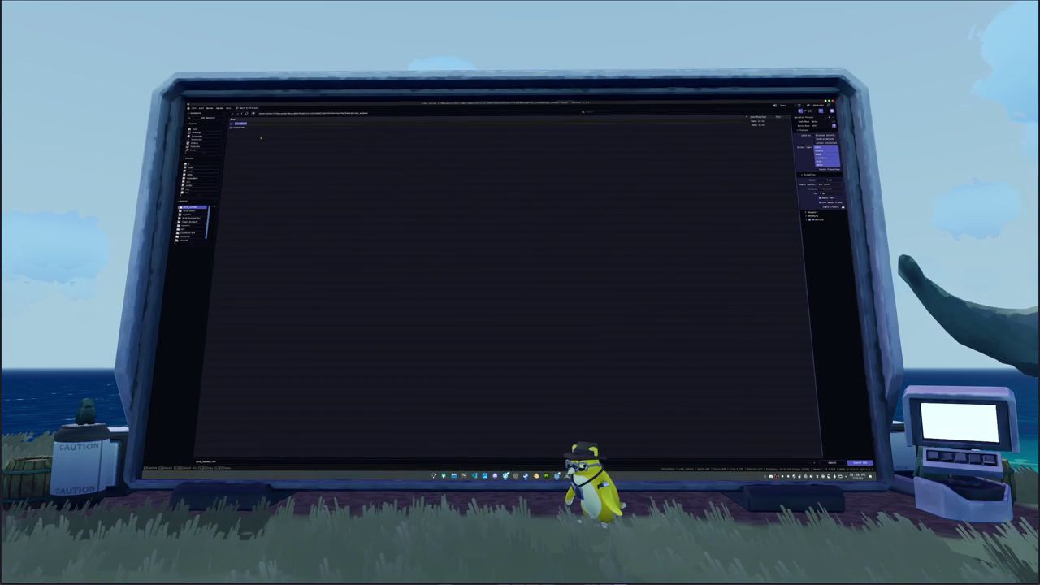
Enter the first project folder and load the chosen file.
key(Down)
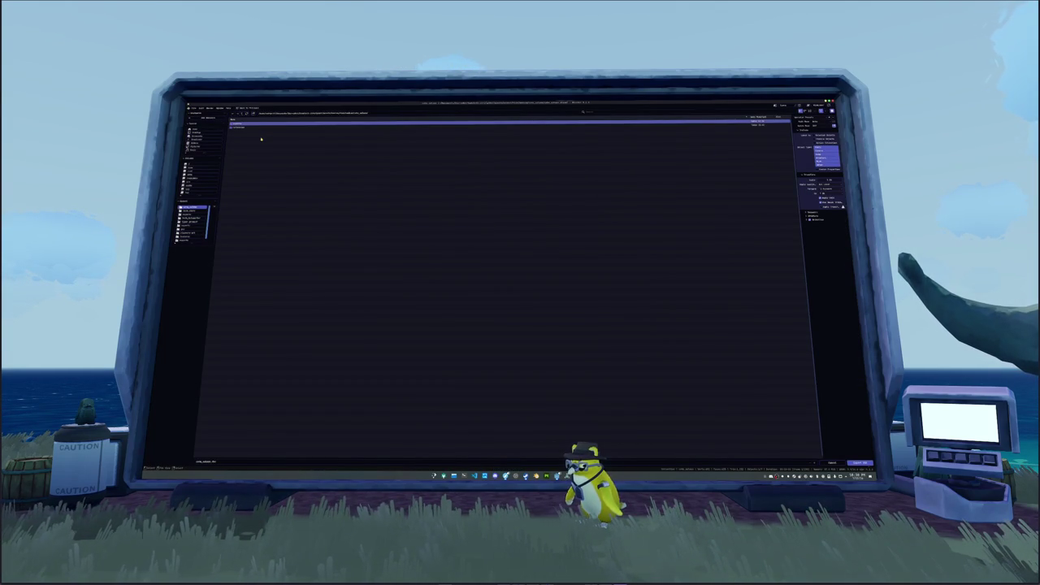
key(Return)
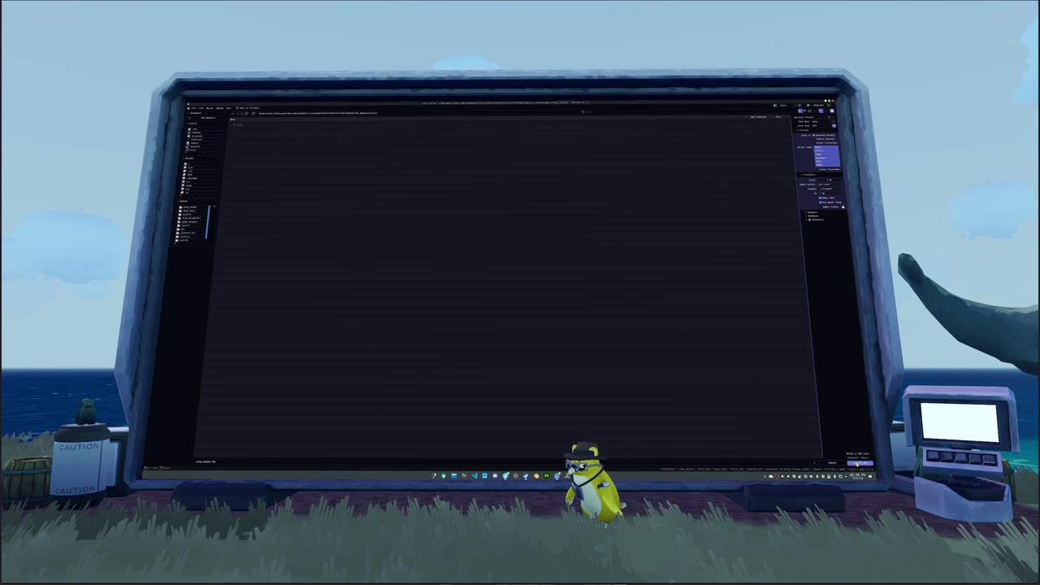
click(859, 463)
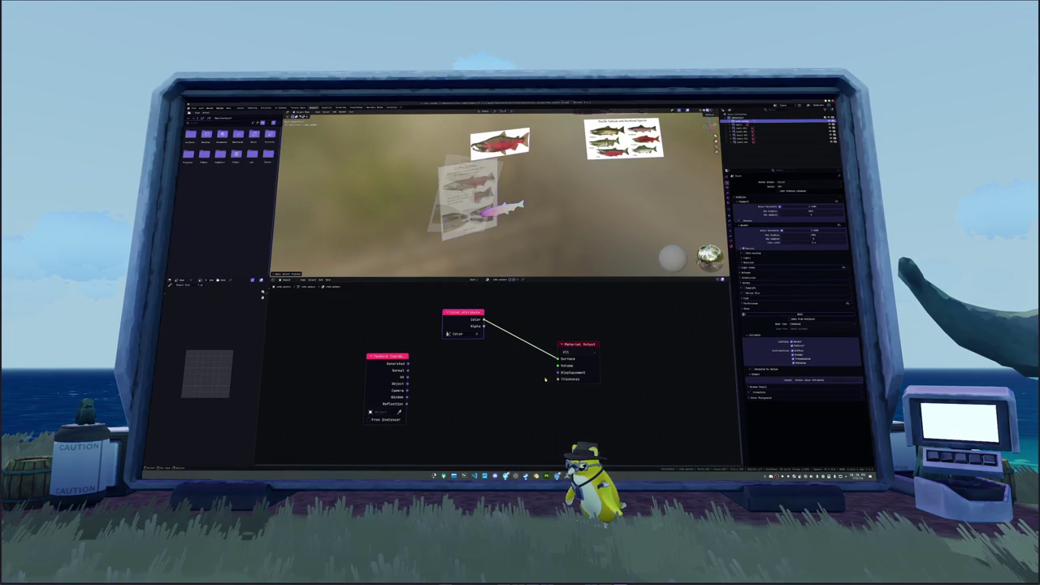
Back in the fish scene, open the Import/Export file dialog from the File menu.
scroll(547, 379, up, 1)
scroll(546, 379, up, 1)
scroll(548, 382, up, 1)
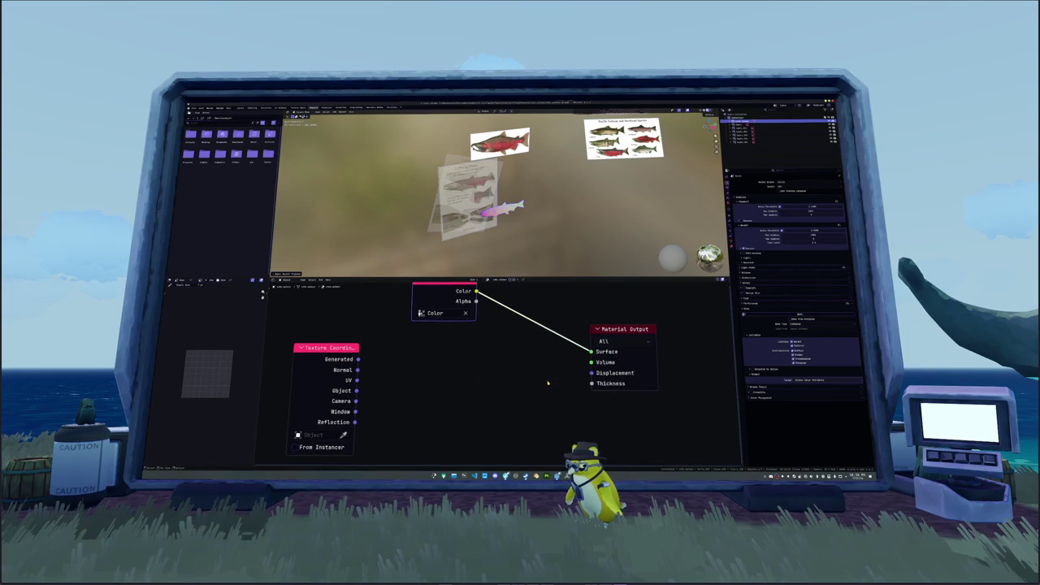
scroll(547, 383, down, 1)
scroll(551, 385, down, 1)
scroll(556, 387, down, 1)
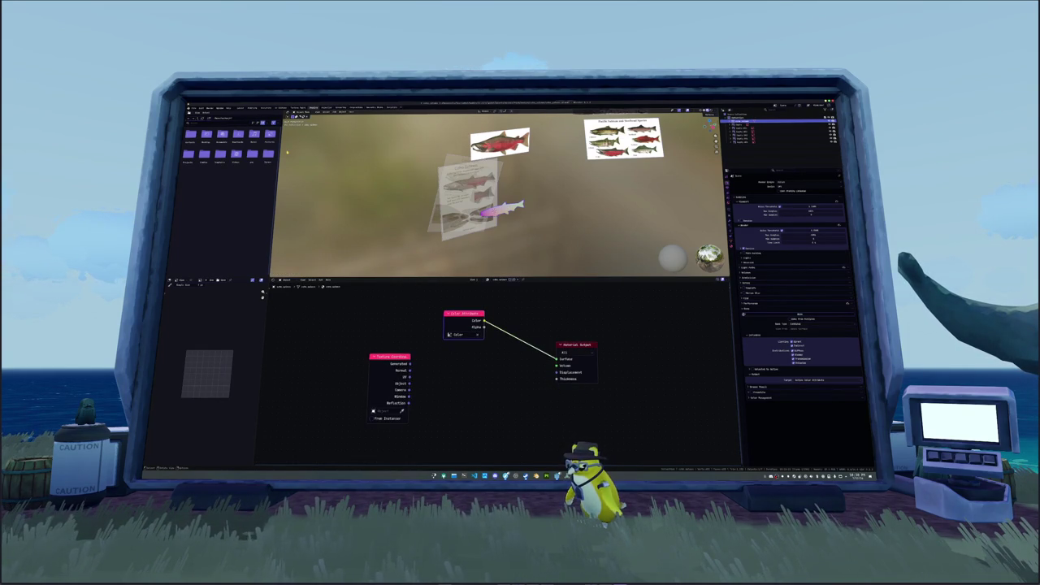
click(195, 108)
mouse_move(197, 164)
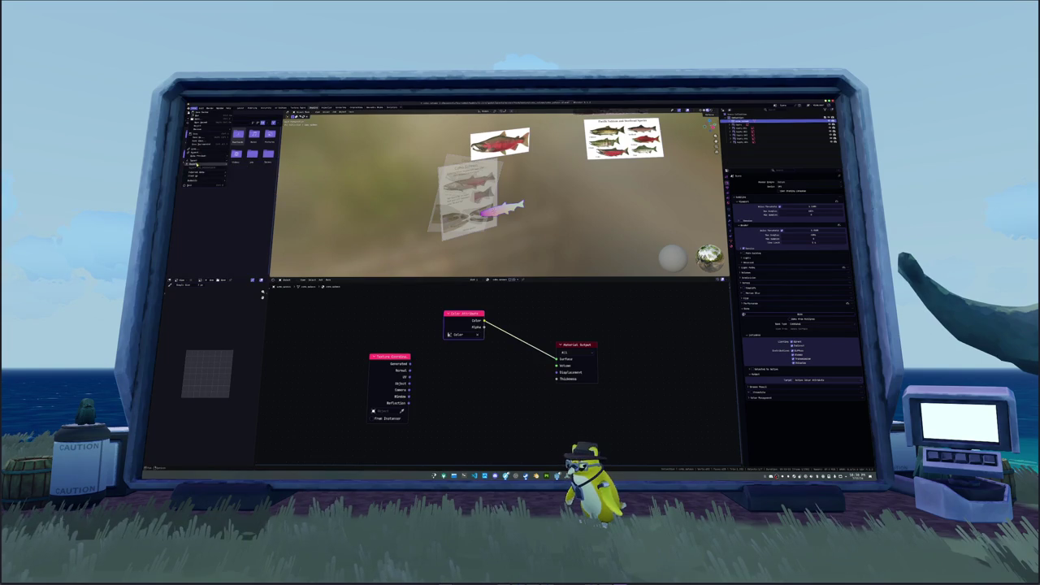
click(248, 186)
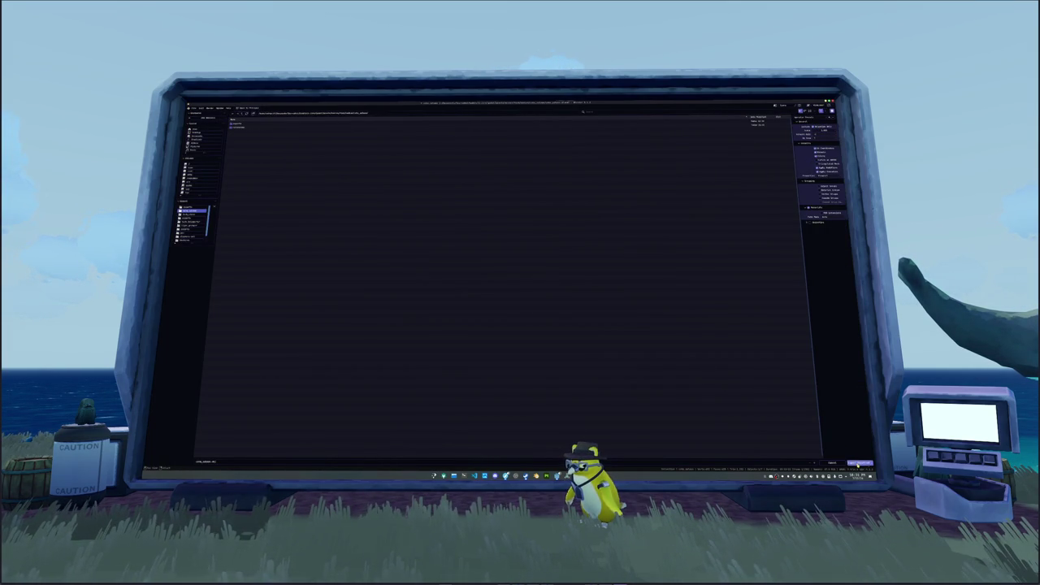
Confirm the file browser to finish the import/export.
click(858, 462)
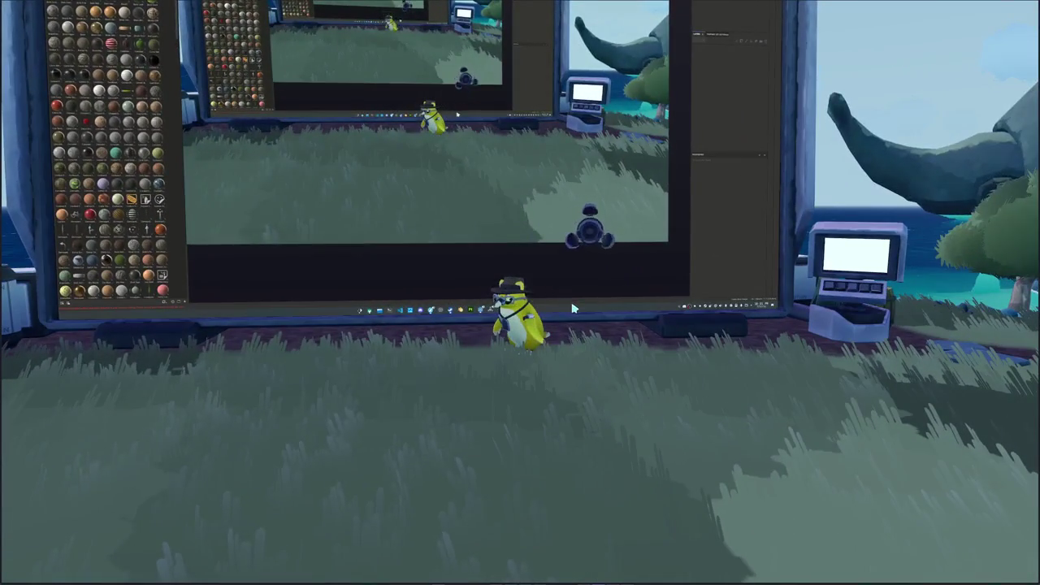
Open the game inventory, sort it, and go to the penguin Cosmetics page.
key(Tab)
click(495, 14)
click(363, 14)
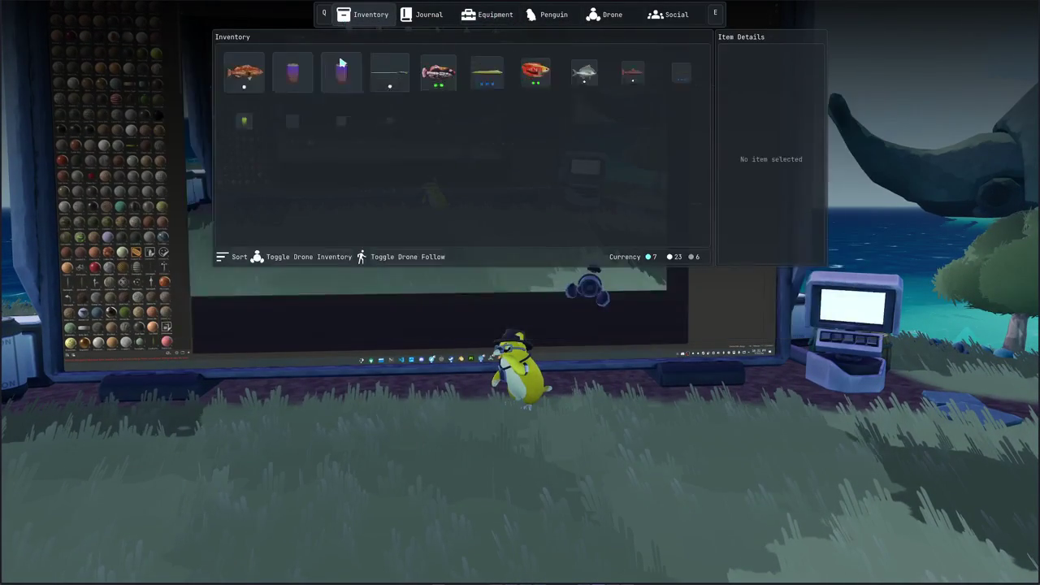
click(232, 256)
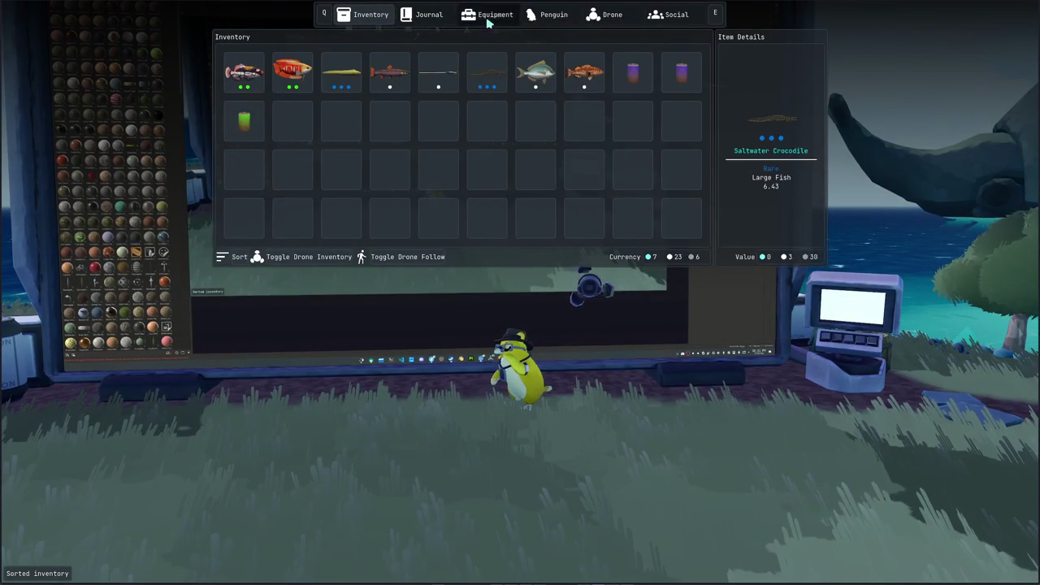
click(488, 23)
click(552, 16)
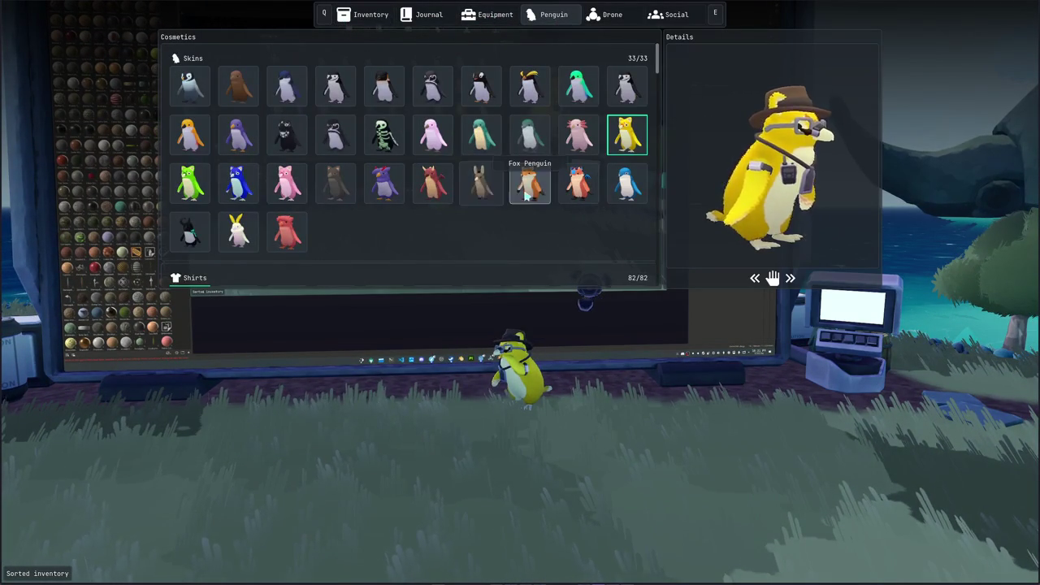
Preview the various penguin skins and settle on the black penguin.
click(529, 186)
click(483, 134)
click(482, 183)
click(383, 183)
click(390, 147)
click(335, 135)
click(335, 184)
click(292, 235)
click(238, 233)
click(238, 183)
click(240, 138)
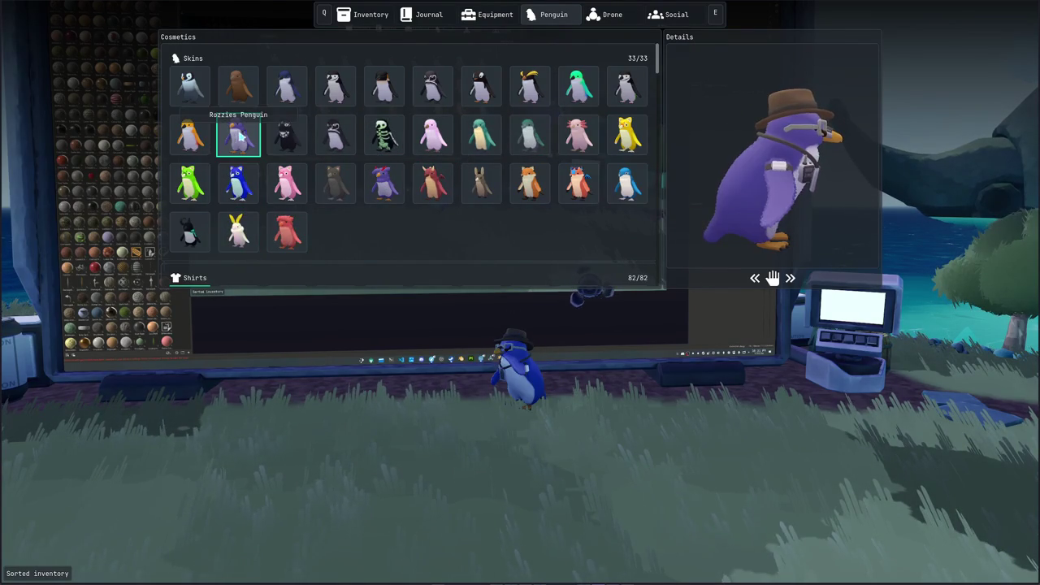
click(626, 135)
click(573, 94)
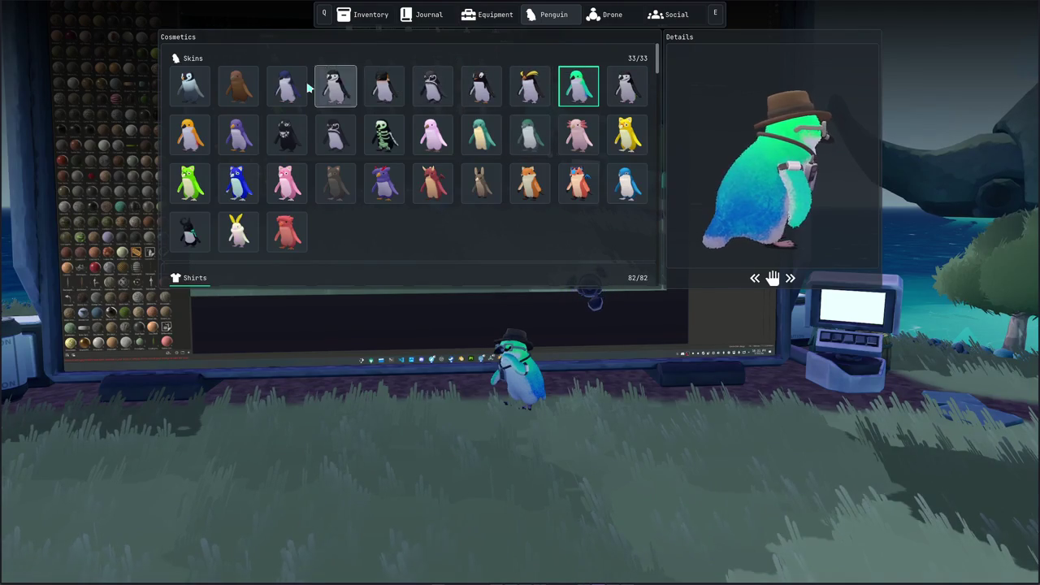
click(384, 86)
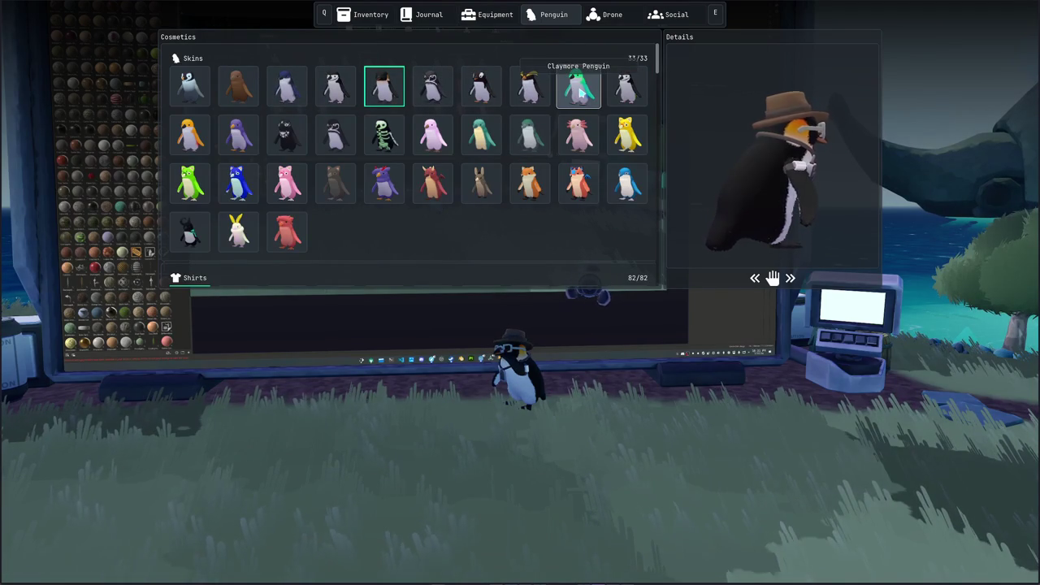
click(580, 93)
scroll(416, 163, down, 3)
scroll(416, 163, up, 3)
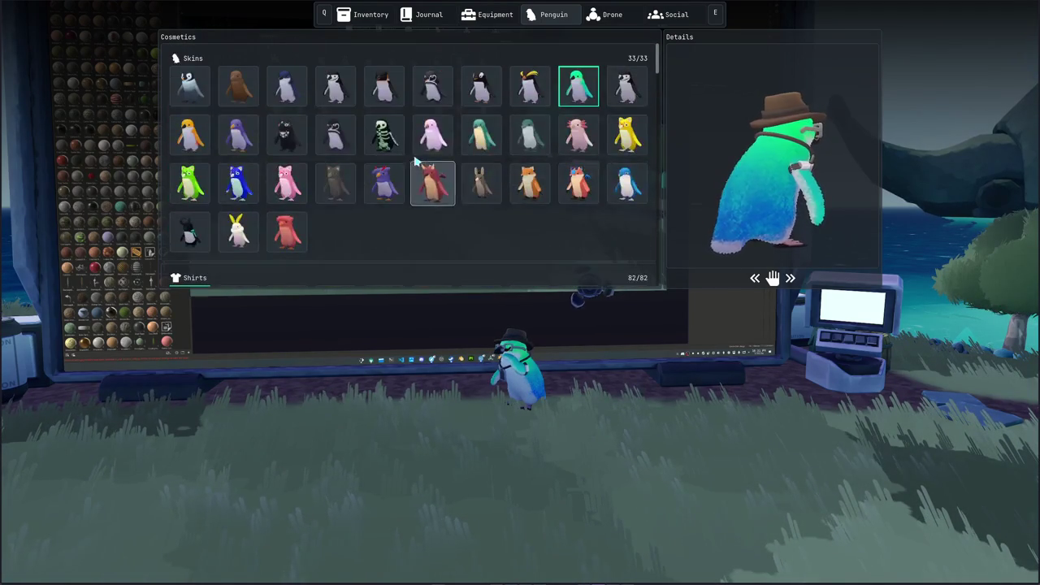
click(481, 86)
click(384, 86)
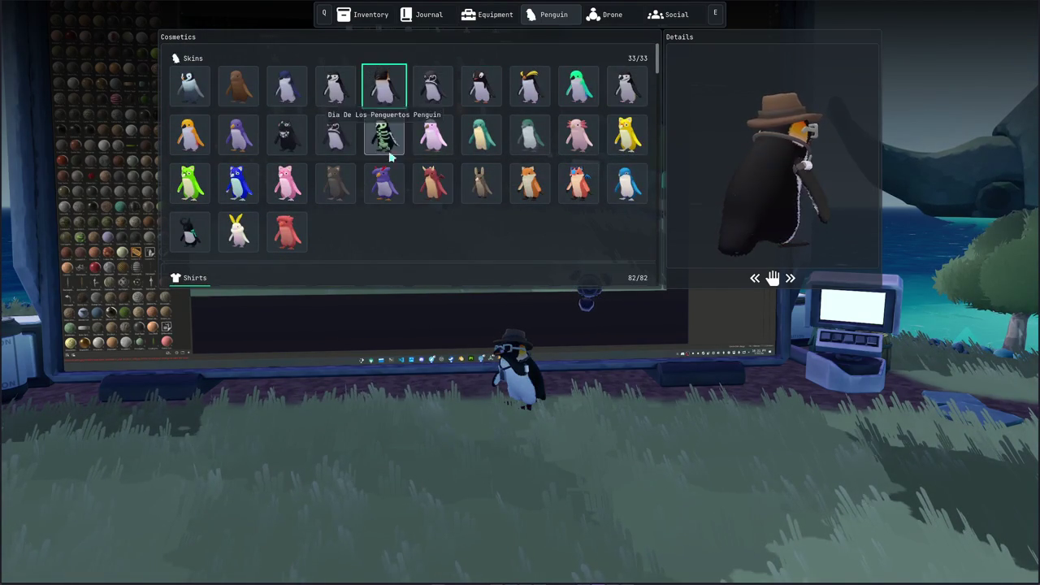
Try the Lilac tank top on the penguin, then remove the shirt.
scroll(386, 187, down, 3)
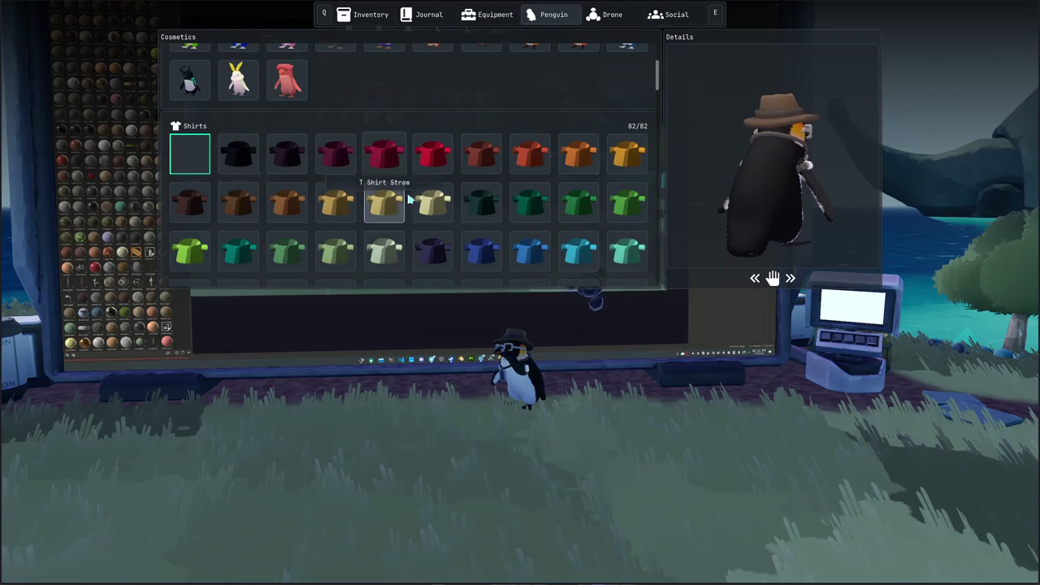
scroll(414, 202, down, 2)
scroll(427, 207, down, 2)
scroll(422, 209, down, 2)
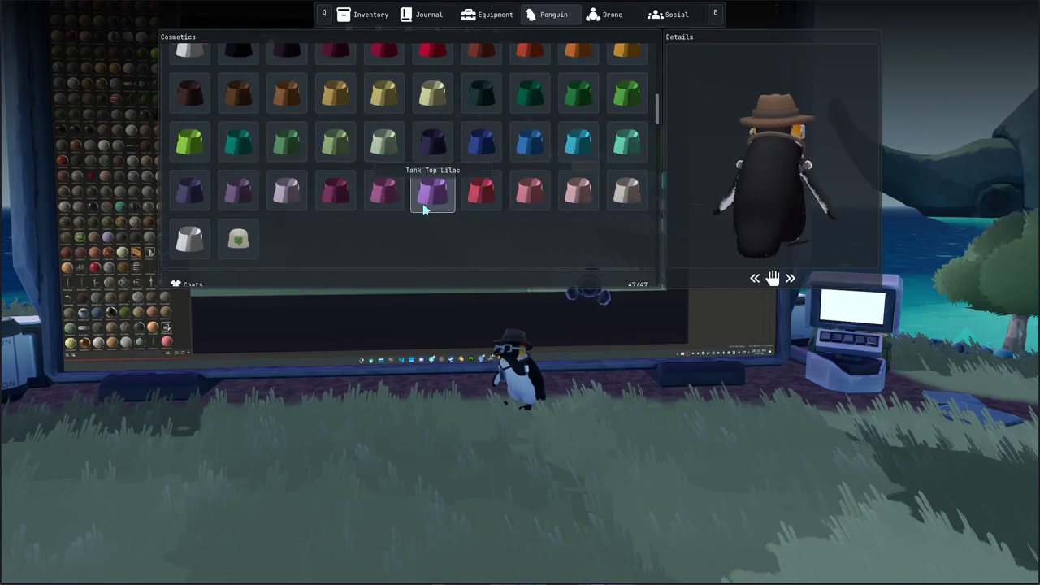
click(423, 209)
scroll(423, 209, up, 1)
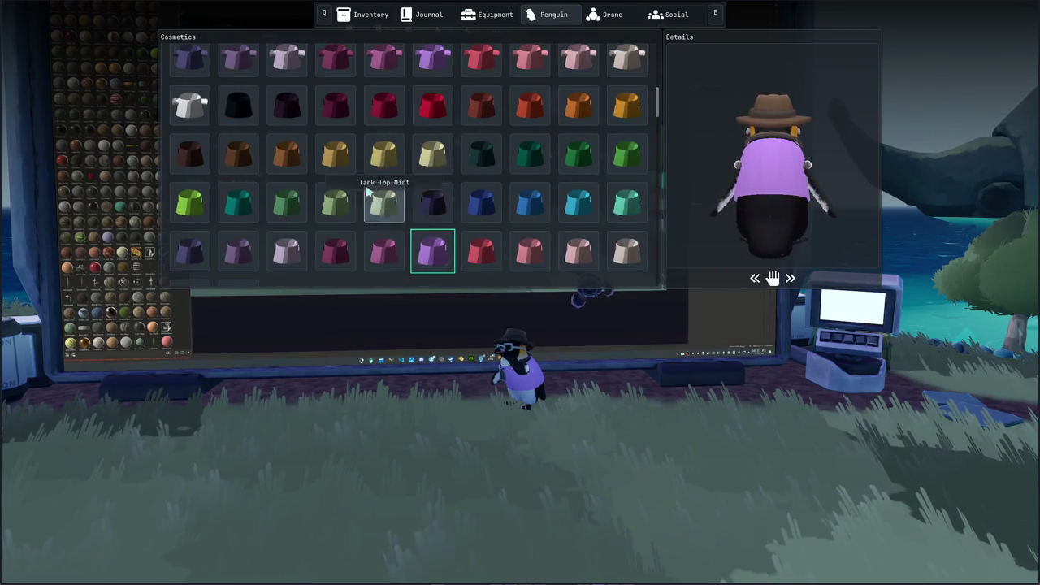
scroll(386, 208, up, 2)
scroll(203, 117, up, 1)
click(189, 65)
Add the red Rozzies Scarf, try yellow and green rain coats, then remove the coat.
scroll(379, 173, down, 3)
scroll(393, 176, down, 3)
scroll(394, 176, up, 2)
scroll(382, 181, down, 3)
scroll(383, 182, up, 3)
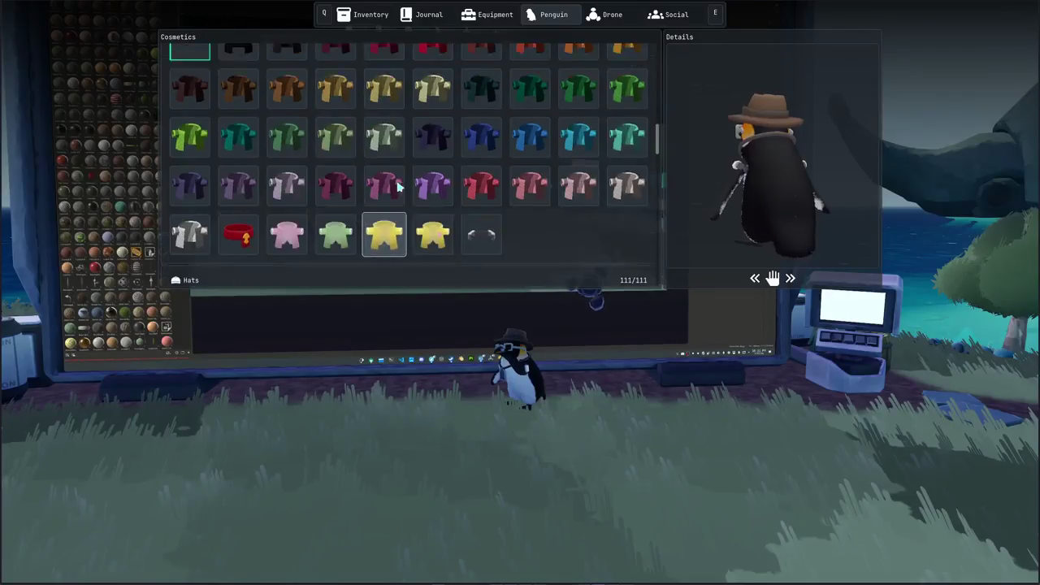
scroll(398, 187, down, 1)
scroll(399, 187, down, 1)
scroll(398, 187, down, 1)
scroll(407, 216, down, 1)
scroll(413, 241, down, 1)
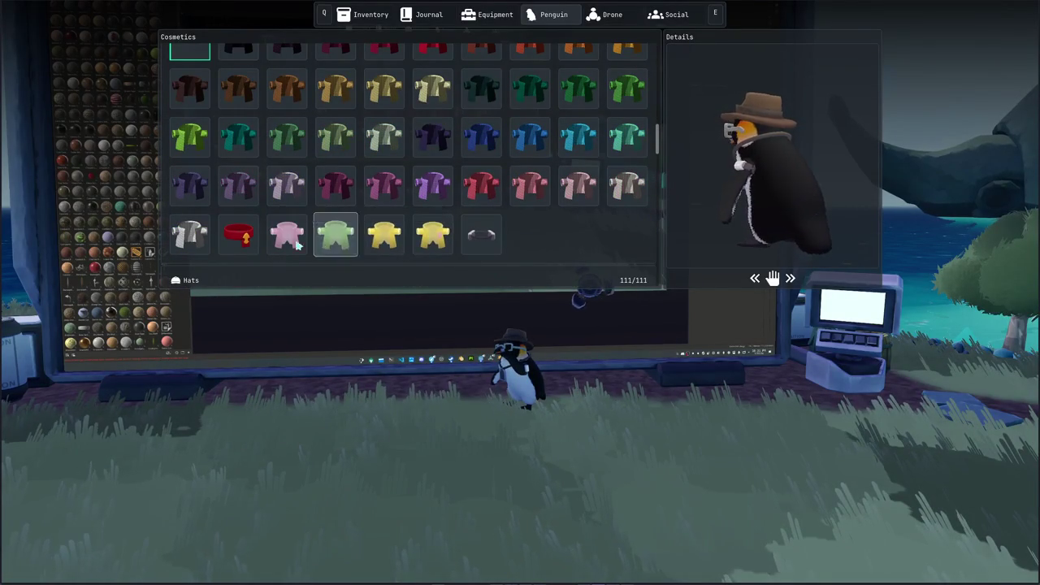
click(237, 242)
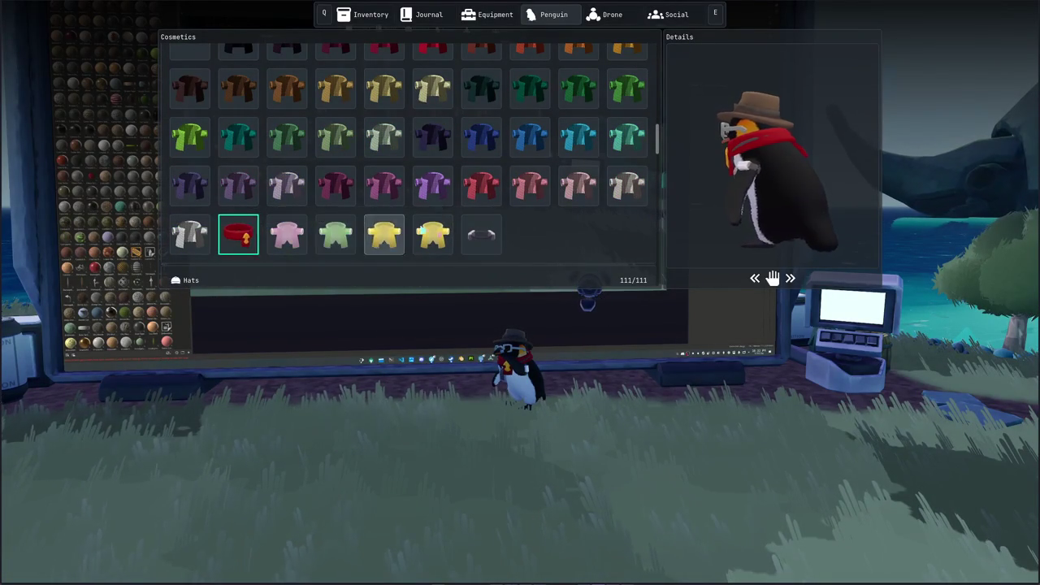
click(383, 235)
click(335, 235)
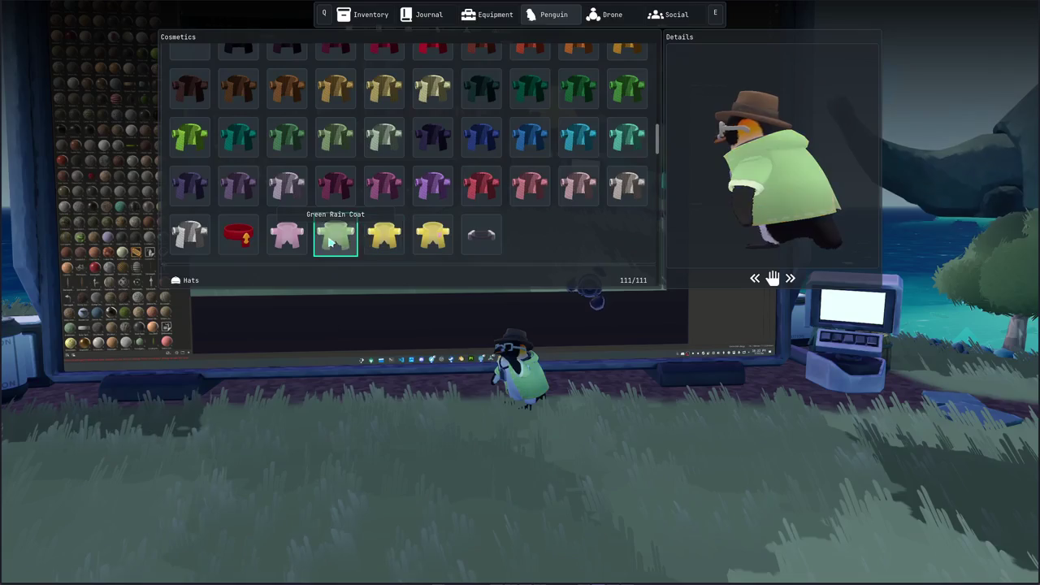
scroll(305, 236, up, 1)
scroll(305, 235, up, 1)
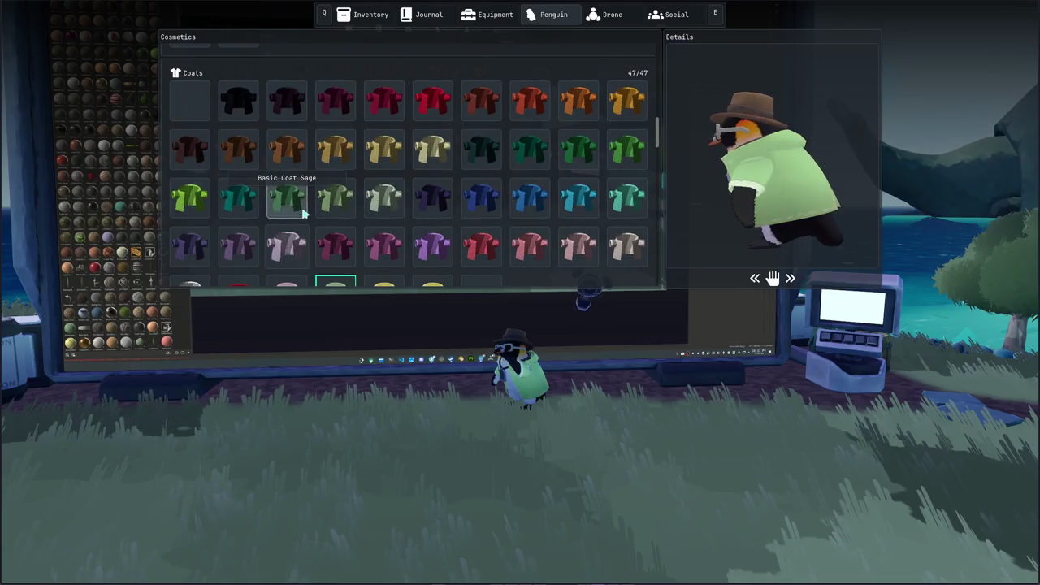
click(199, 103)
Try the pale yellow and pink coats, settling on the aquamarine checked coat.
scroll(321, 174, down, 1)
scroll(325, 179, down, 1)
scroll(341, 172, up, 1)
click(433, 121)
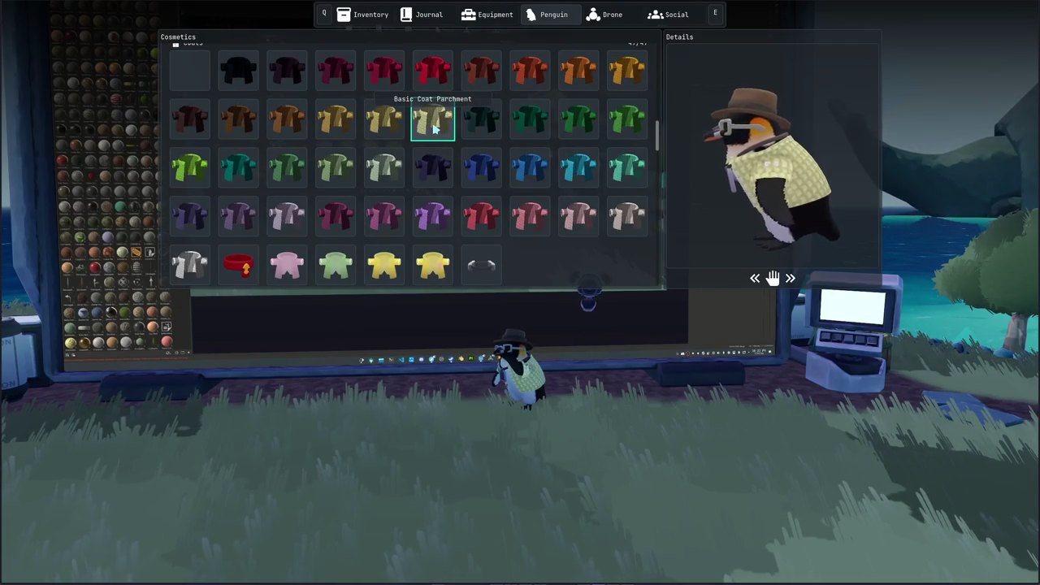
click(530, 216)
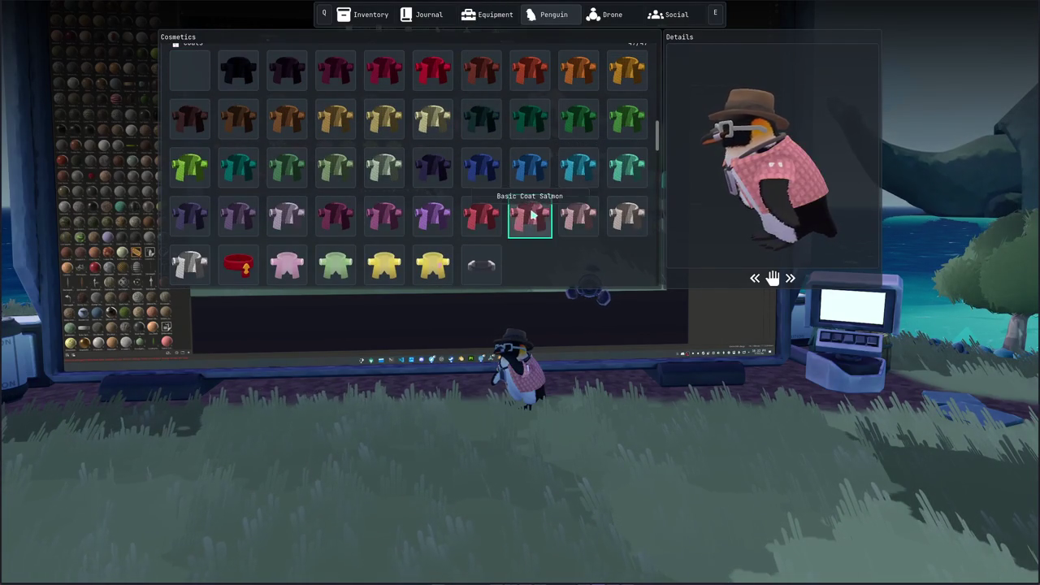
click(582, 213)
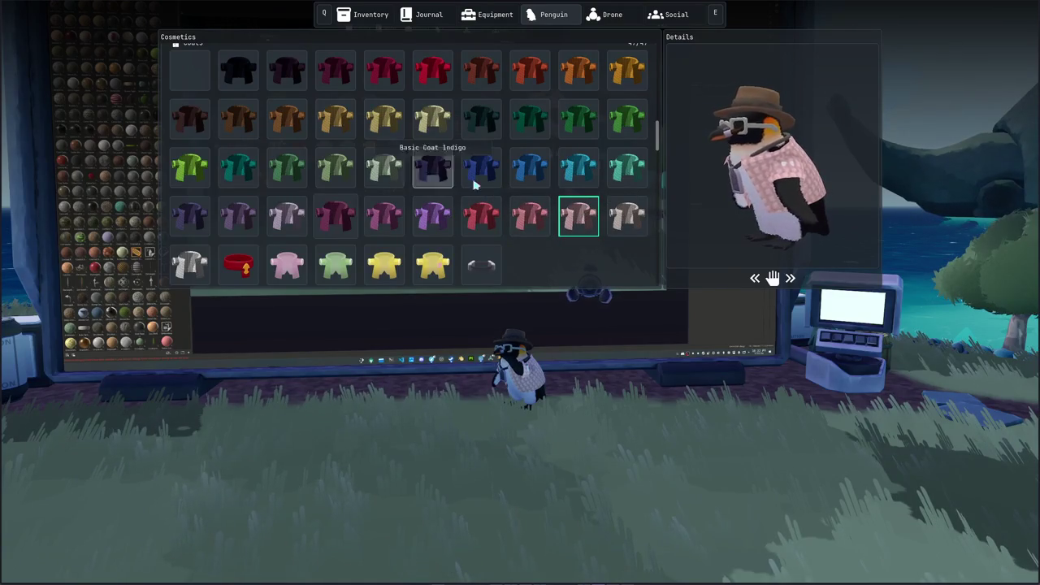
click(627, 169)
Equip the propeller hat and Phwee Goggles, then close the cosmetics menu.
scroll(439, 175, down, 2)
scroll(451, 188, down, 1)
scroll(451, 188, down, 2)
scroll(447, 188, down, 2)
scroll(445, 189, up, 2)
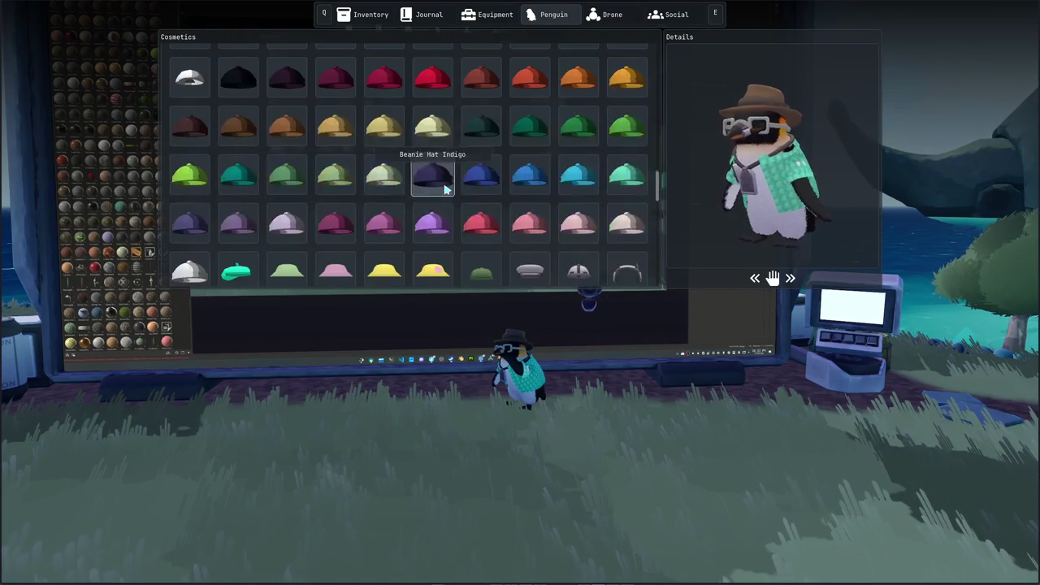
scroll(445, 189, down, 2)
scroll(445, 189, up, 3)
scroll(445, 189, down, 3)
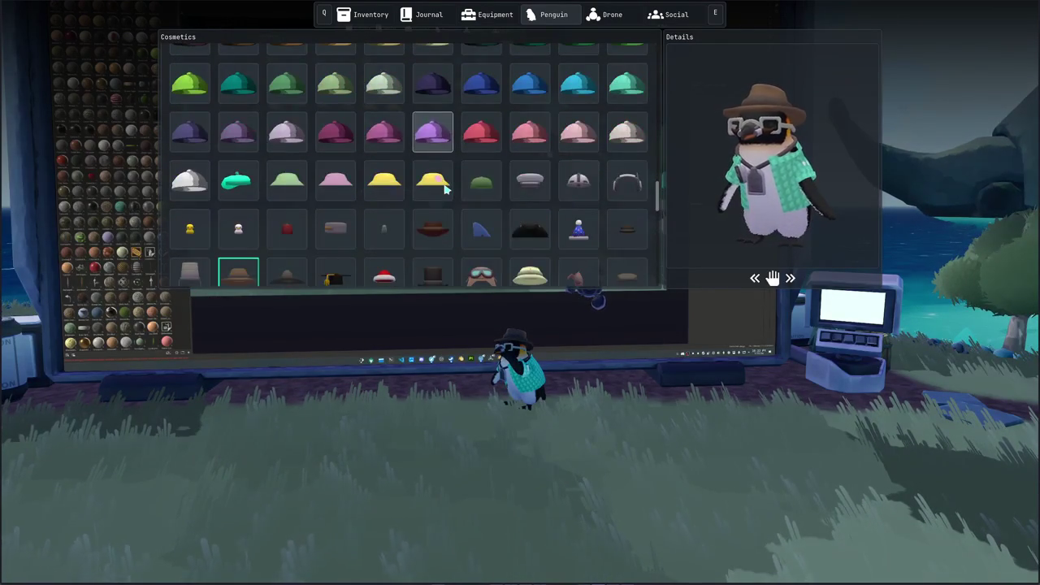
scroll(445, 189, down, 1)
click(437, 181)
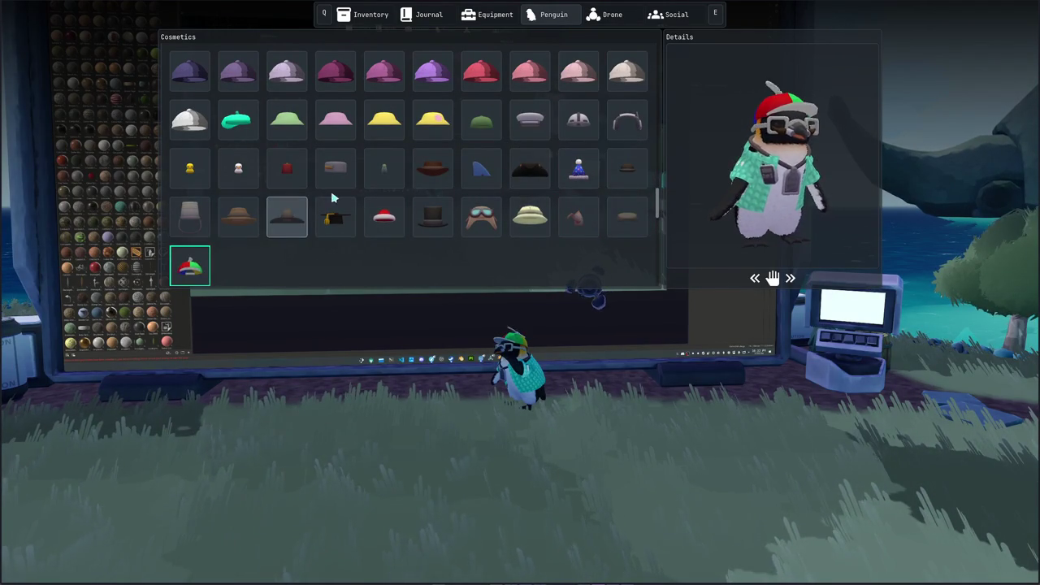
scroll(332, 198, down, 3)
scroll(333, 198, down, 2)
scroll(334, 197, down, 2)
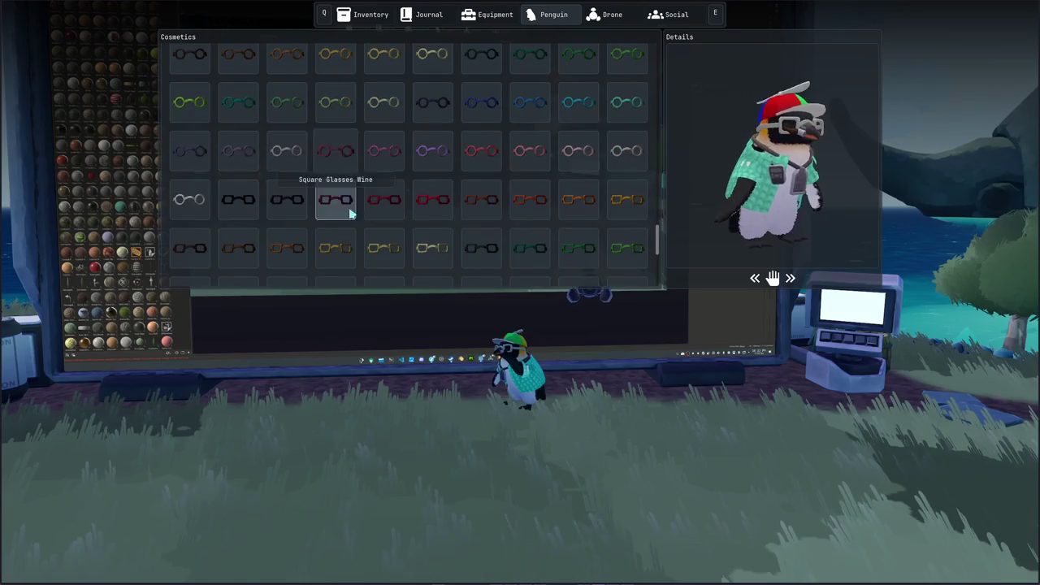
scroll(358, 217, down, 3)
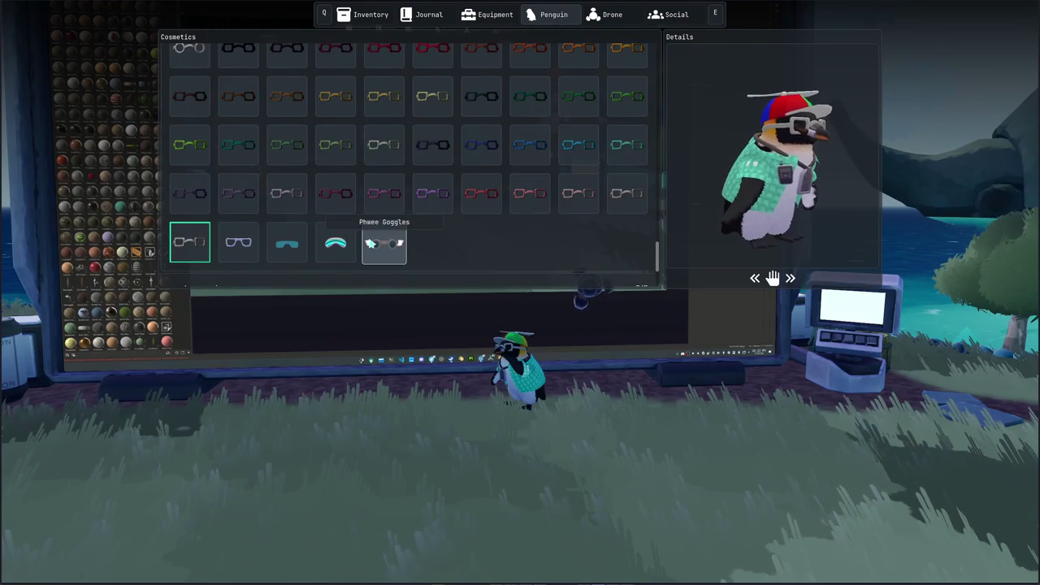
click(371, 243)
scroll(370, 243, down, 3)
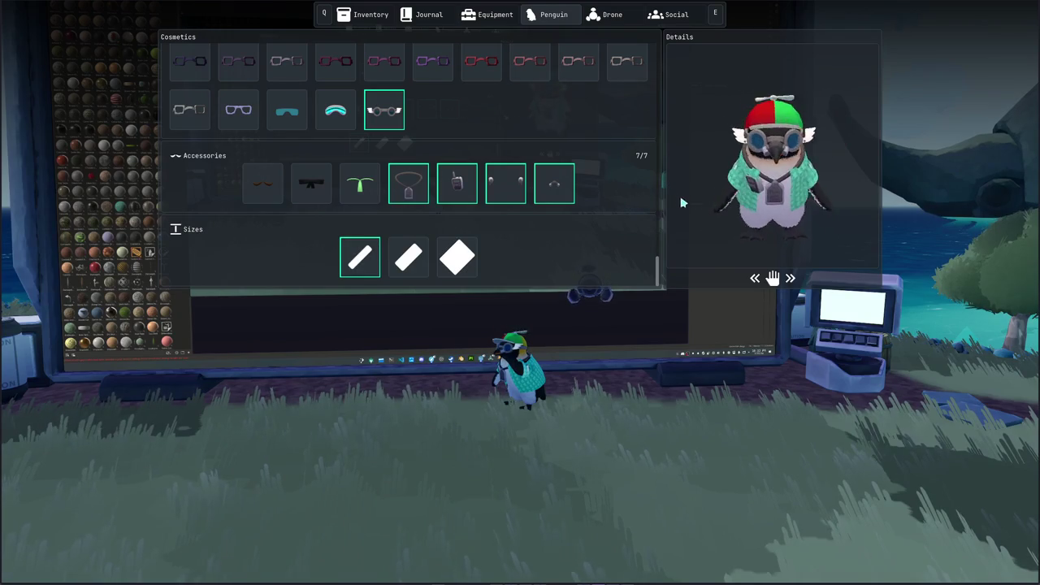
key(Escape)
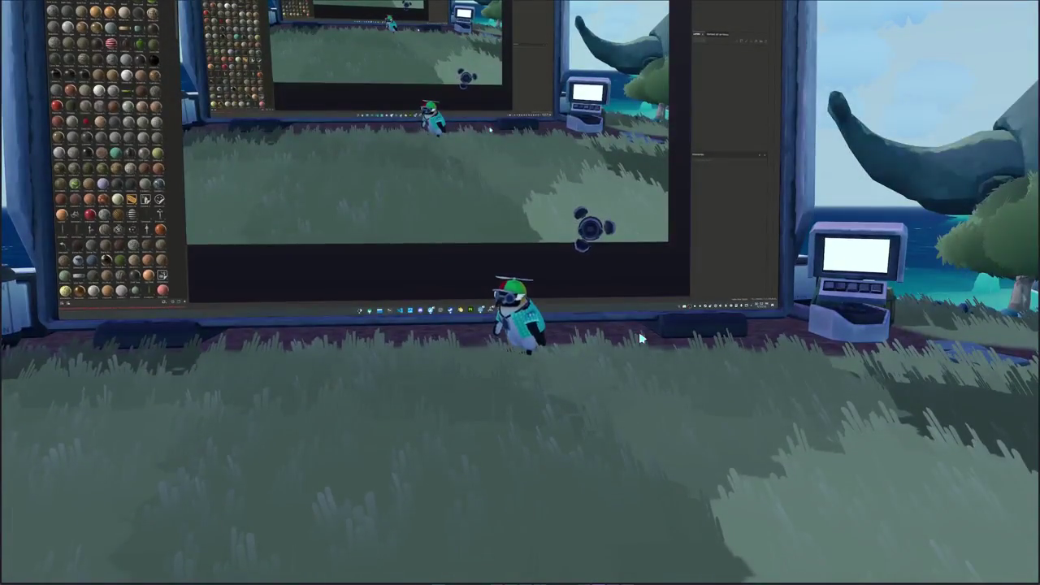
Walk the penguin around the screen wall, then back away to see the whole screen.
key(d)
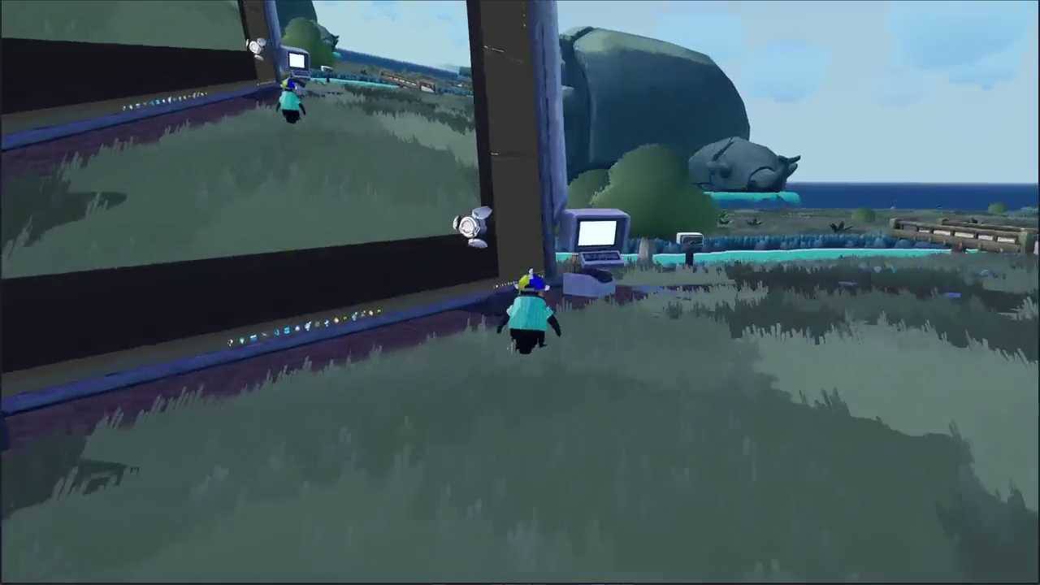
key(a)
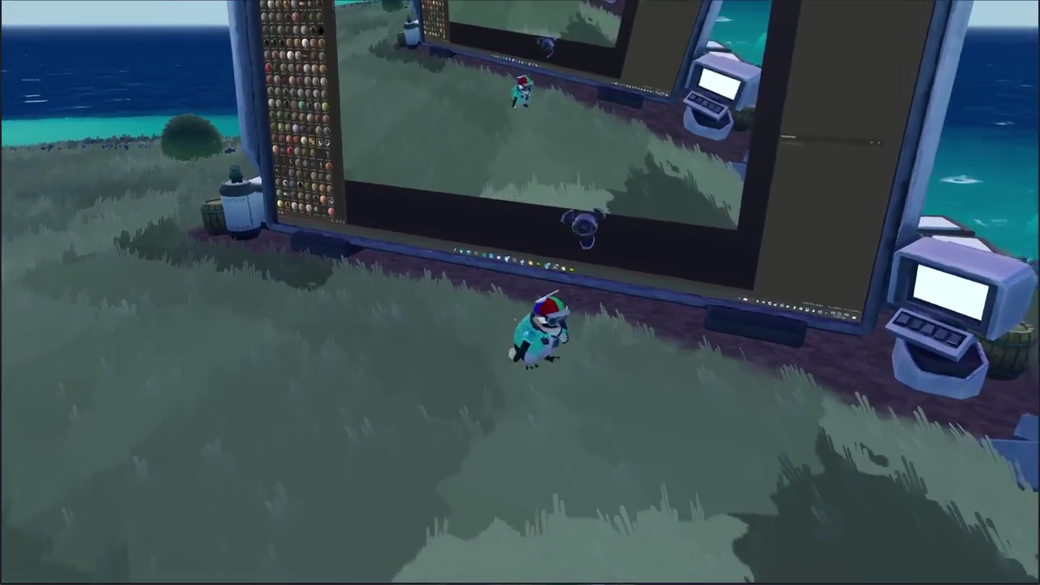
key(w)
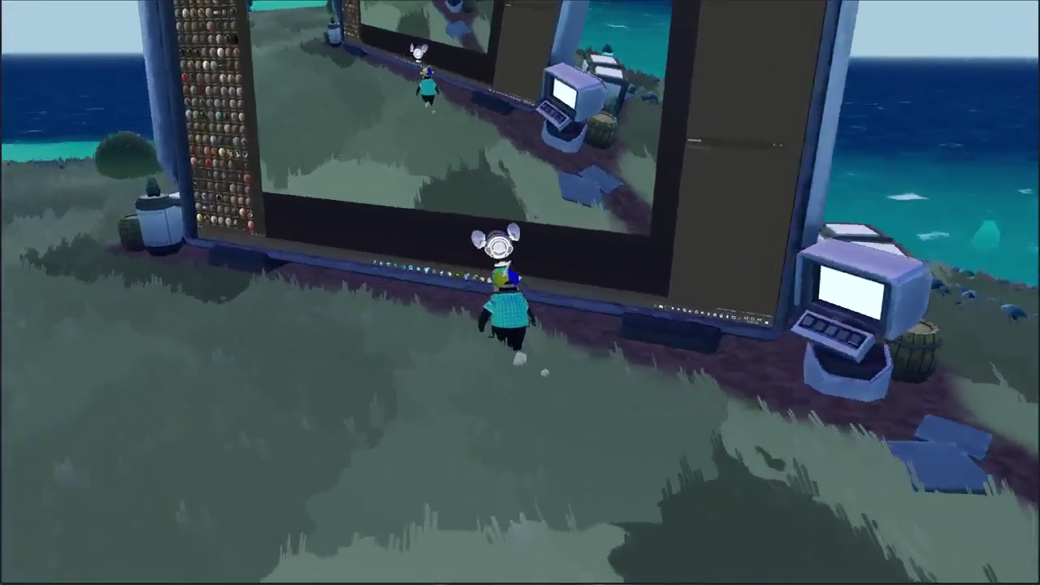
key(s)
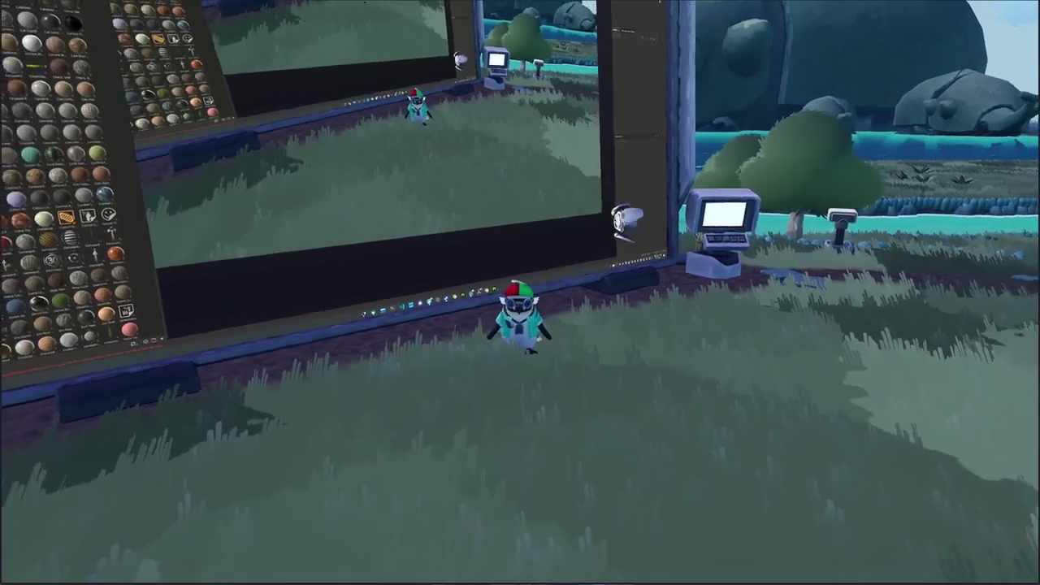
key(s)
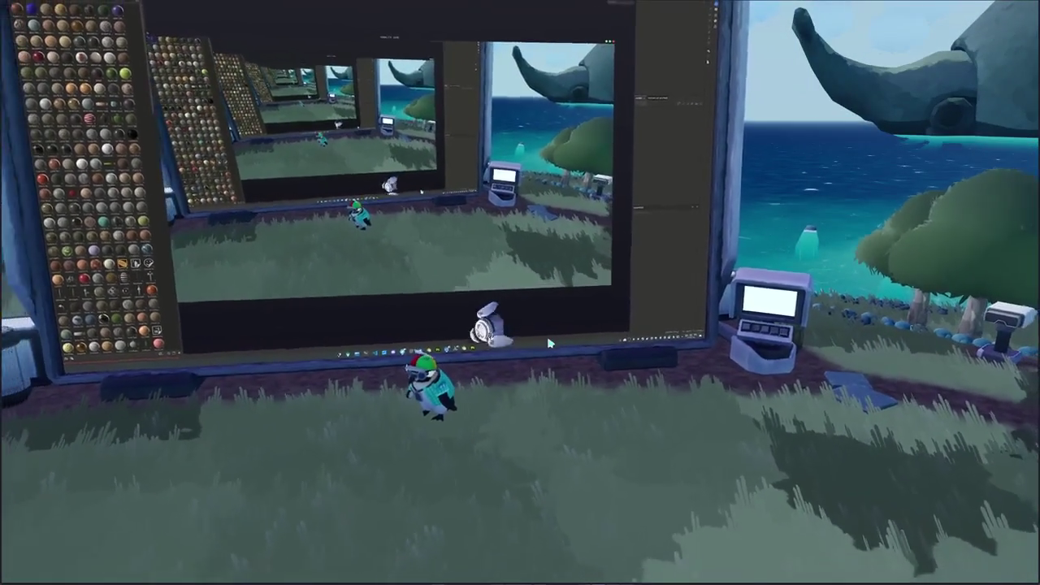
key(w)
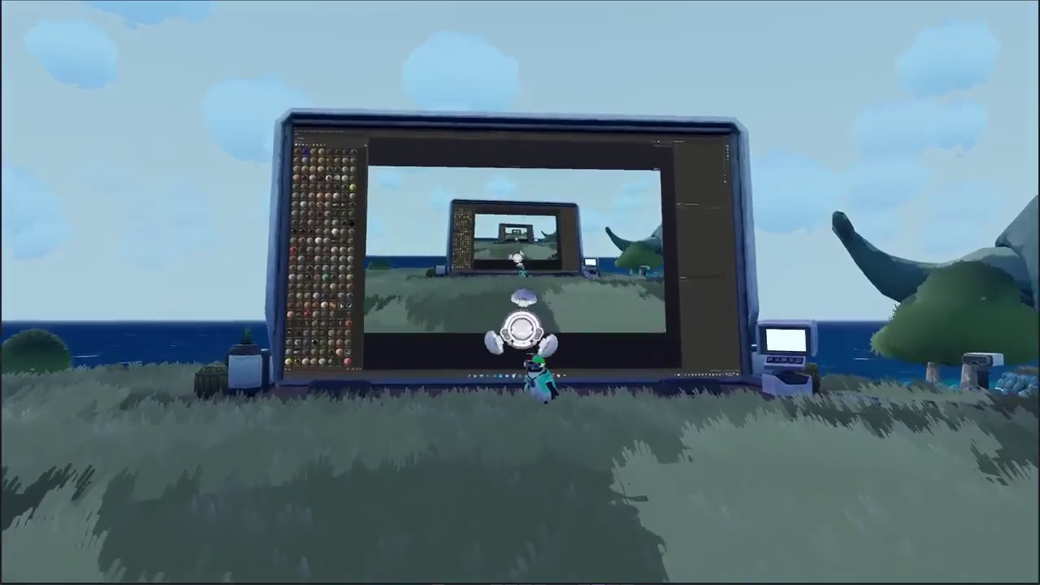
key(w)
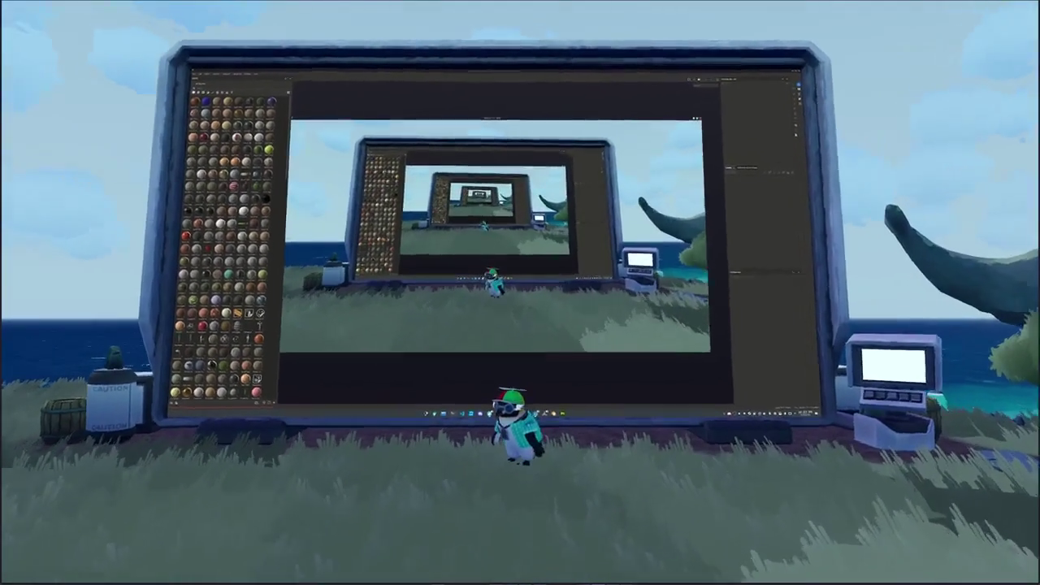
key(w)
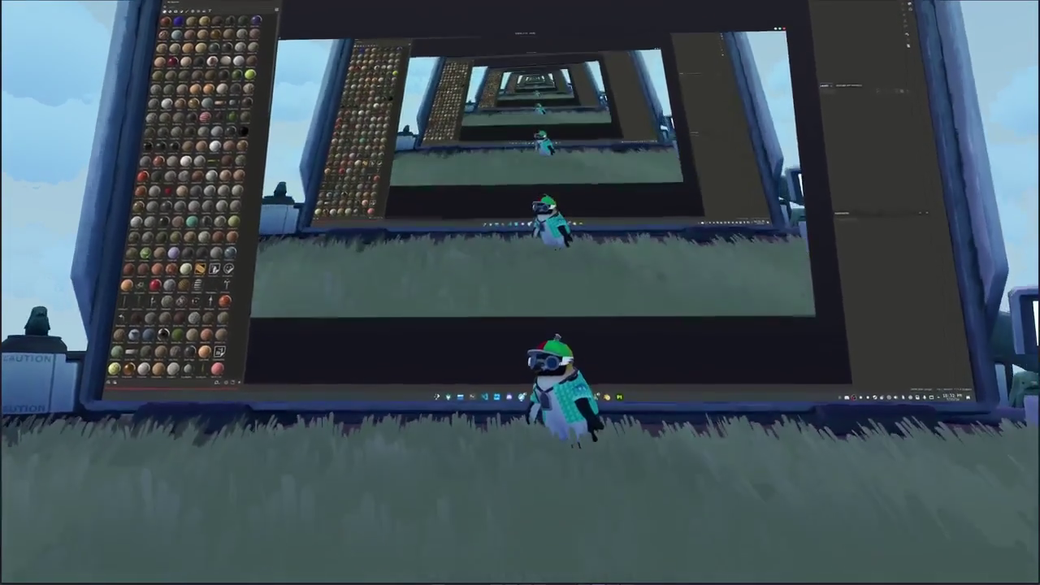
key(s)
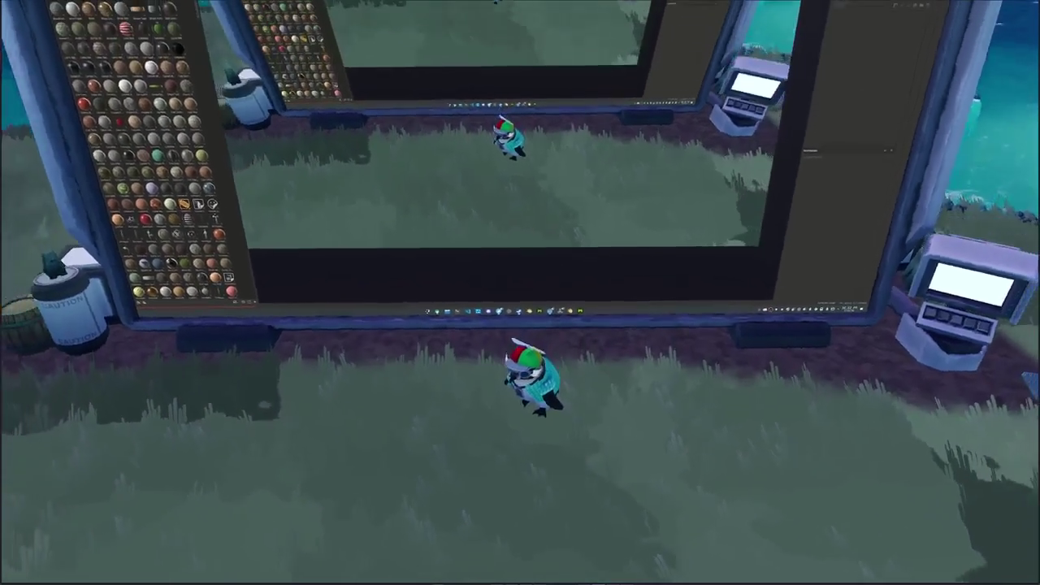
key(s)
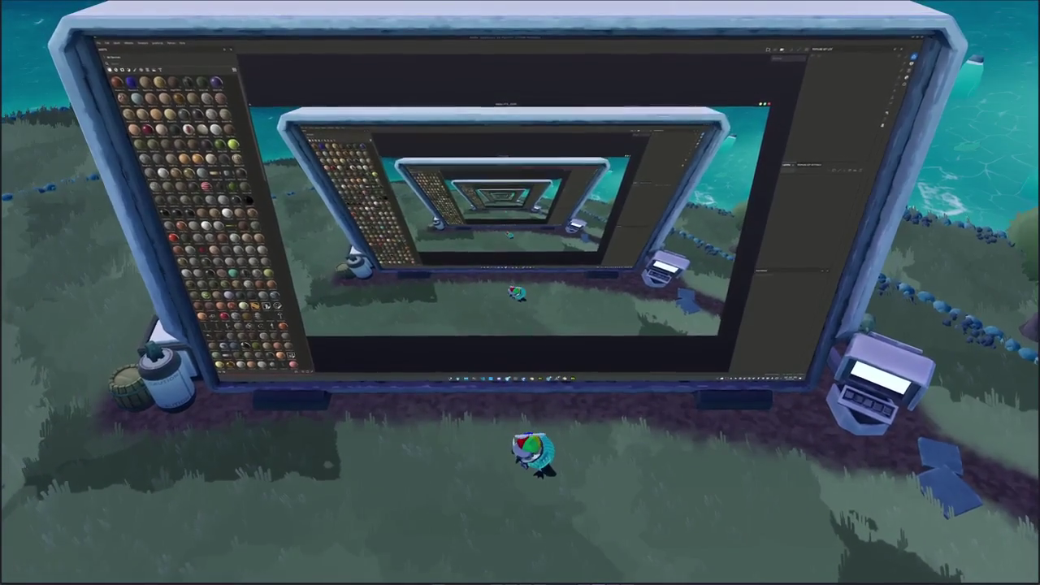
Turn toward the island path, swing the view over the water, and open display settings.
key(d)
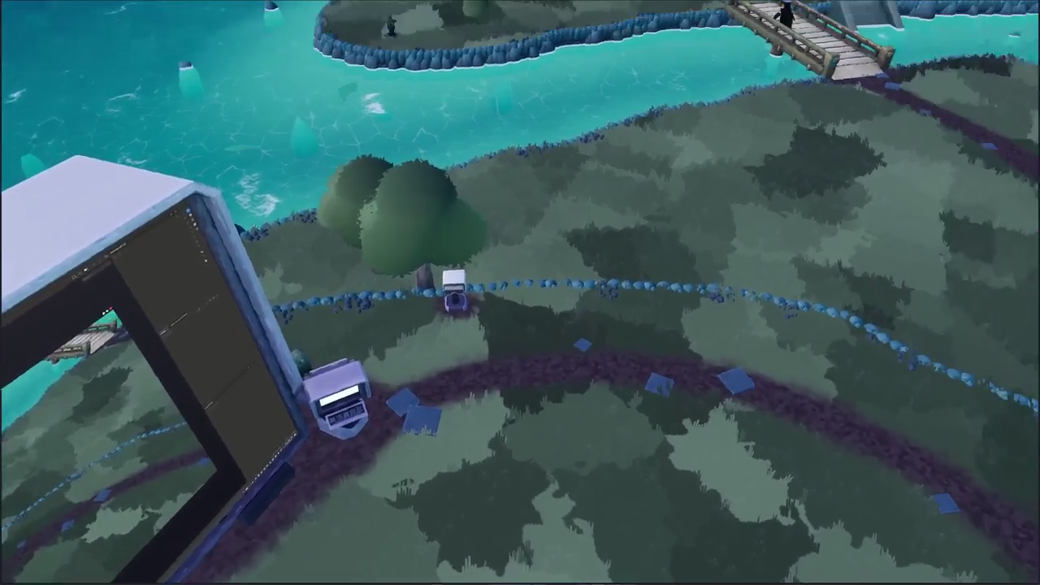
right_drag(547, 422, 547, 345)
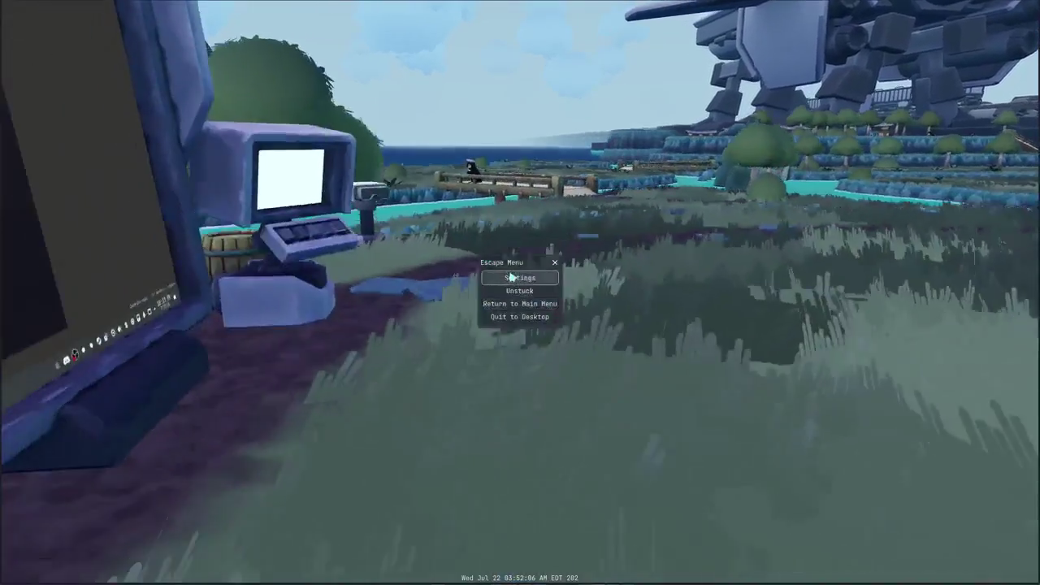
click(495, 287)
Enable Directional Shadows in the game's Display settings and close the menu.
click(460, 156)
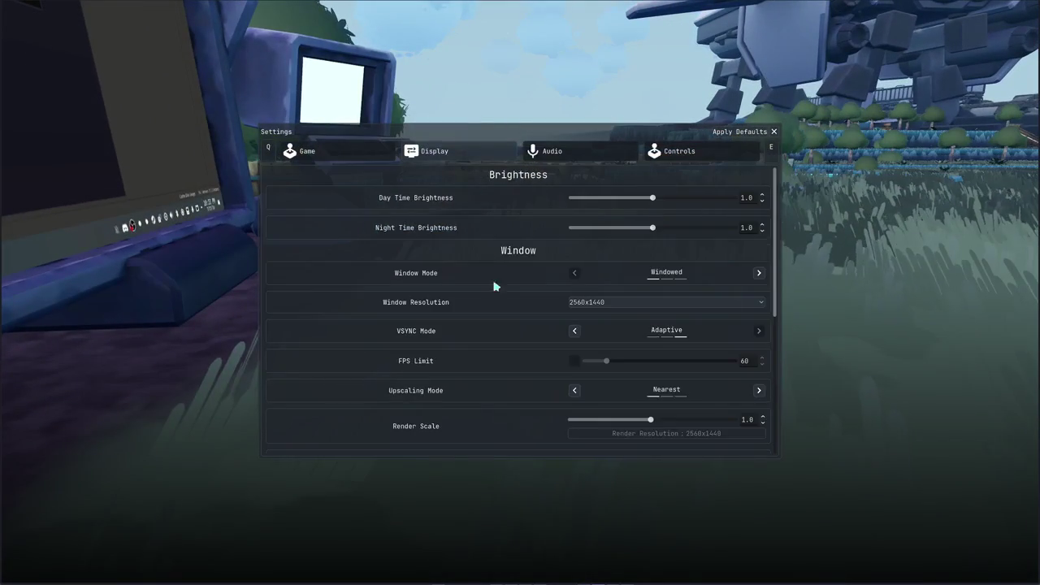
click(666, 298)
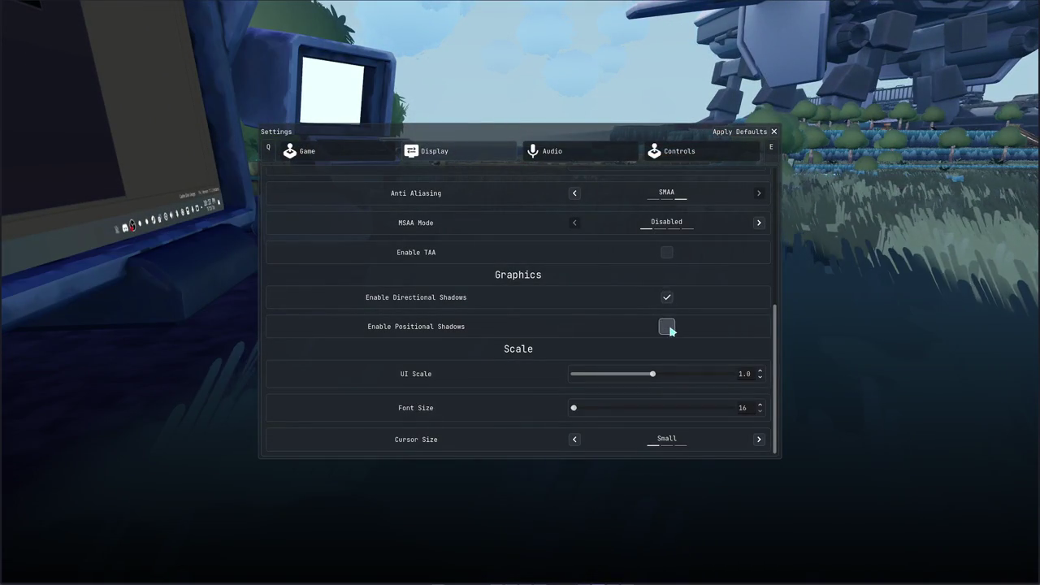
key(Escape)
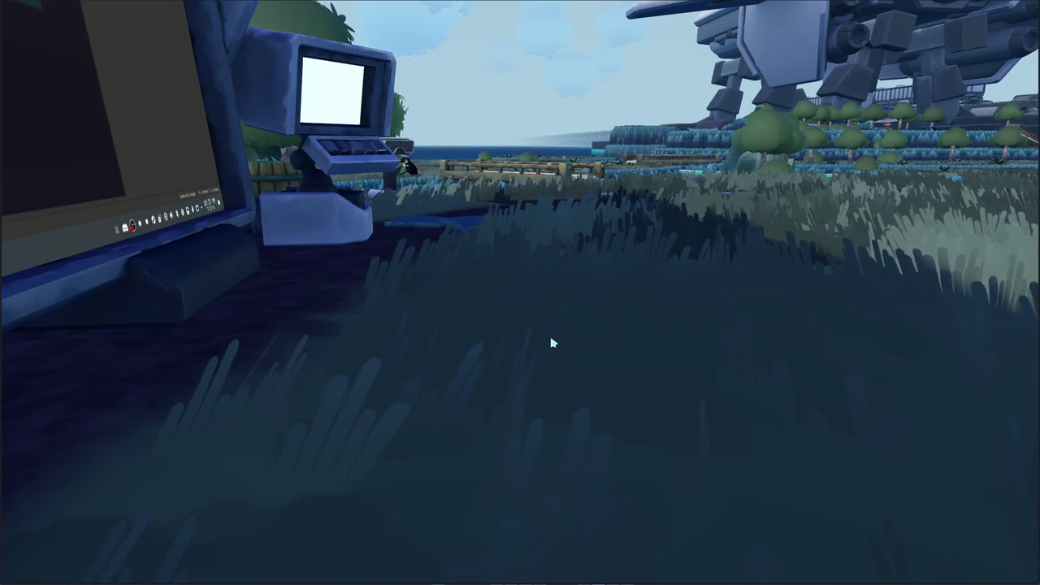
Walk back in front of the big screen wall and circle around it.
key(a)
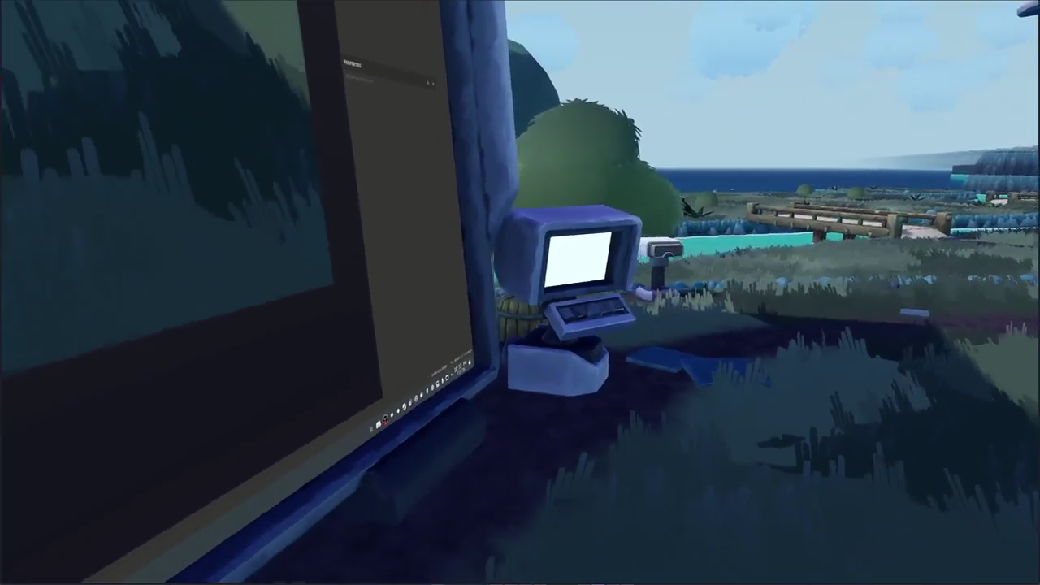
key(s)
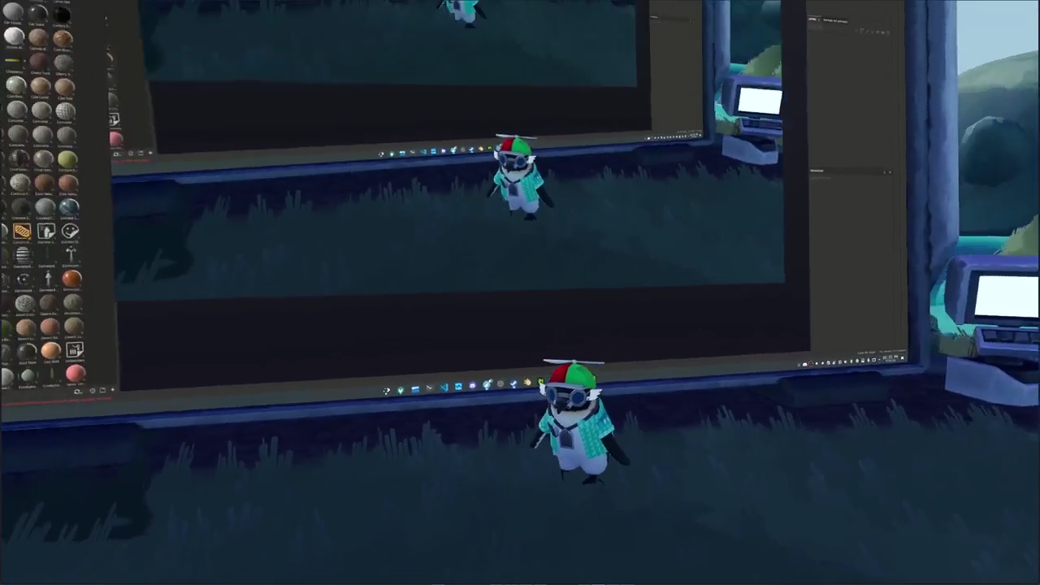
key(s)
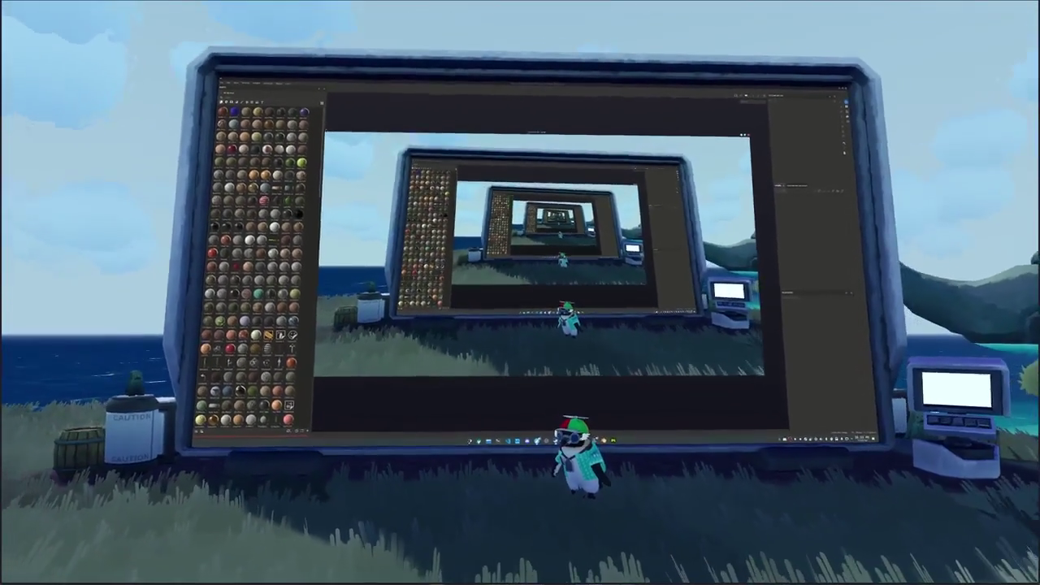
key(s)
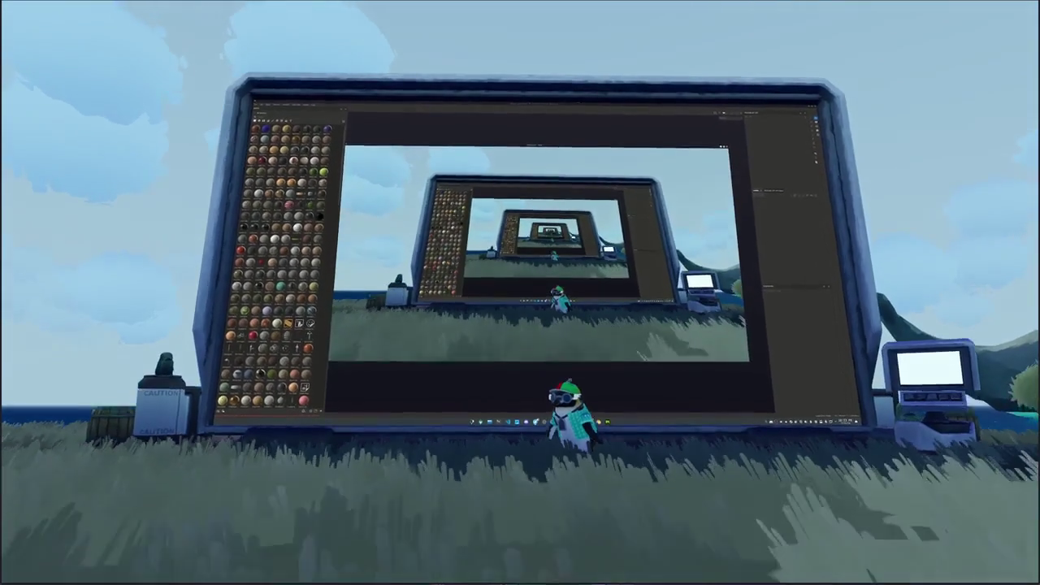
key(w)
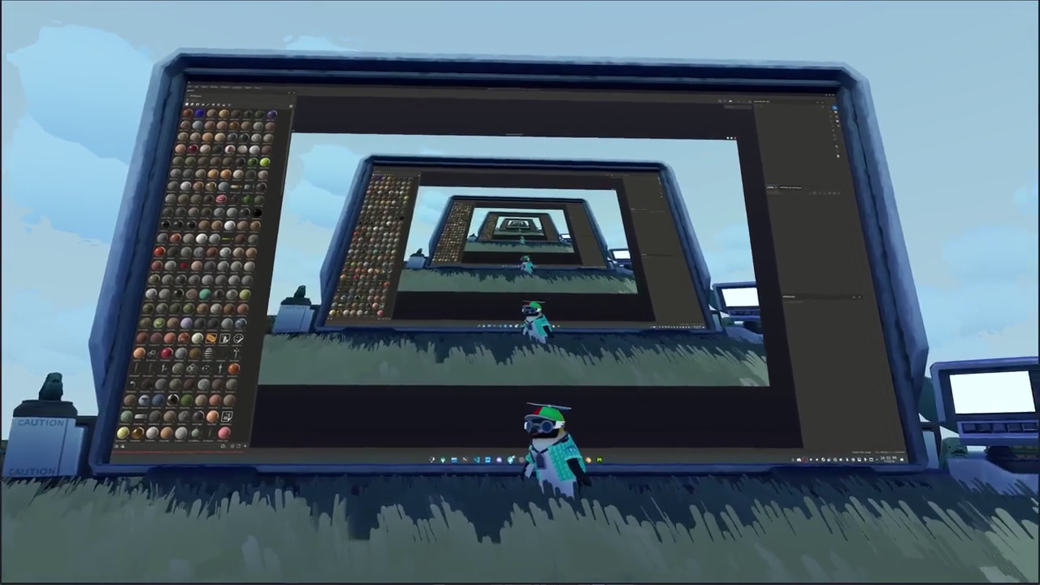
key(d)
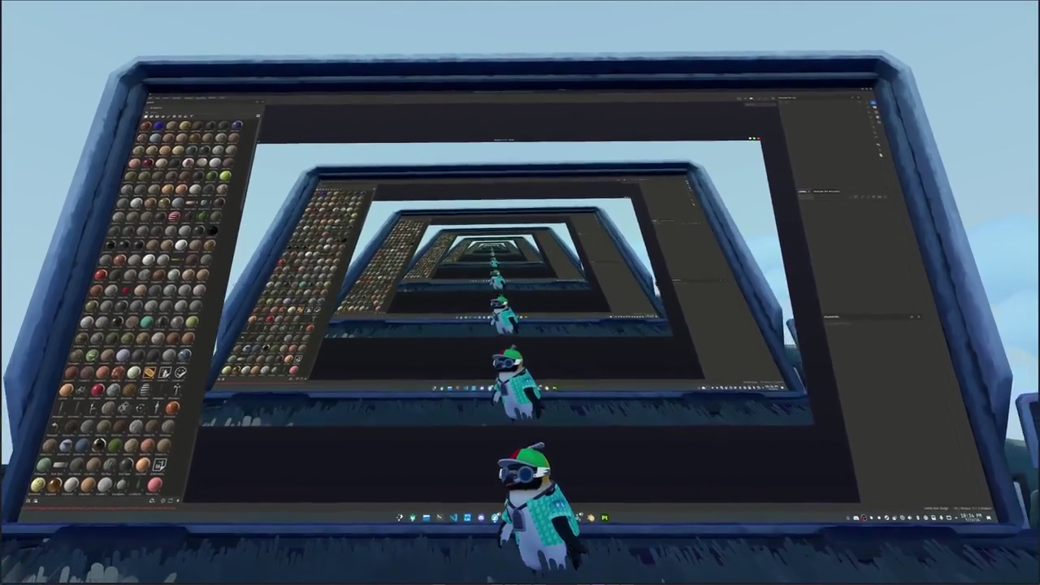
click(518, 355)
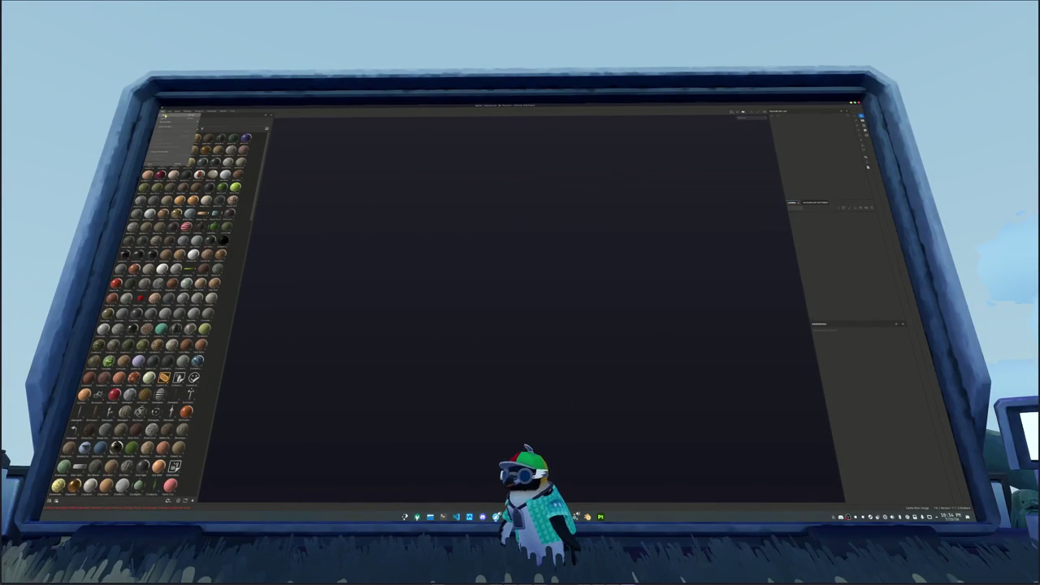
Create a new project with the fish mesh, then open Bake Mesh Maps with the fish framed.
click(171, 140)
click(533, 233)
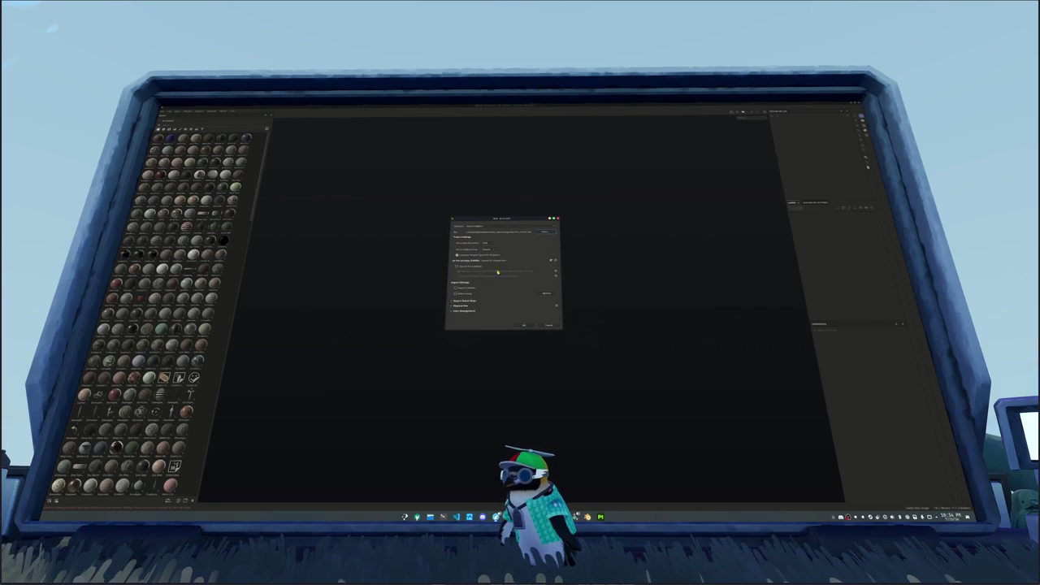
click(524, 325)
key(ctrl+shift+b)
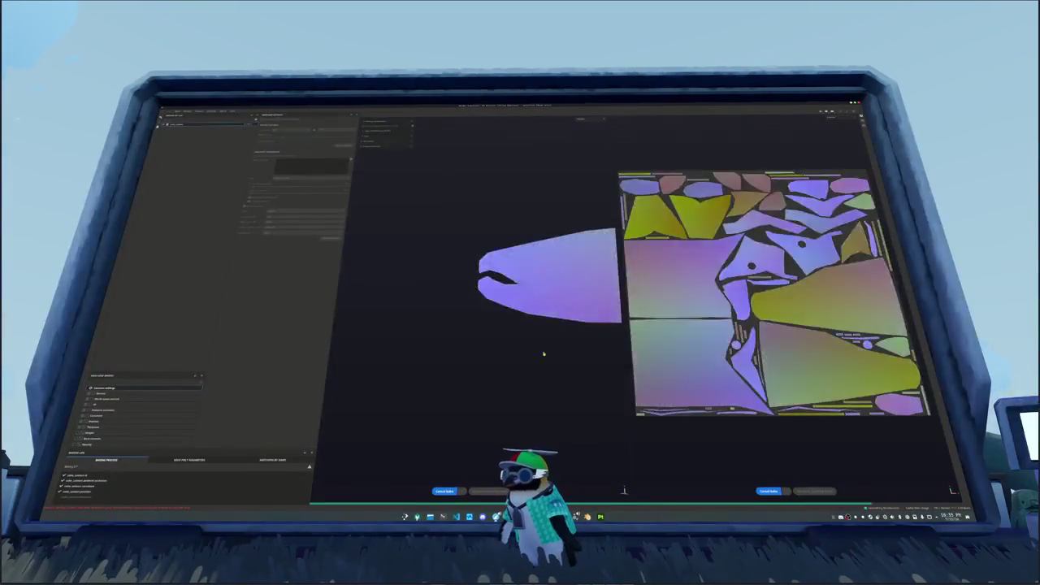
key(f)
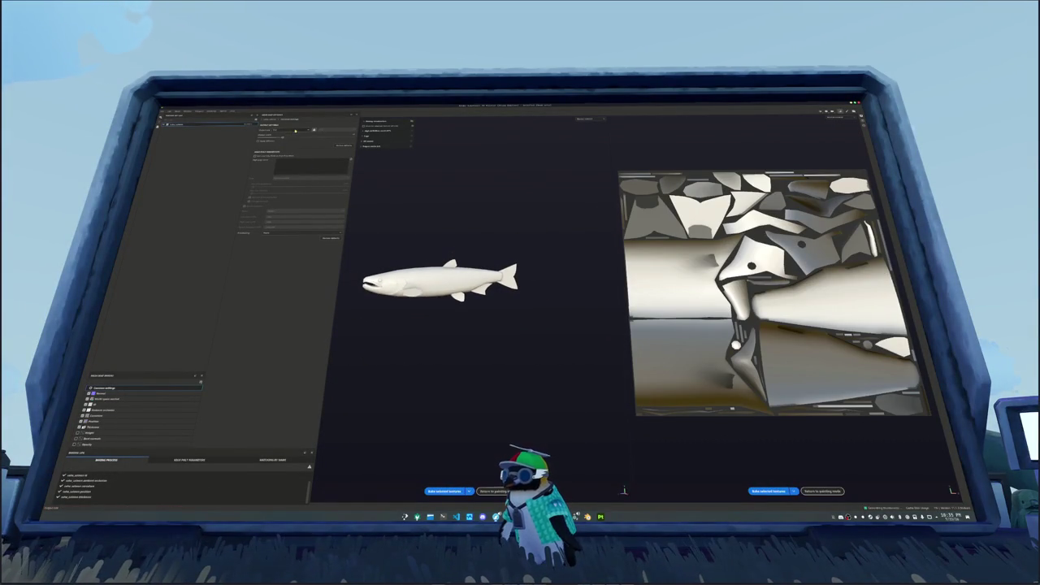
Bake the fish's mesh maps and return to painting mode.
click(445, 491)
scroll(501, 363, up, 3)
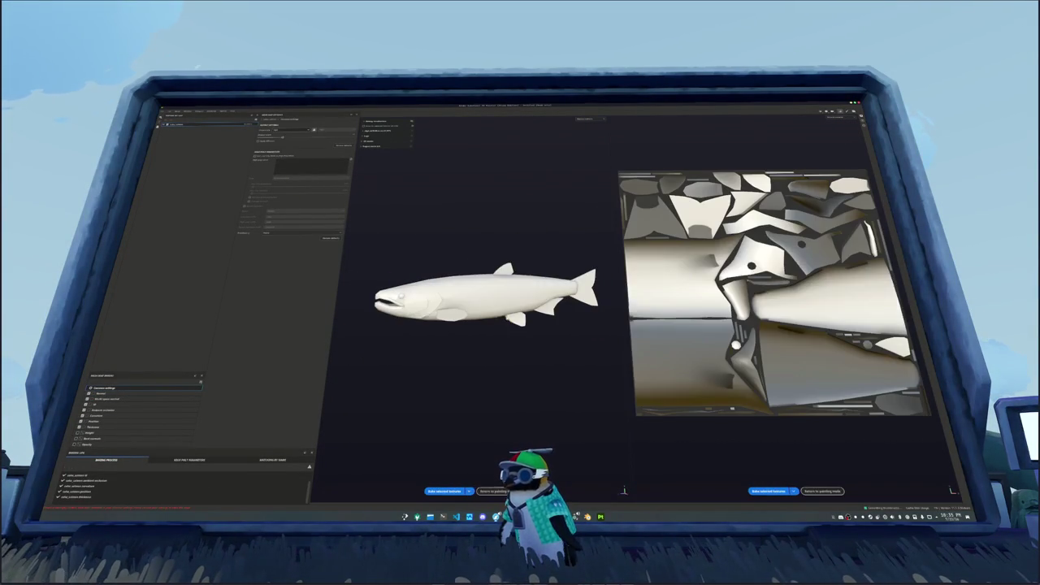
click(492, 490)
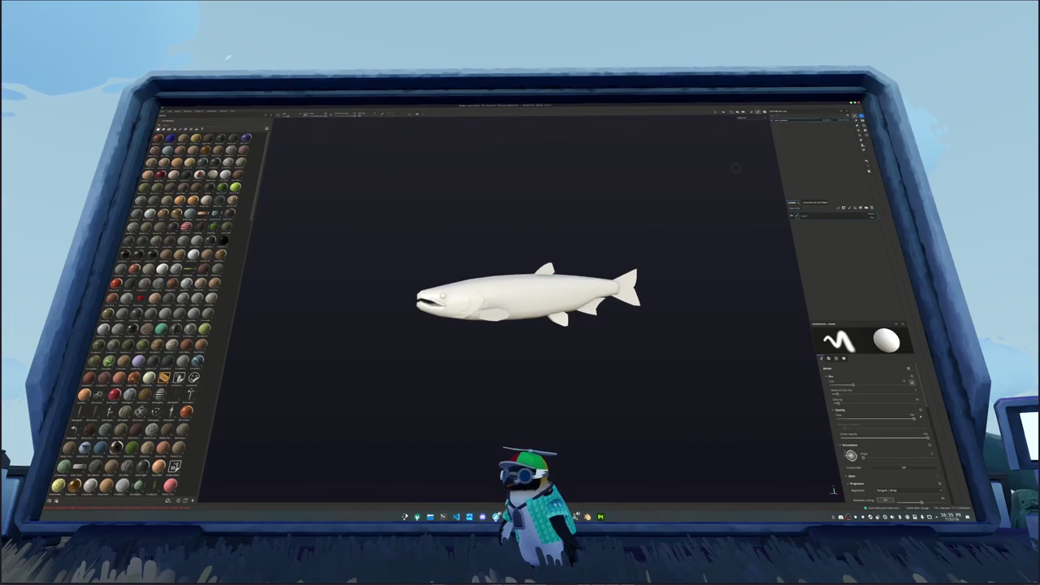
Set the viewport to checker display and open the Coho Salmon reference image from Dolphin.
click(745, 131)
scroll(502, 413, up, 3)
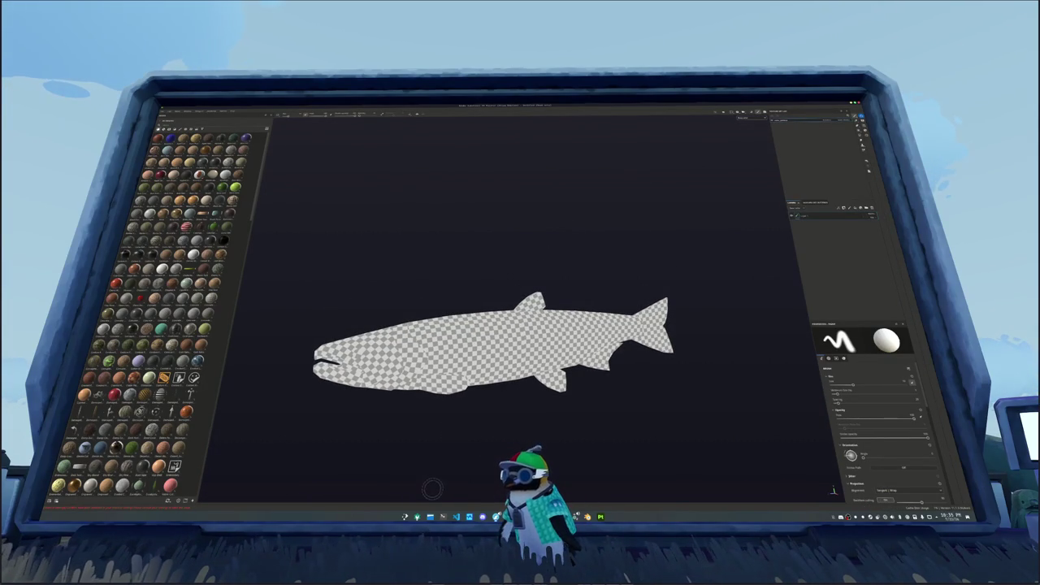
click(430, 516)
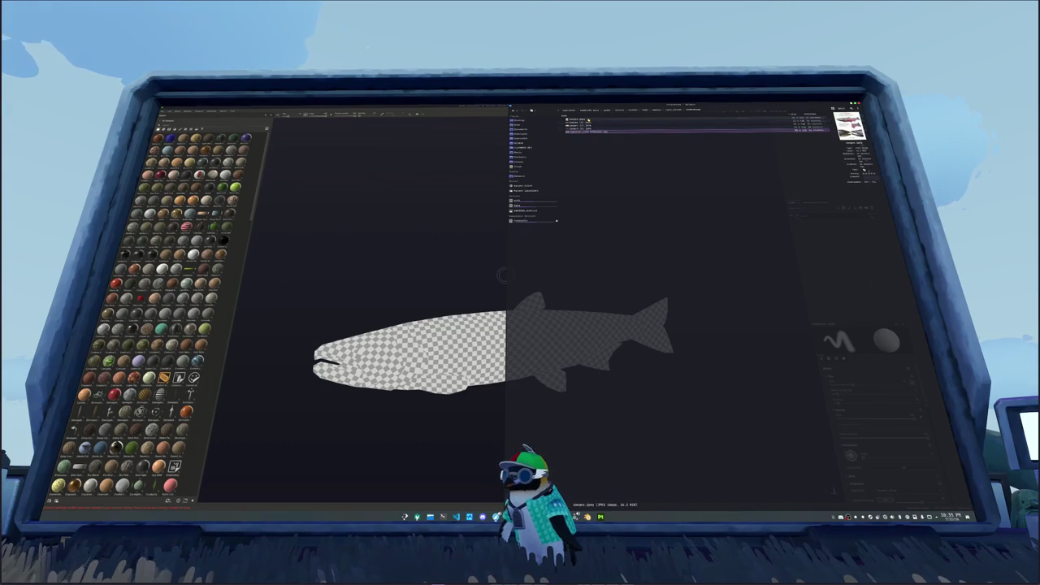
double_click(588, 120)
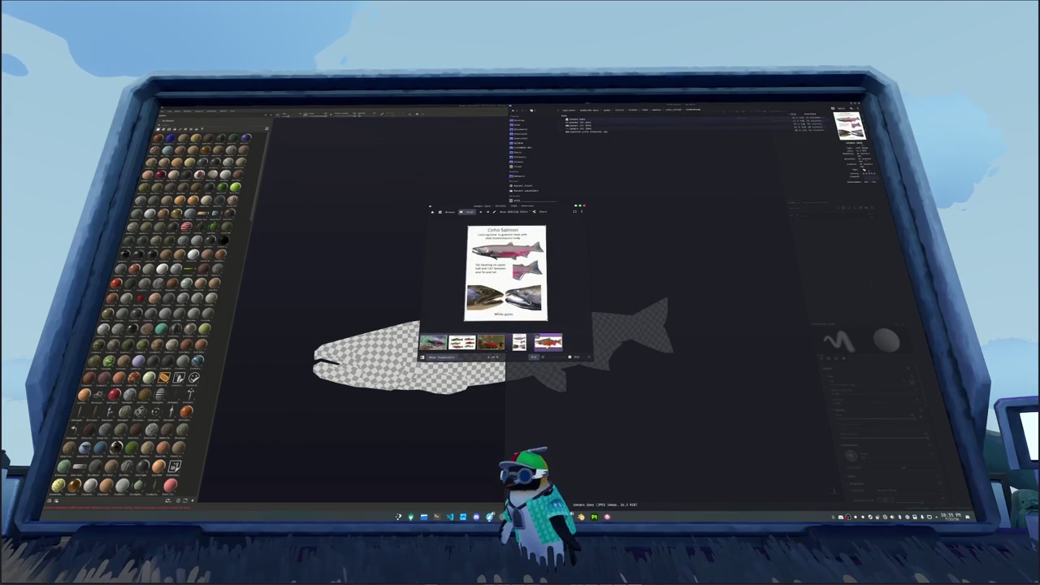
Flip through the salmon reference images and zoom into the species poster.
key(Right)
key(Left)
key(Left)
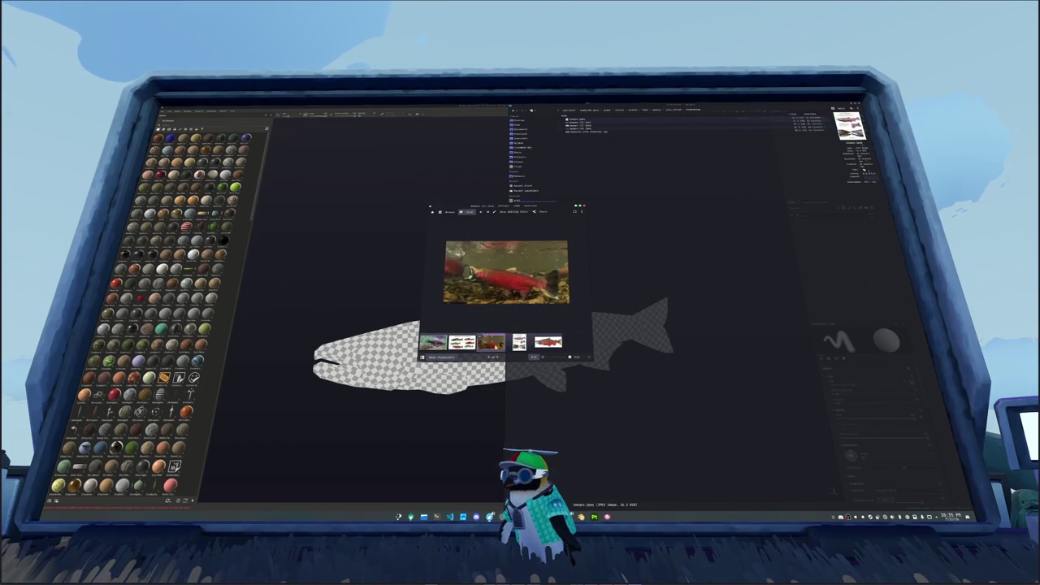
key(Left)
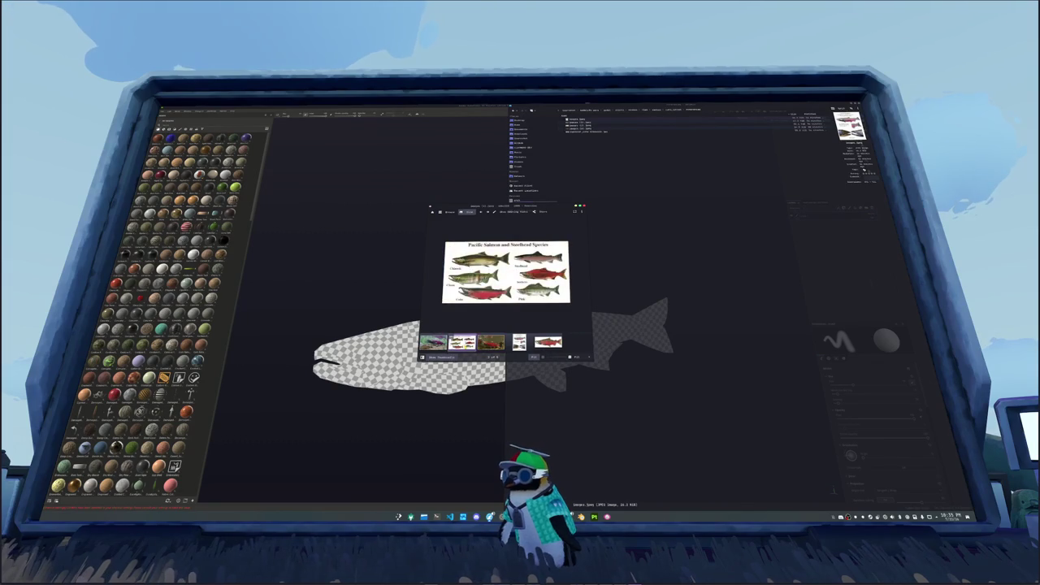
scroll(480, 281, up, 2)
scroll(479, 280, up, 2)
scroll(479, 281, up, 2)
scroll(479, 281, up, 2)
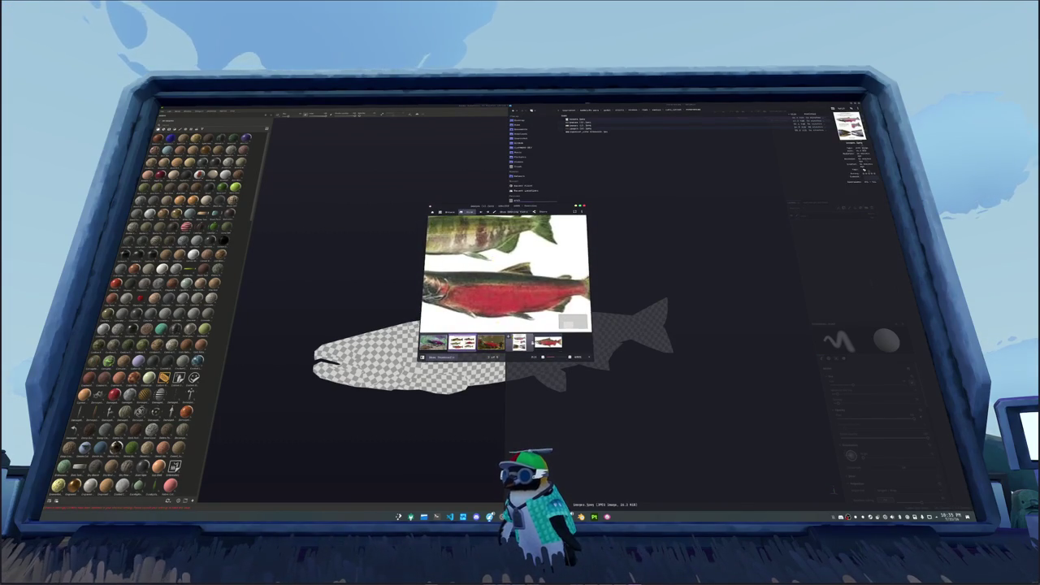
Settle on the species chart zoomed on the coho and move it to the upper left above the fish.
key(Right)
key(Right)
key(Right)
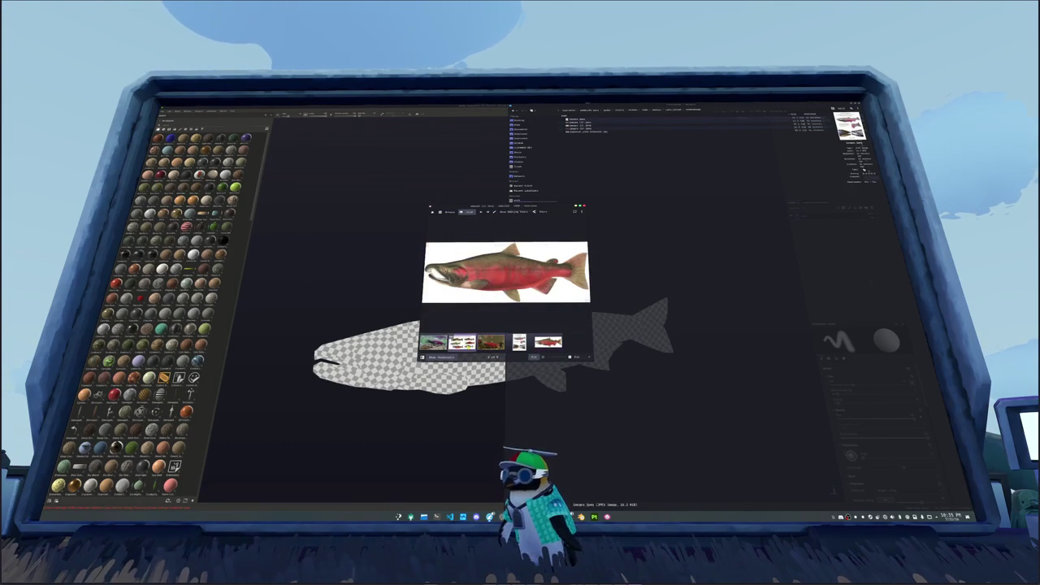
key(Left)
key(Left)
key(Left)
key(Right)
key(Left)
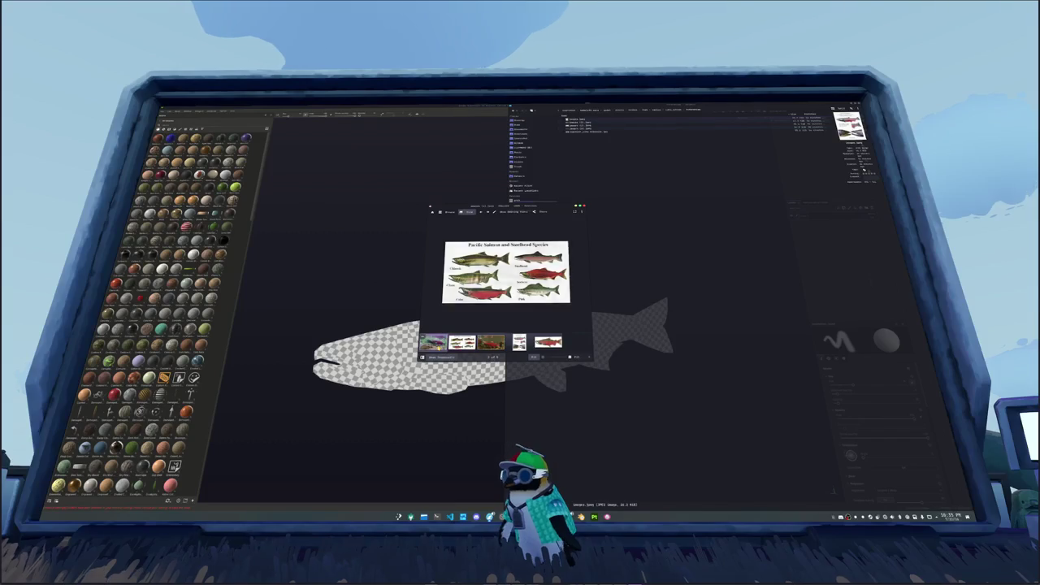
key(Left)
key(Right)
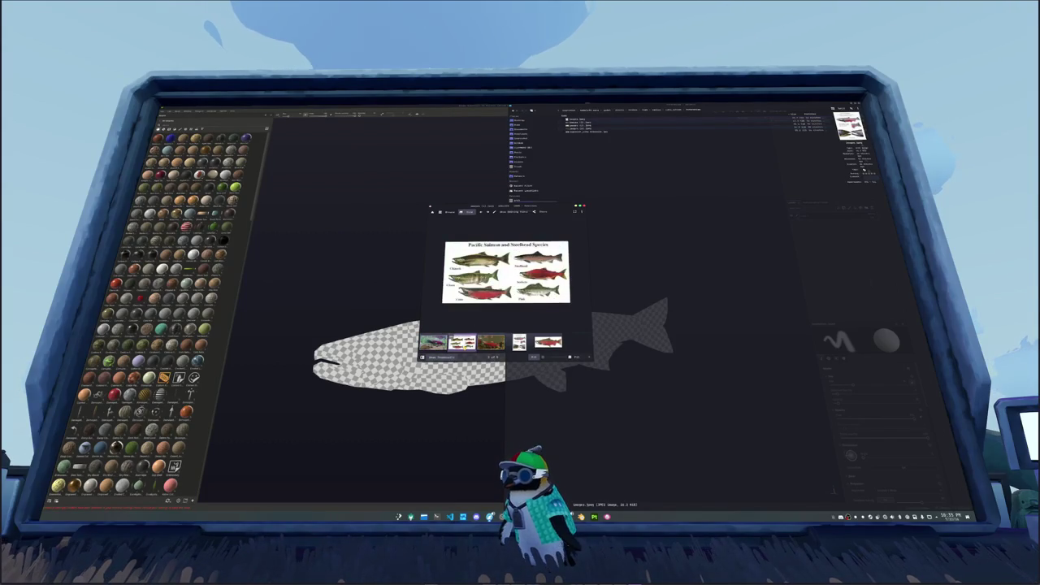
scroll(461, 331, up, 3)
scroll(461, 331, down, 1)
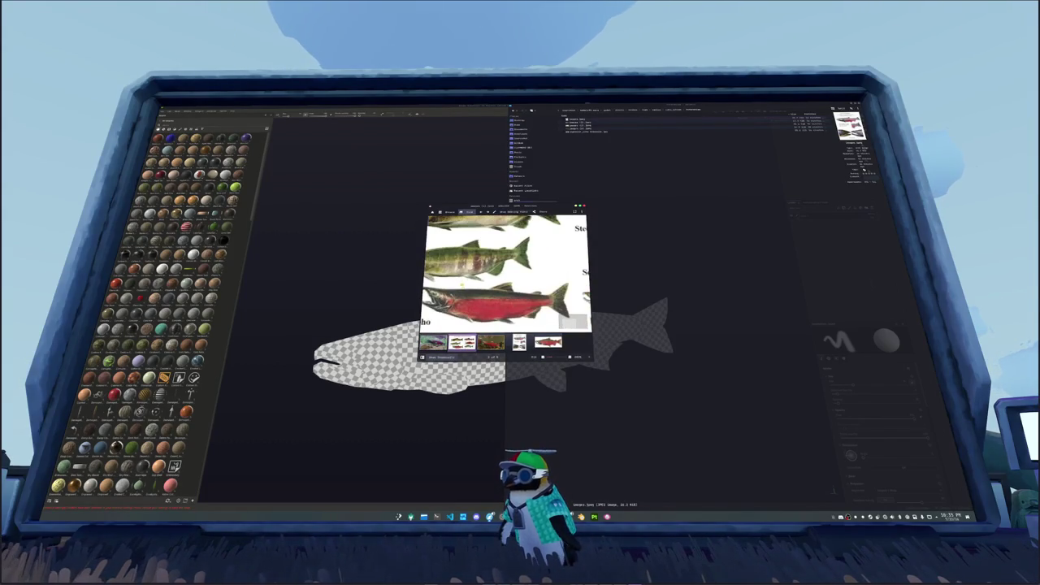
mouse_move(503, 208)
mouse_down()
mouse_move(395, 166)
mouse_move(345, 125)
mouse_up()
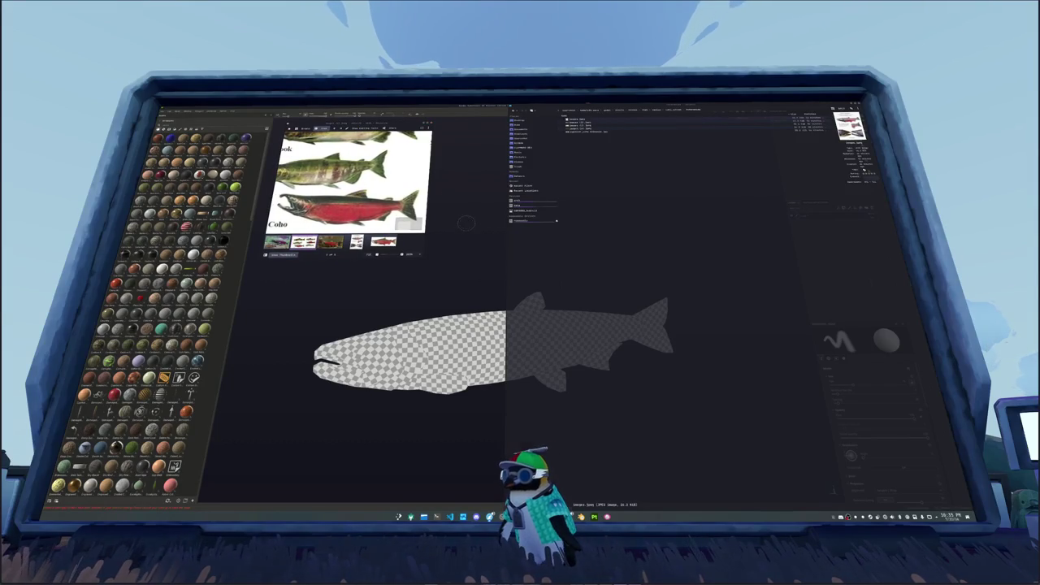
key(super)
Launch KColorChooser via 'klor', place it beside the reference, and pick the coho's deep red flank.
text(k)
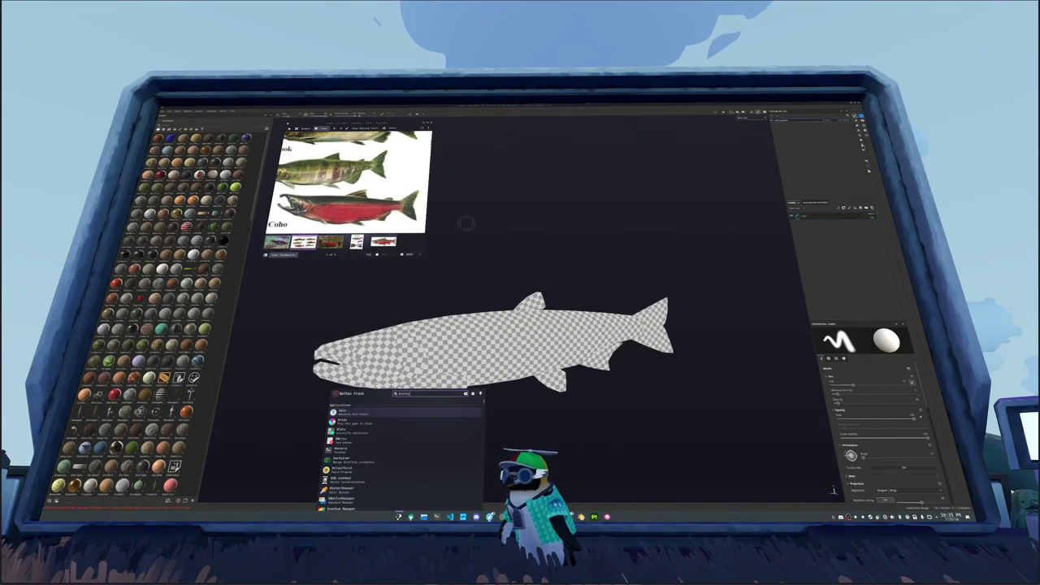
text(lor)
key(Return)
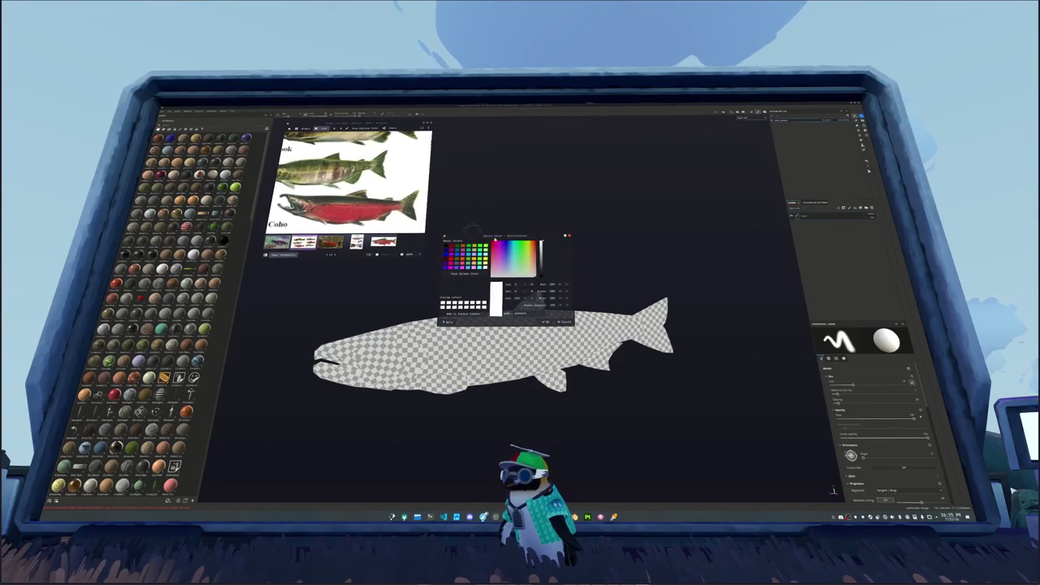
drag(489, 238, 481, 126)
click(450, 154)
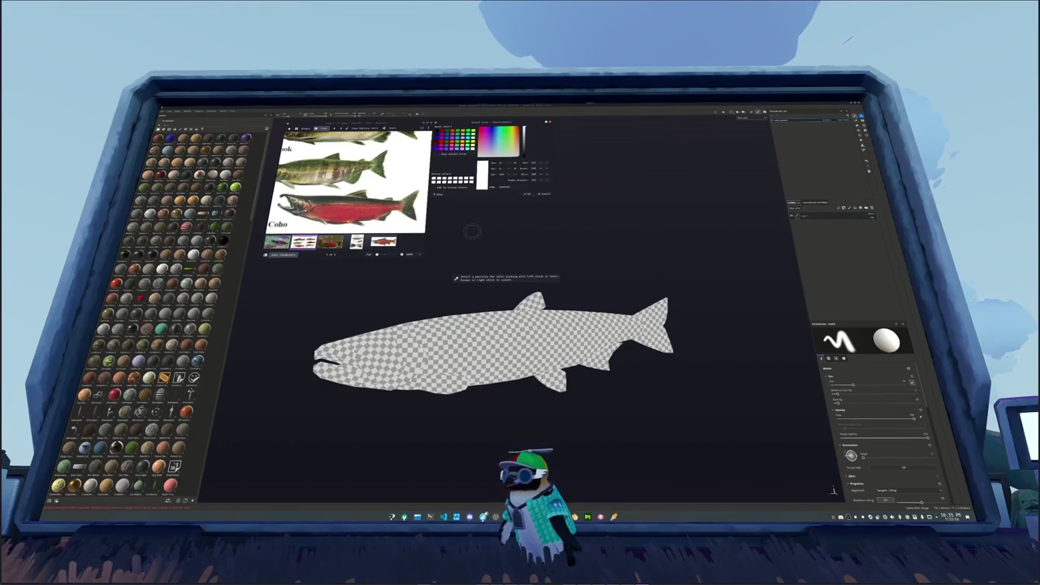
click(471, 232)
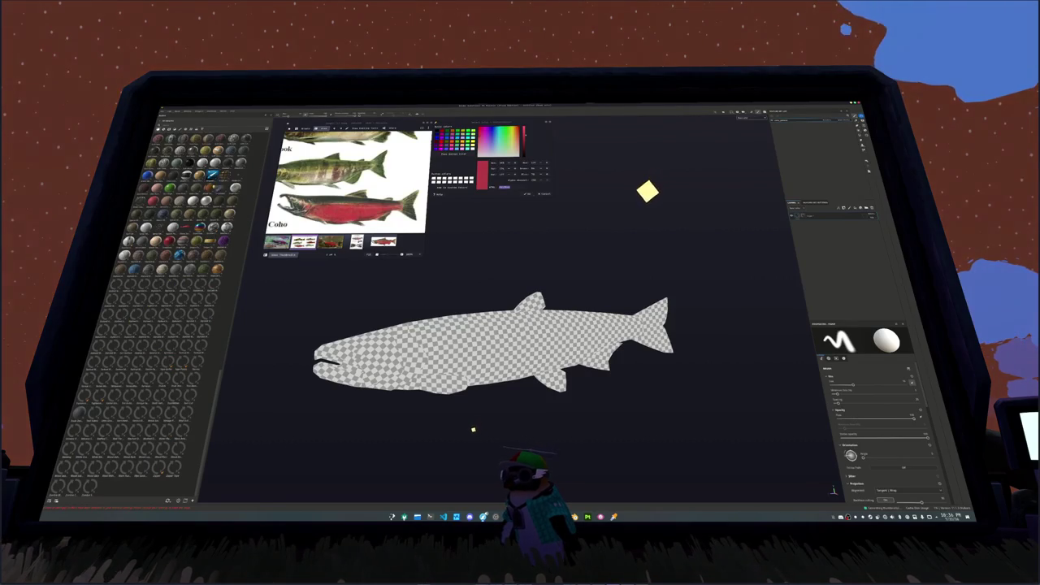
drag(481, 373, 481, 373)
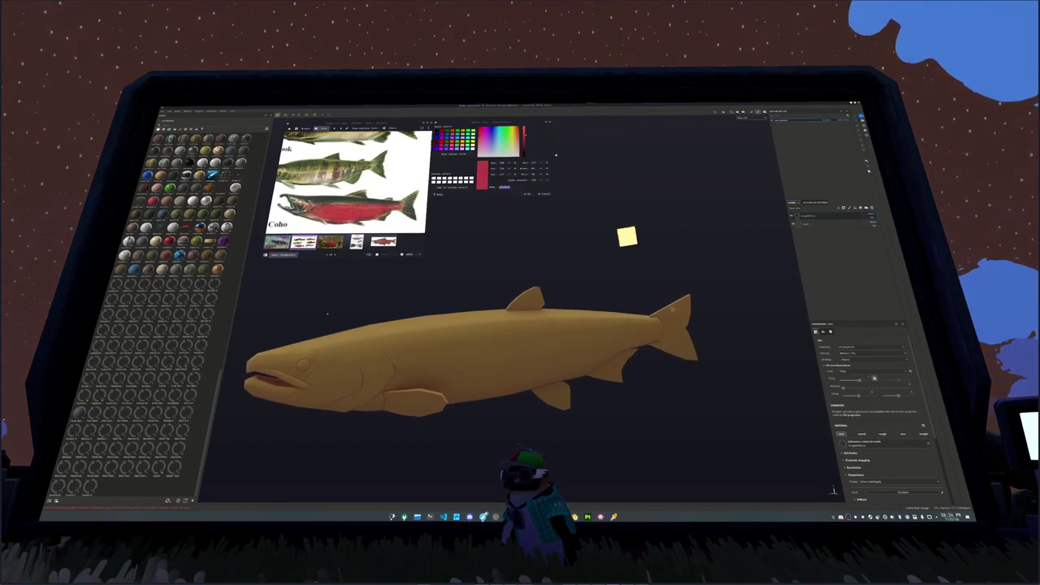
Set the fill layer's Base Color to the sampled coho red and delete the leftover second layer.
scroll(488, 325, up, 2)
alt+drag(683, 282, 668, 300)
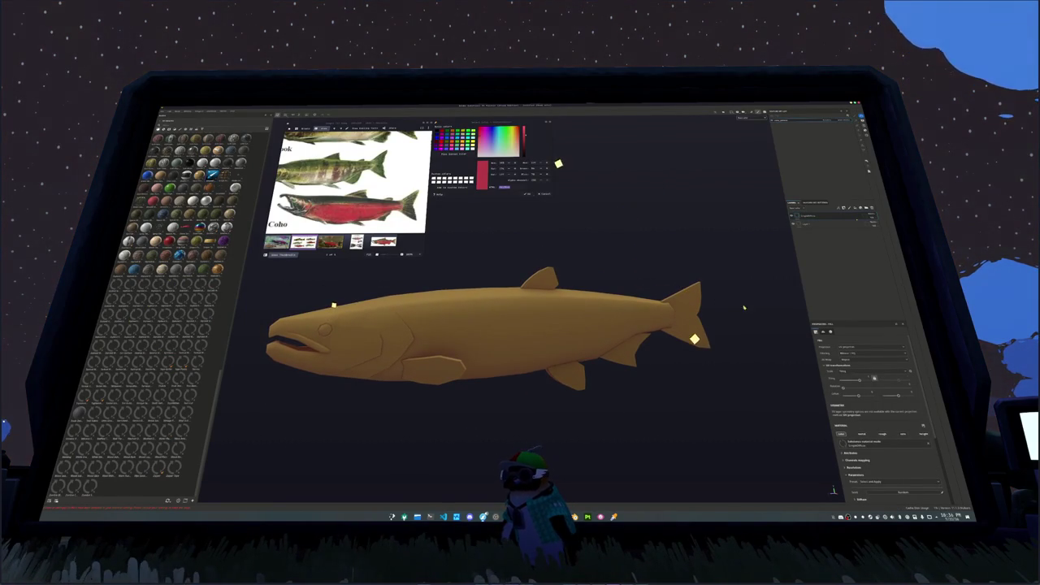
scroll(848, 385, down, 1)
scroll(849, 390, down, 1)
scroll(853, 406, down, 1)
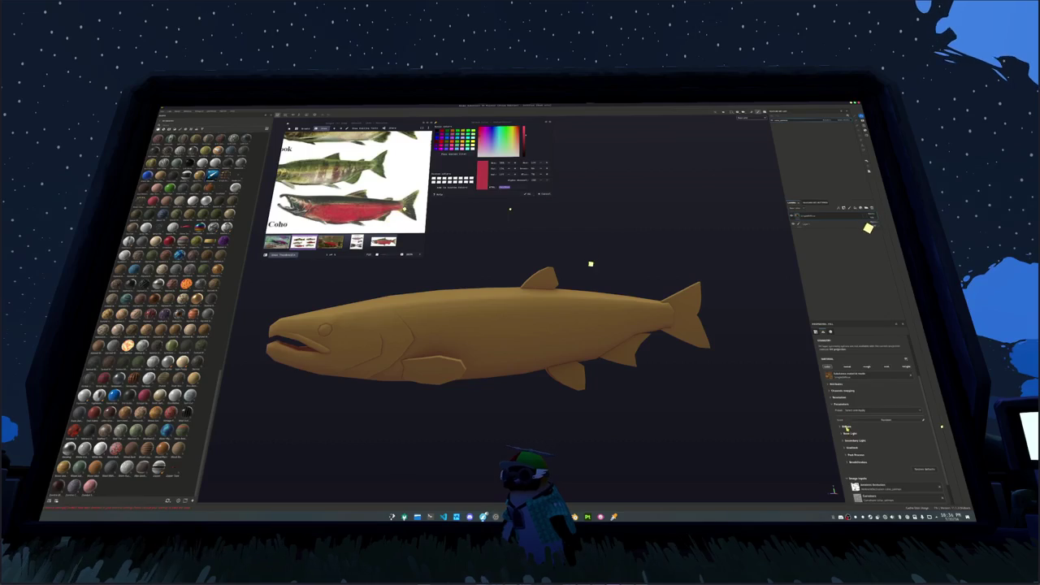
scroll(862, 426, down, 1)
click(866, 434)
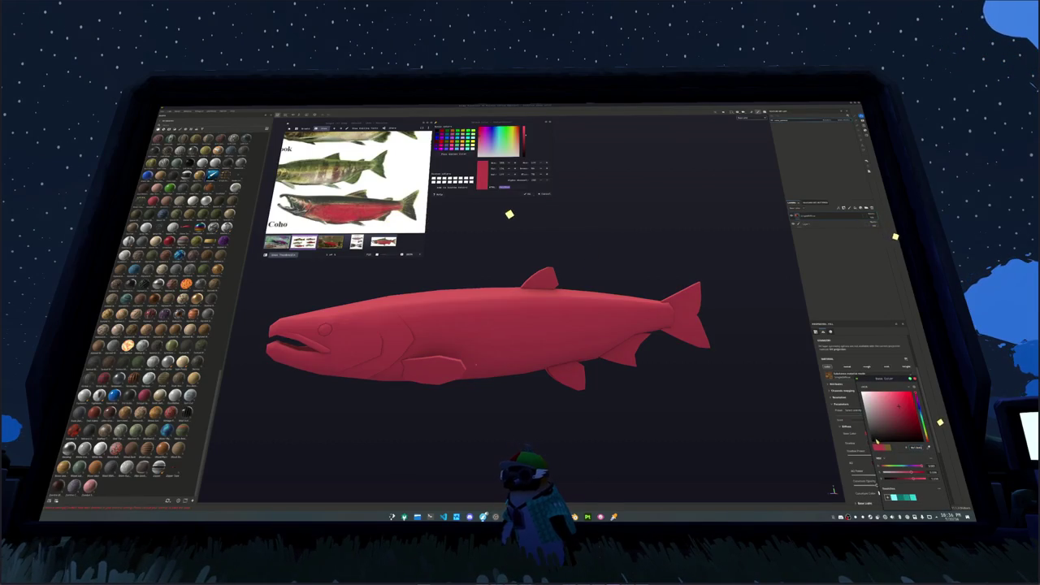
scroll(859, 448, down, 1)
click(857, 447)
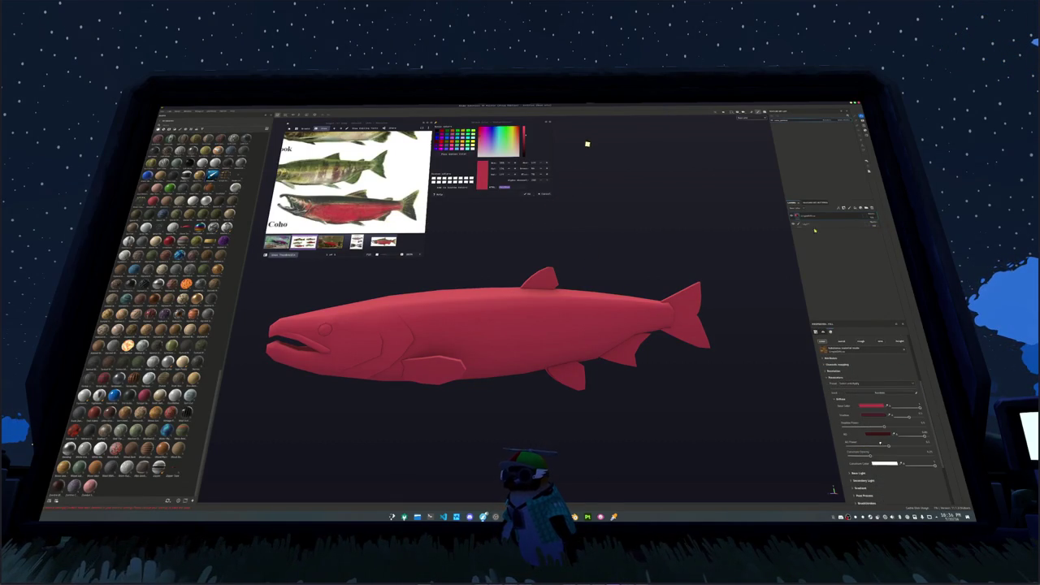
click(820, 223)
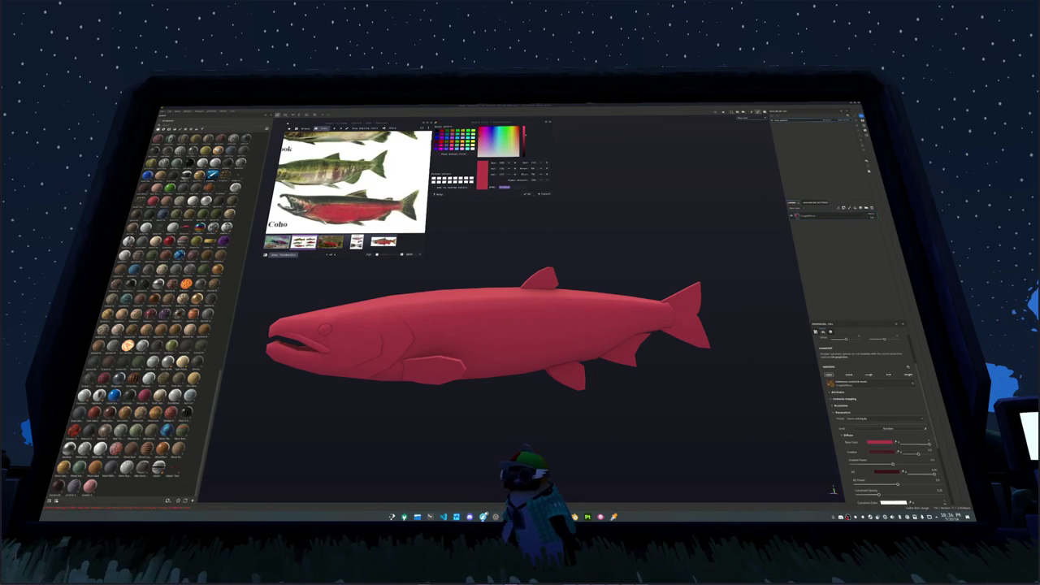
alt+drag(730, 270, 737, 270)
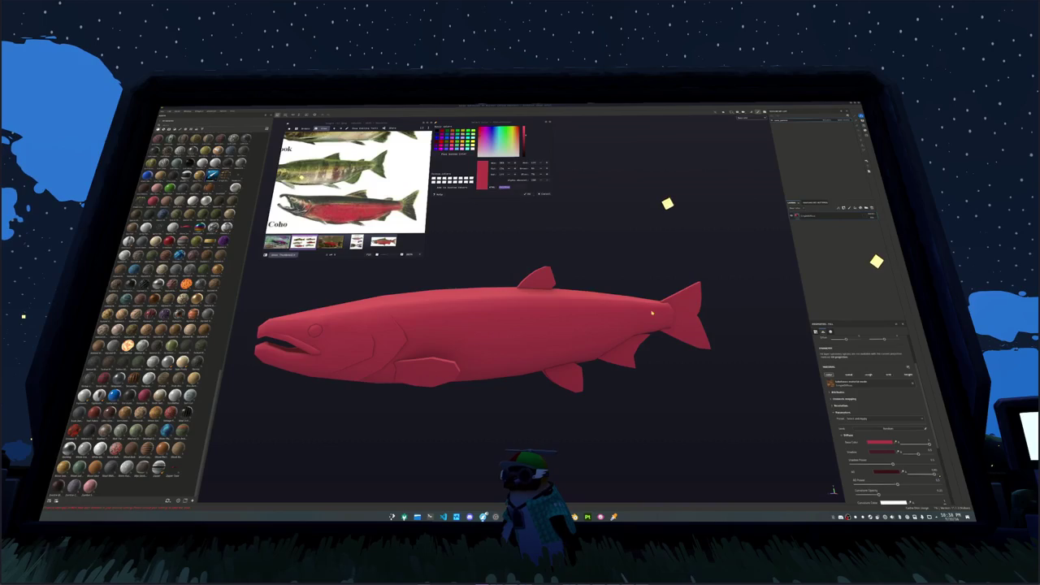
alt+drag(652, 312, 618, 301)
Sample the olive back colour from the photo and add a new fill layer above the red.
click(455, 153)
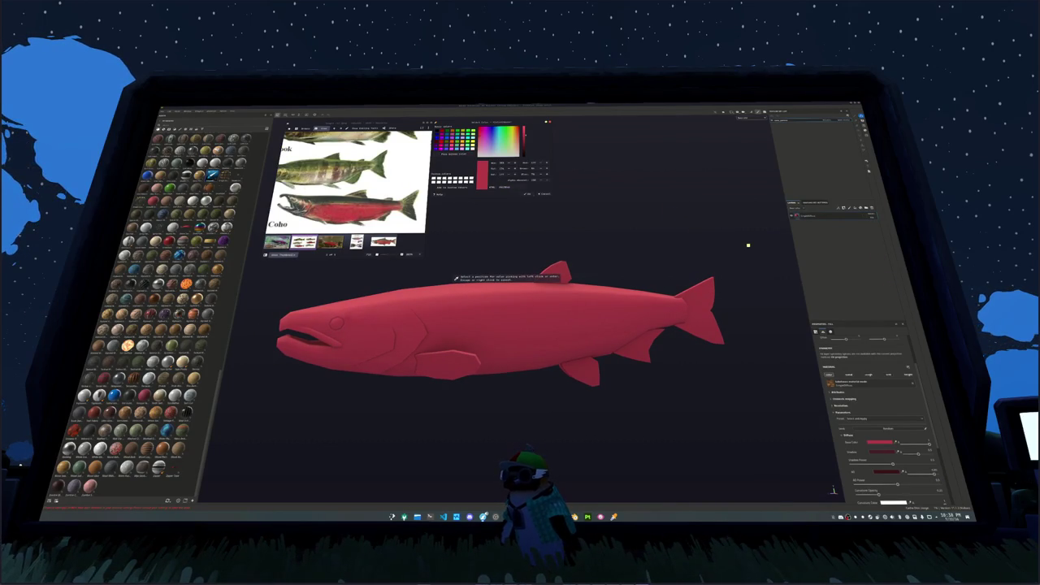
click(337, 171)
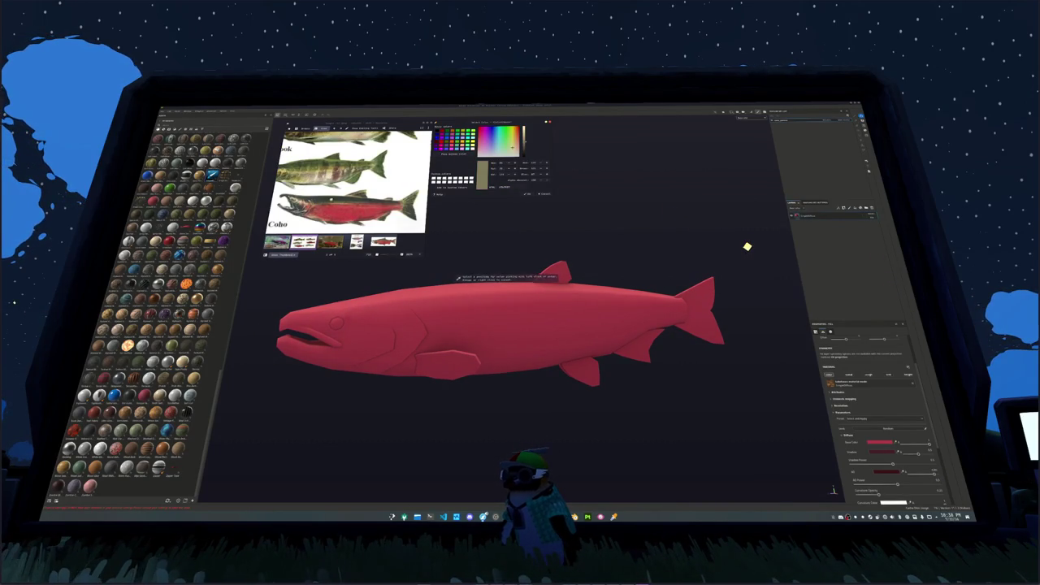
click(812, 217)
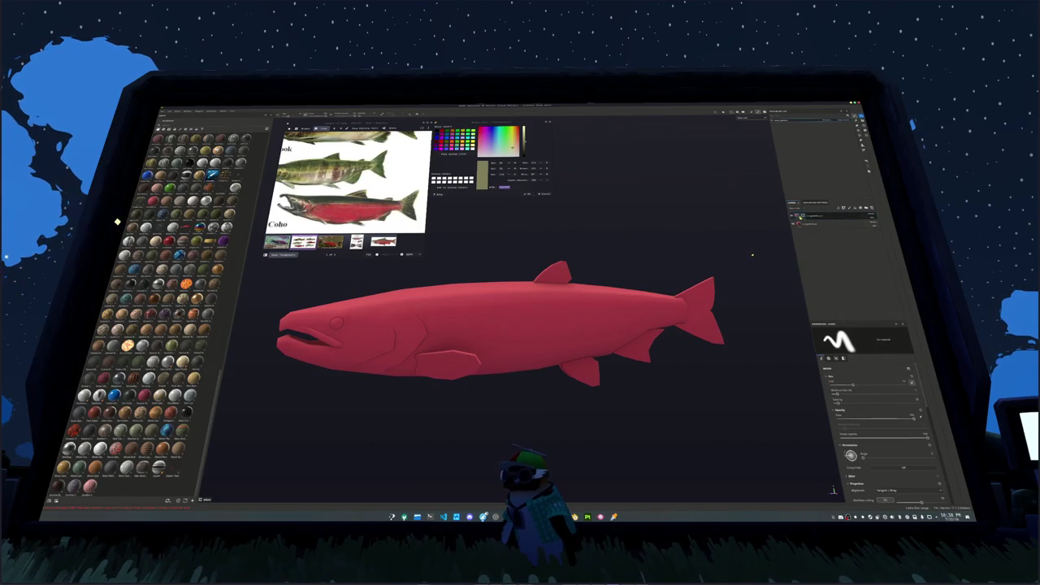
click(811, 217)
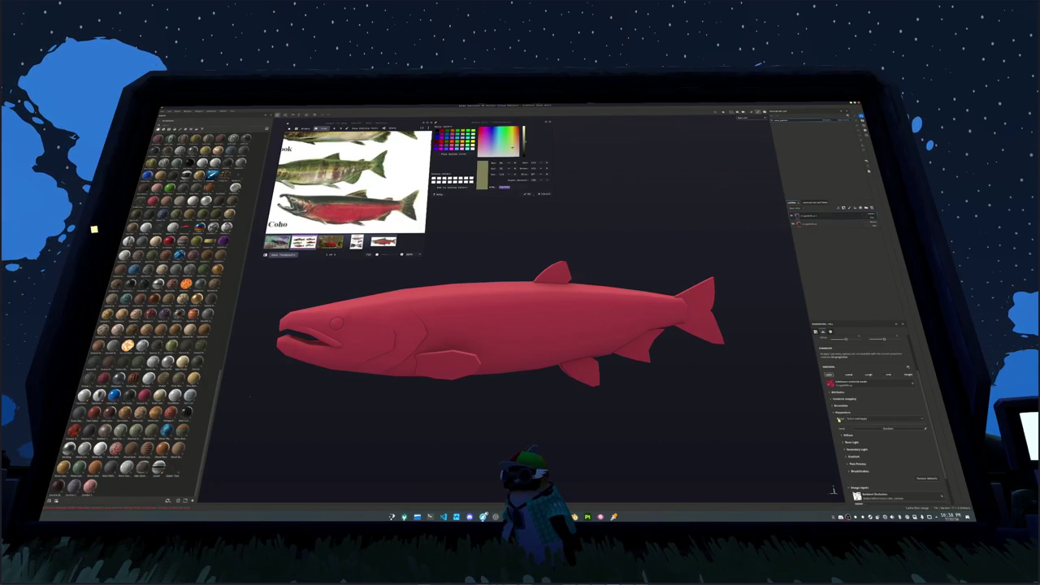
Set the new layer's Base Color to a yellow-olive tone.
click(840, 435)
click(881, 502)
click(892, 439)
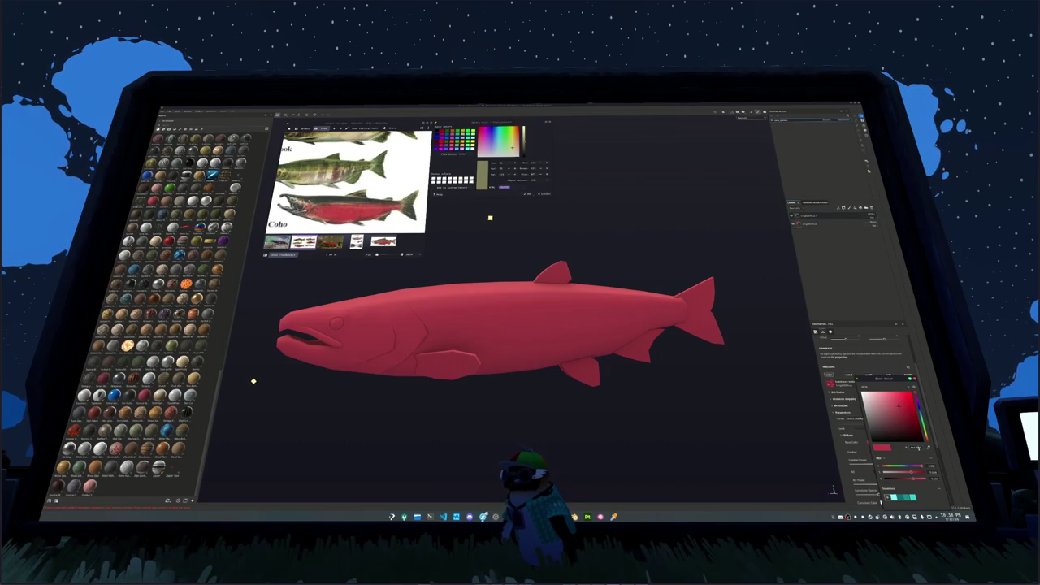
click(879, 457)
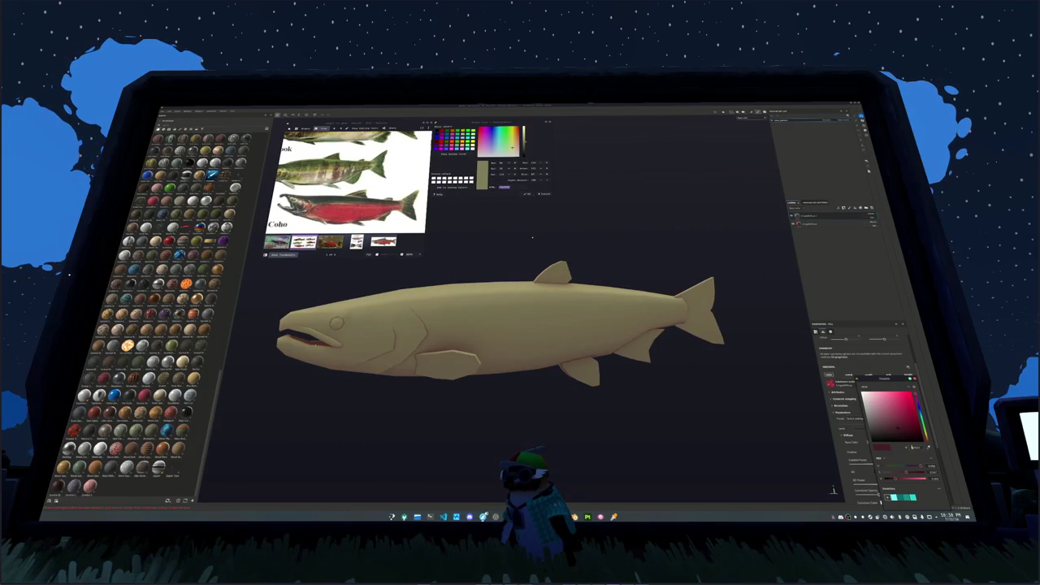
click(920, 418)
drag(882, 390, 729, 243)
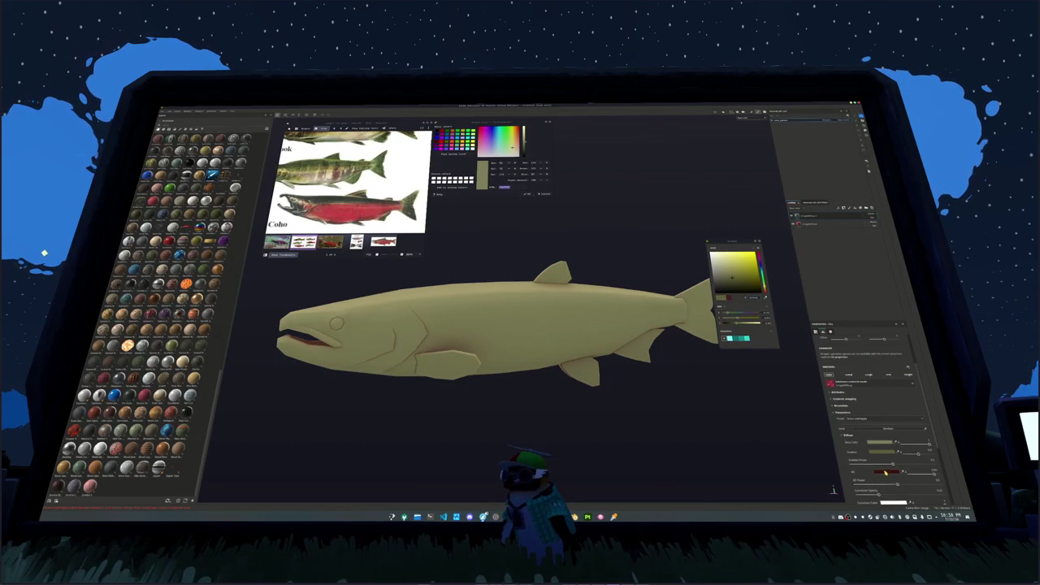
click(756, 300)
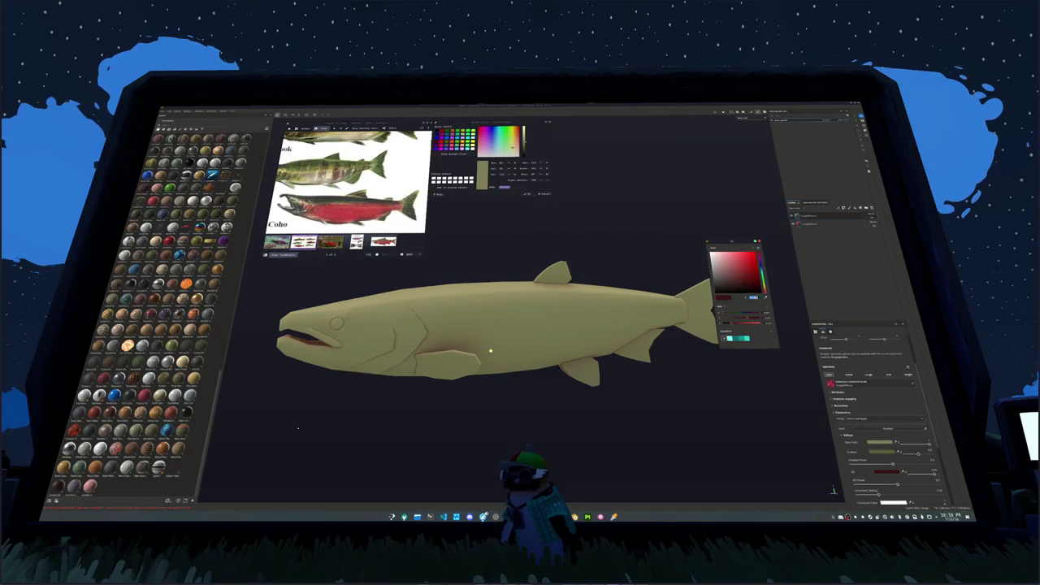
click(763, 286)
Give the olive layer a black mask with a generator that reveals olive over the upper body.
right_click(807, 216)
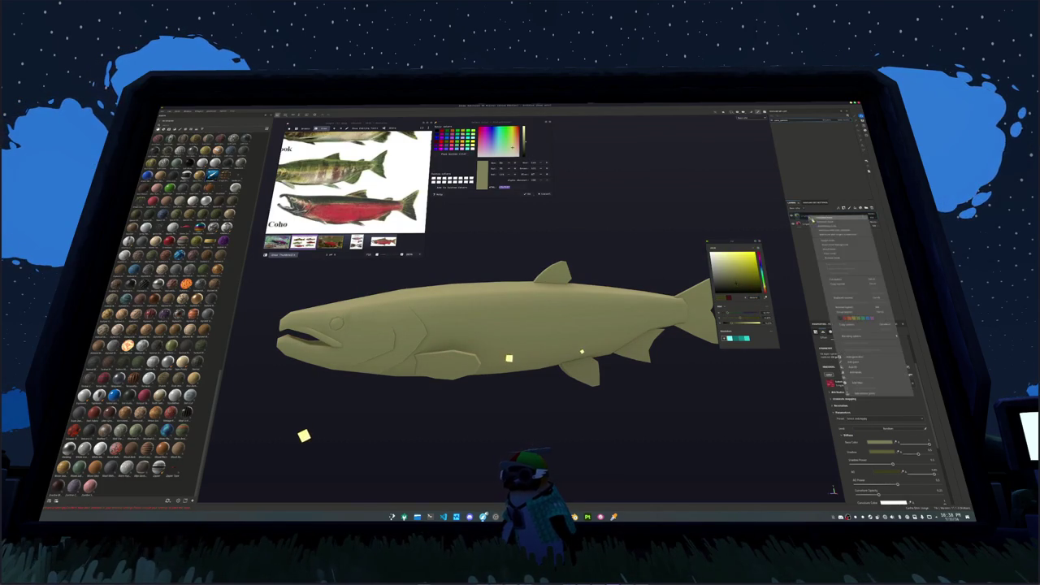
click(849, 325)
right_click(808, 216)
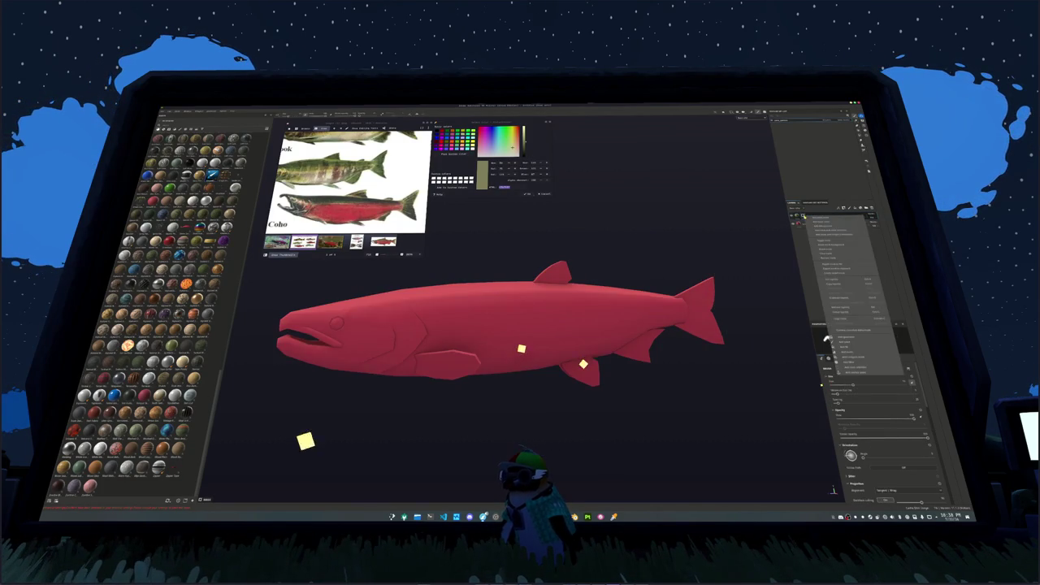
click(852, 311)
click(874, 395)
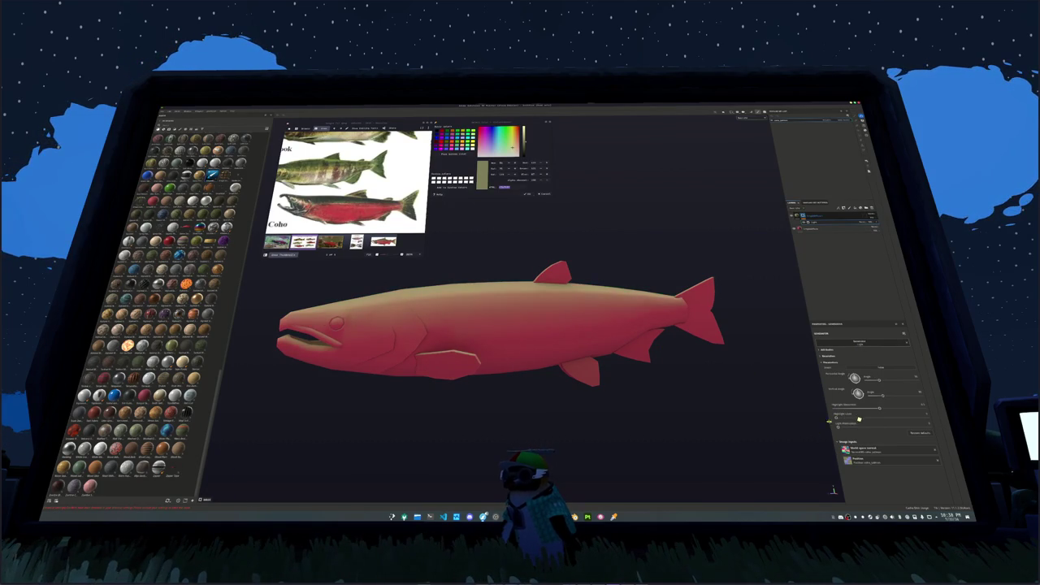
drag(859, 419, 909, 419)
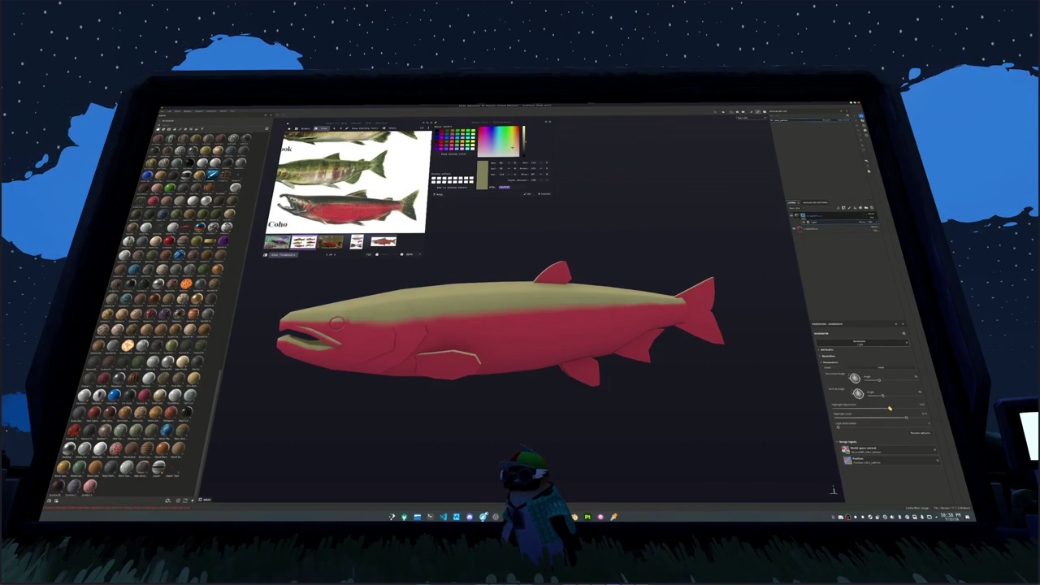
Add a second generator to the olive layer's mask, chosen from the generator list.
right_click(816, 218)
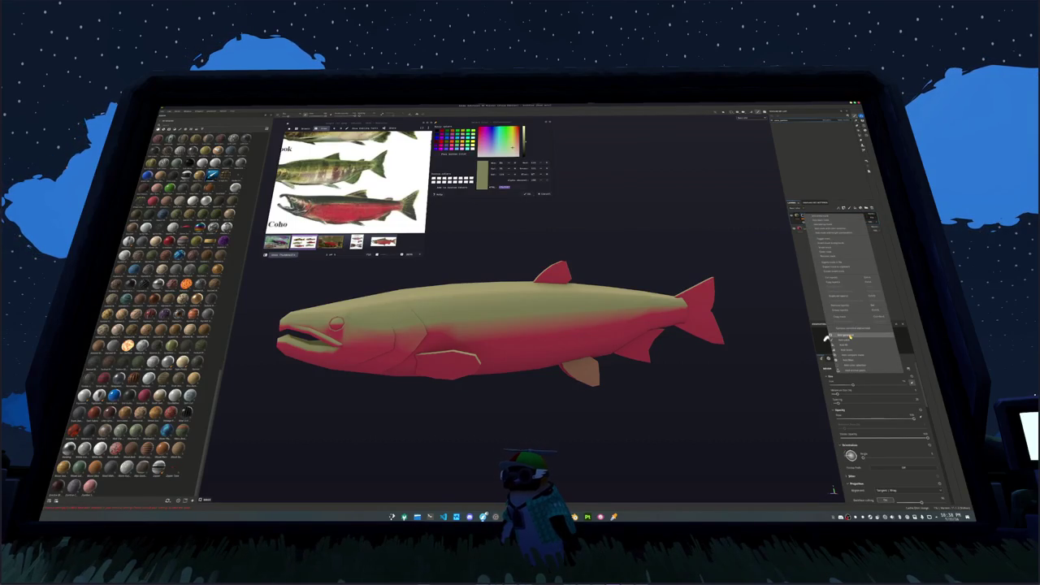
click(852, 344)
click(852, 343)
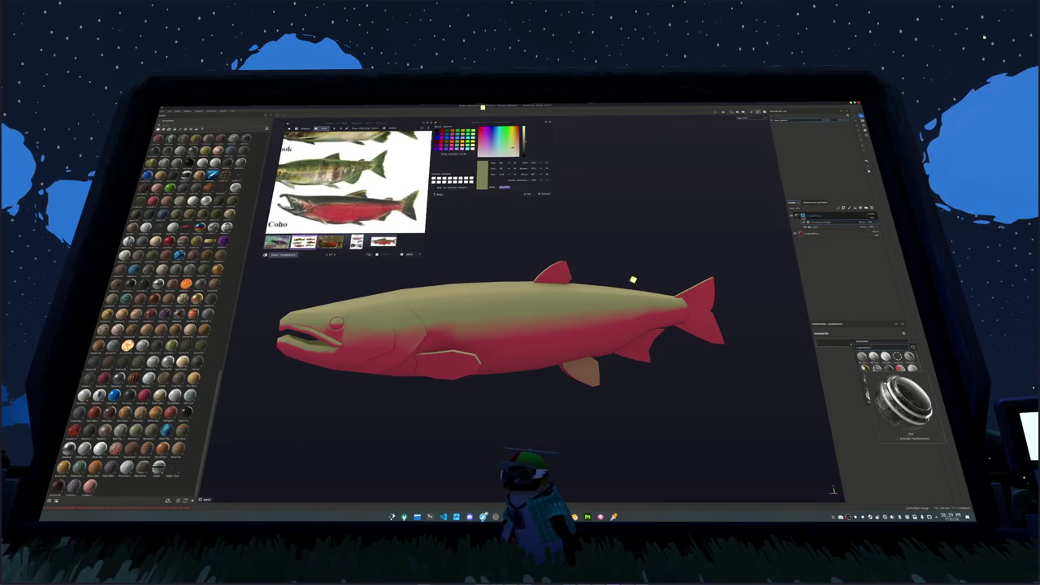
click(862, 221)
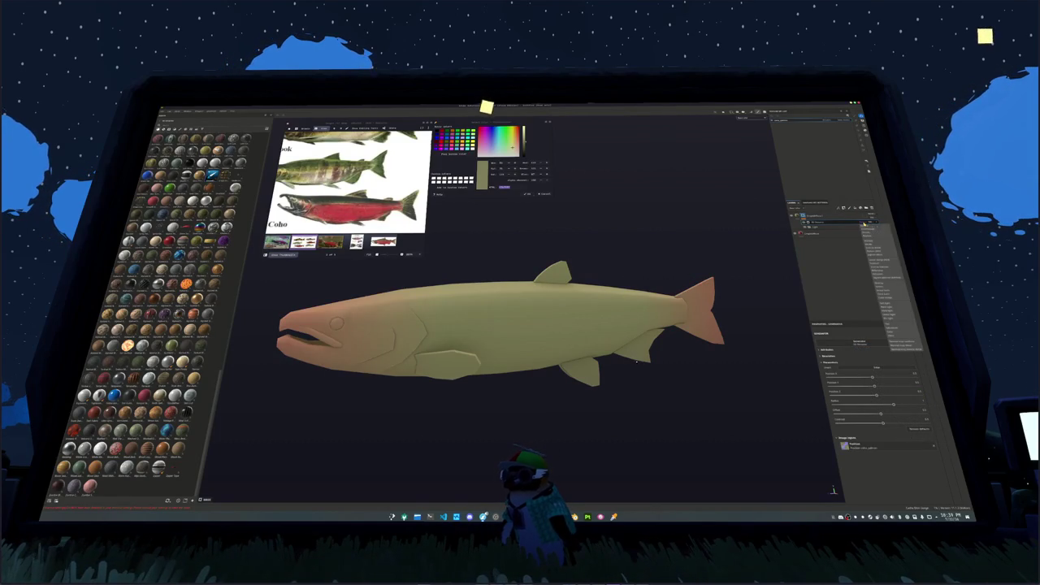
click(882, 257)
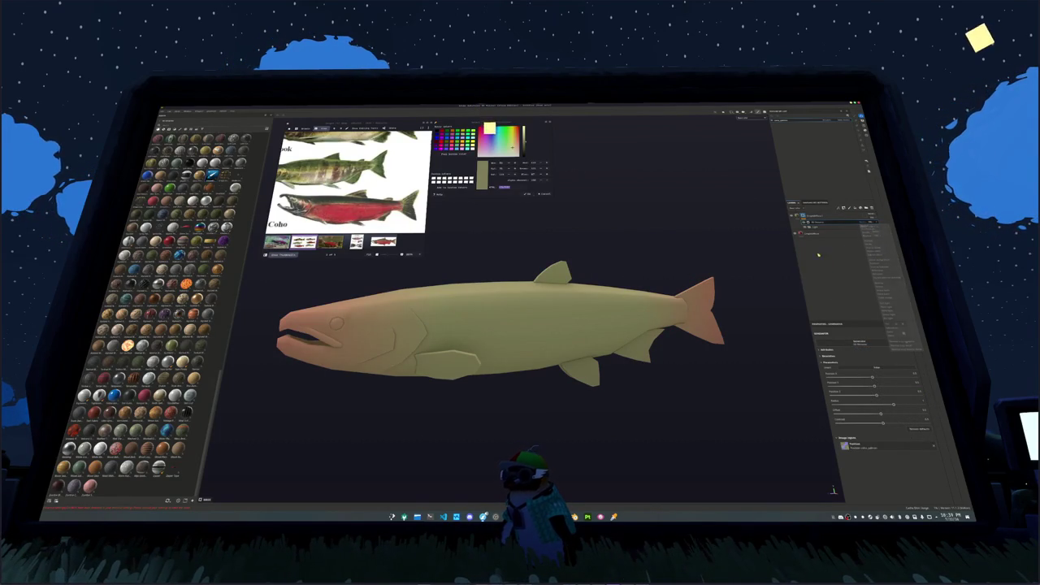
click(803, 216)
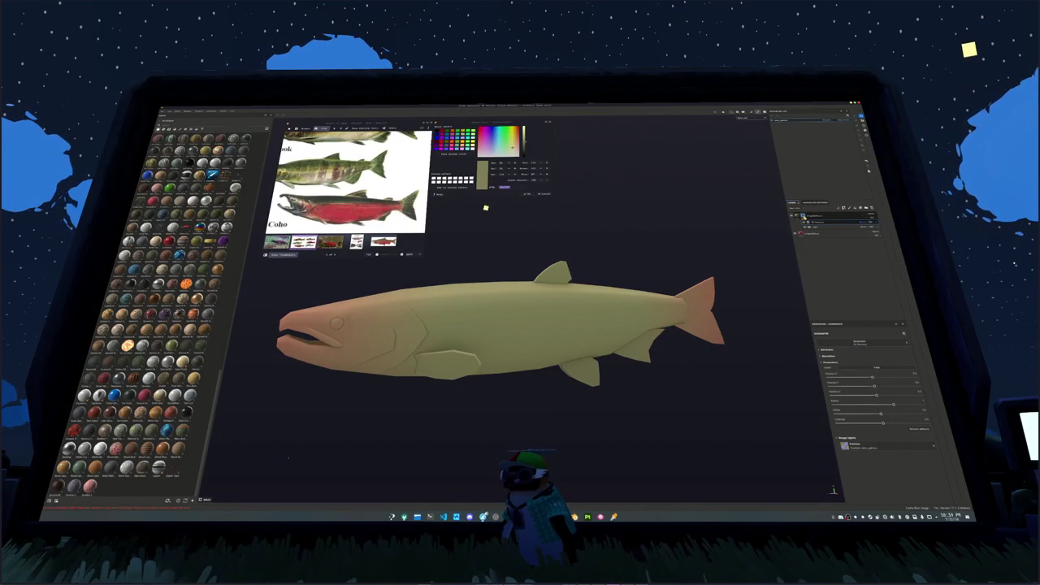
Show the flank mask and adjust the generator sliders to nudge the gradient toward the tail.
key(1)
key(c)
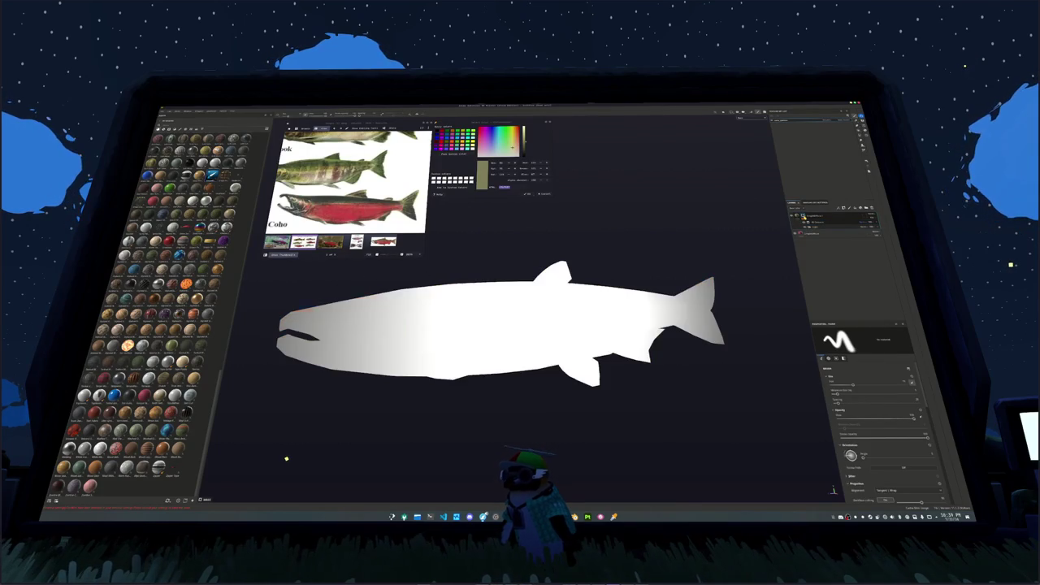
click(860, 222)
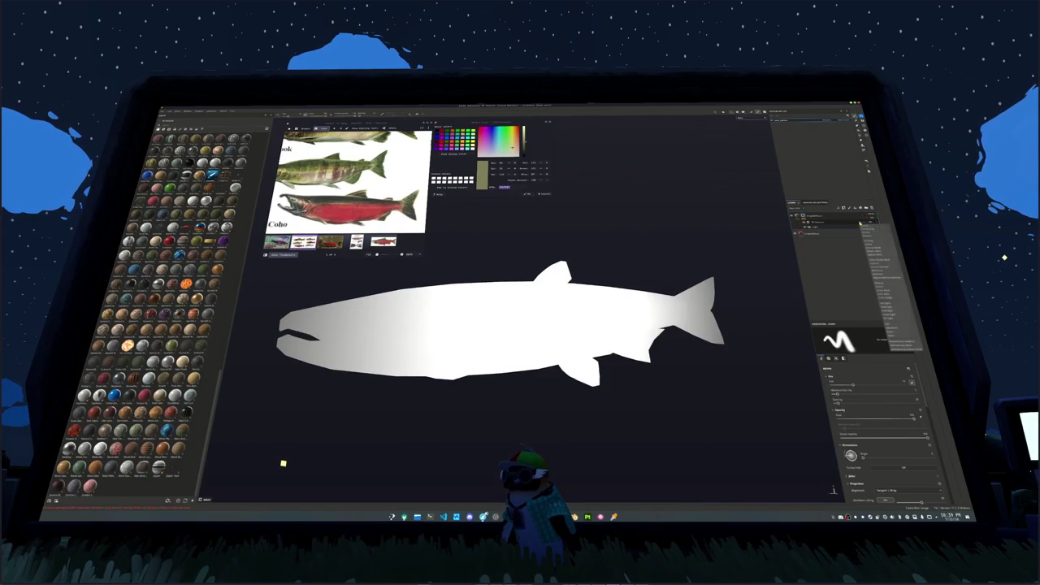
click(879, 262)
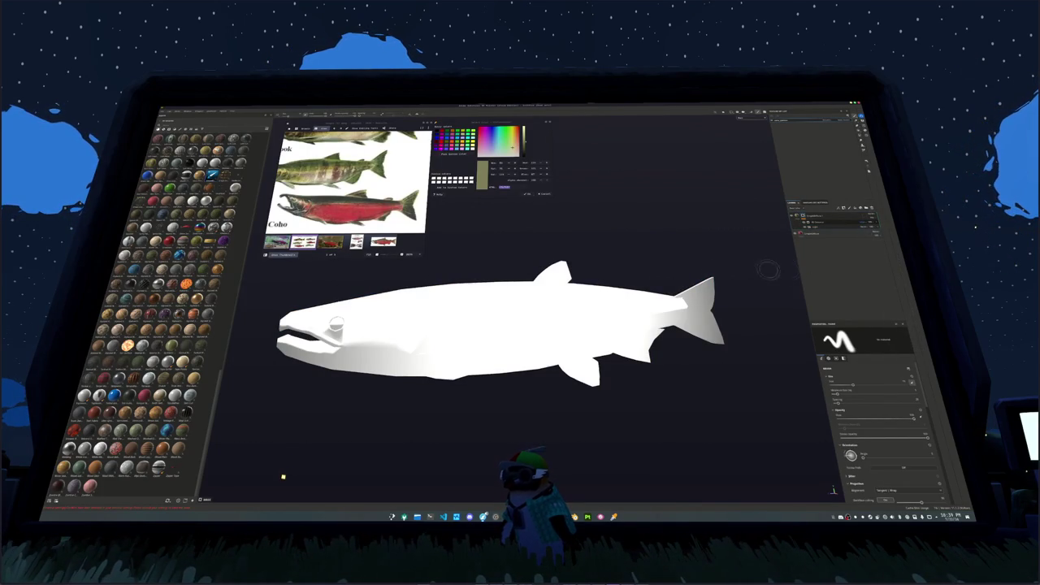
alt+drag(766, 267, 764, 257)
click(827, 222)
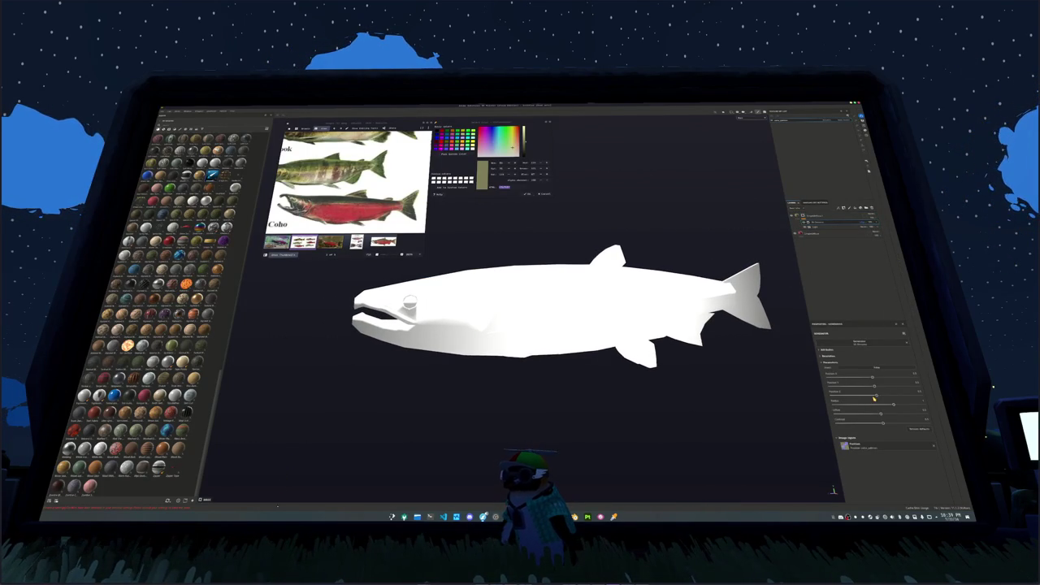
mouse_move(868, 393)
mouse_down()
mouse_move(921, 396)
mouse_move(859, 407)
mouse_move(924, 422)
mouse_up()
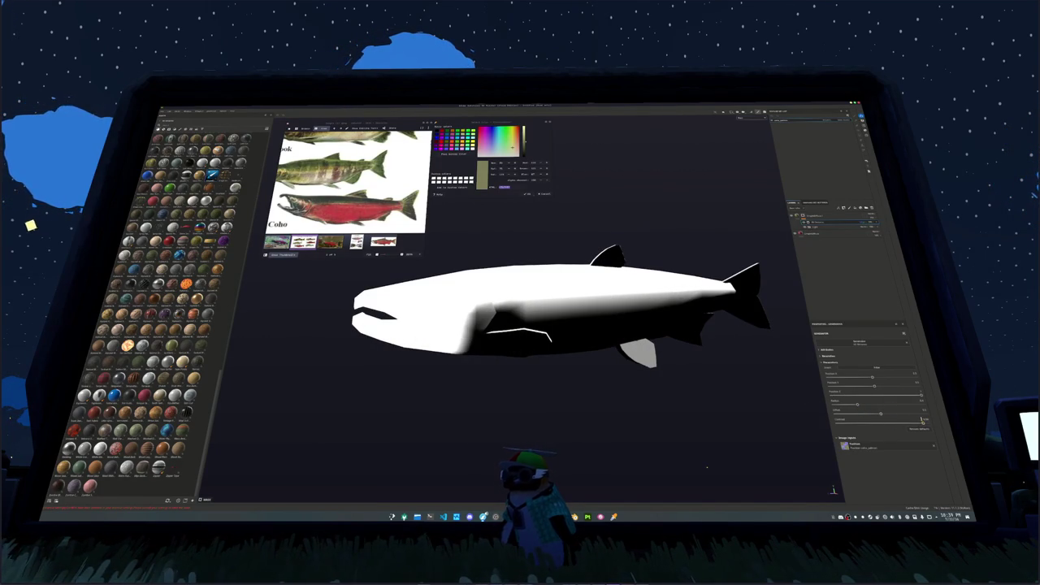
drag(859, 406, 863, 407)
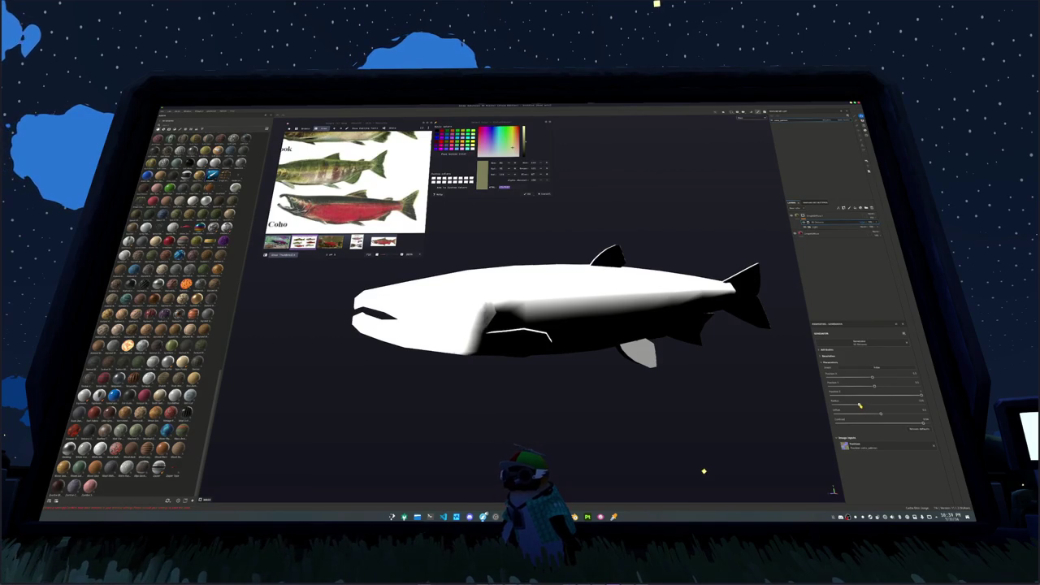
Preview the red and olive material, then add a paint layer to the mask.
click(809, 218)
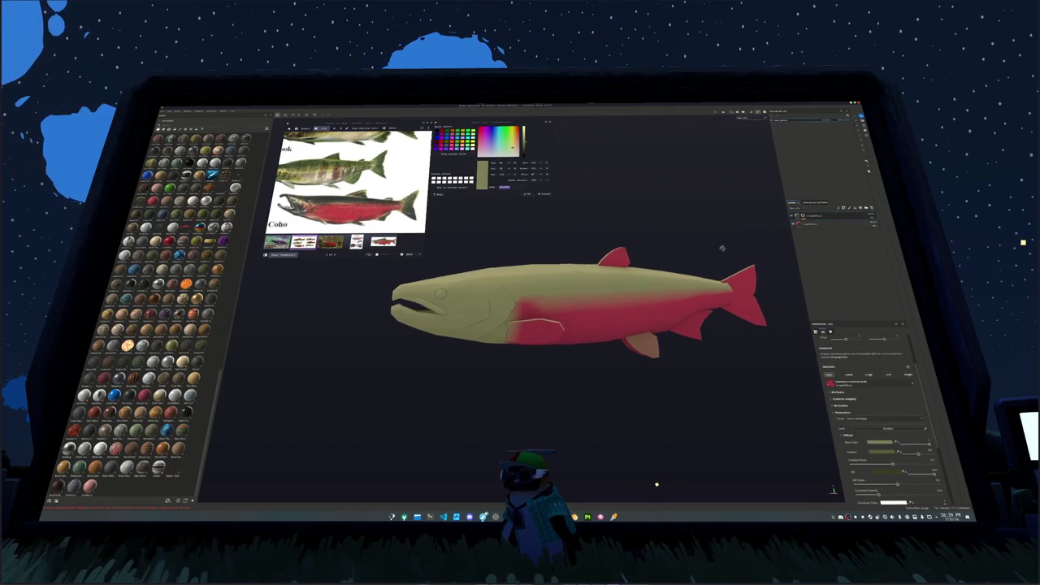
alt+drag(728, 251, 755, 244)
click(803, 218)
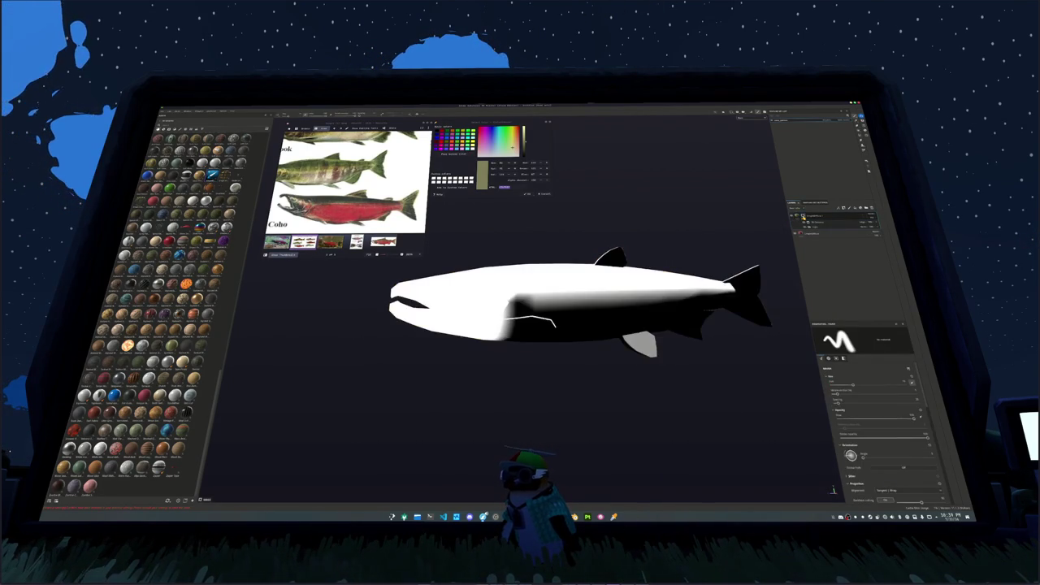
scroll(739, 242, up, 2)
right_click(804, 216)
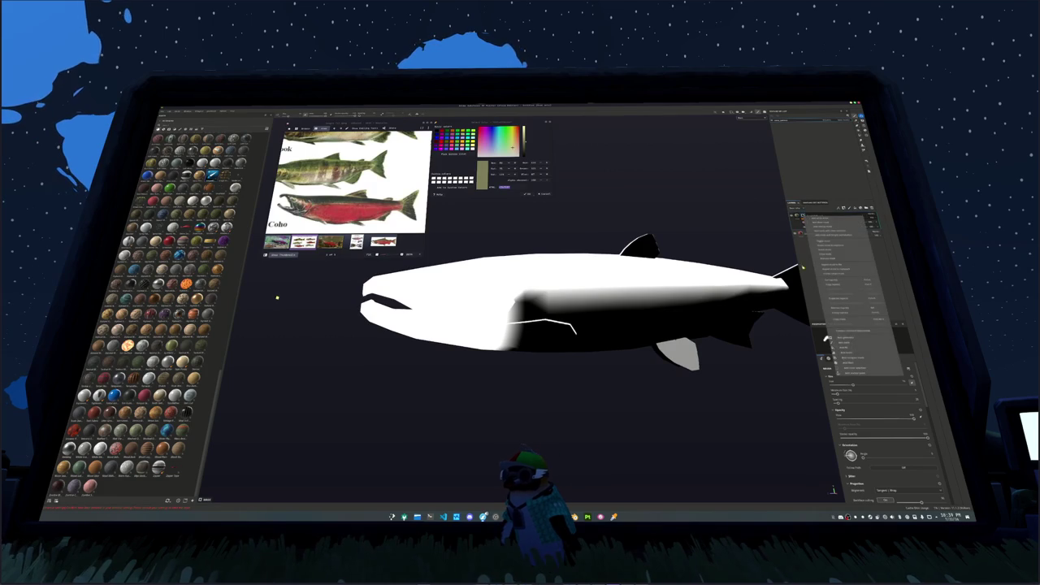
click(837, 339)
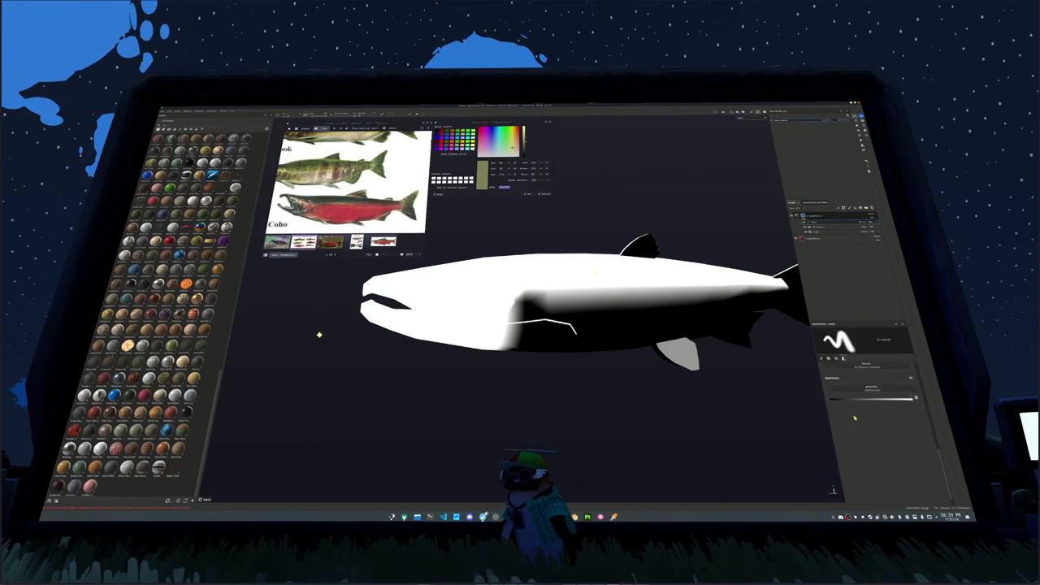
Paint black on the mask over the fish's lower and mid body, undoing overreaching strokes.
alt+drag(320, 346, 103, 356)
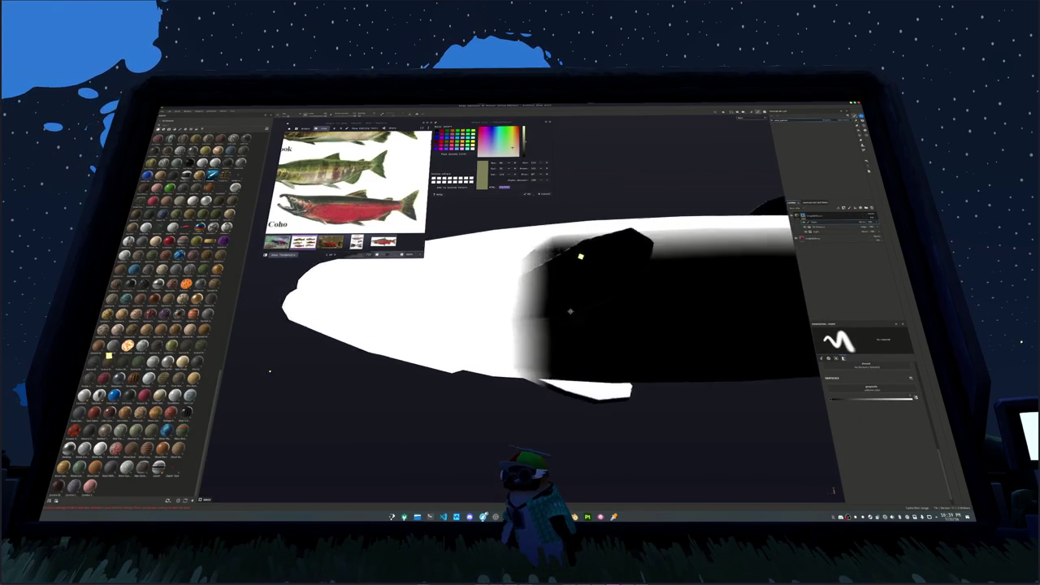
drag(615, 325, 619, 354)
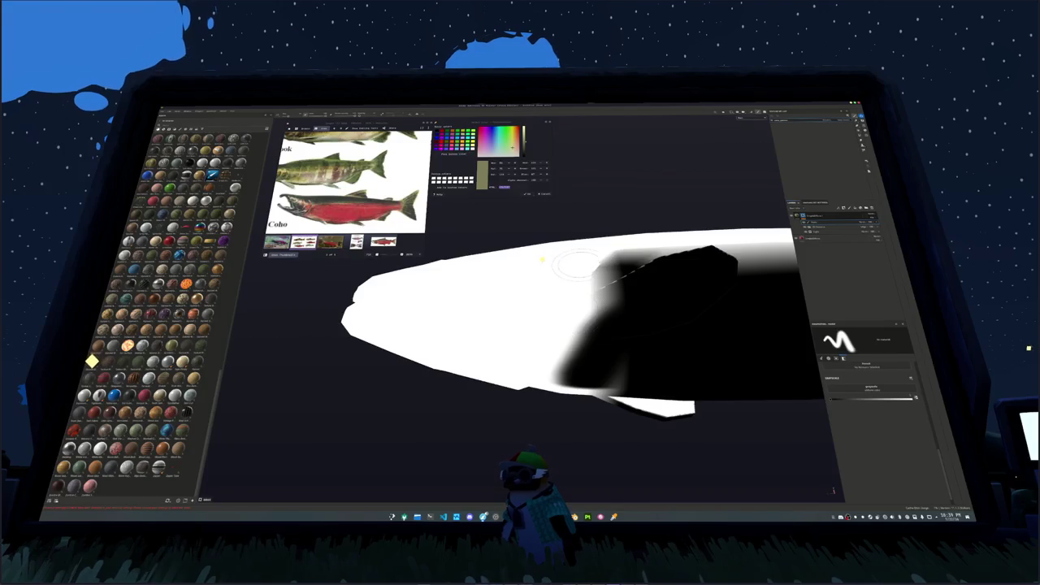
key(ctrl+z)
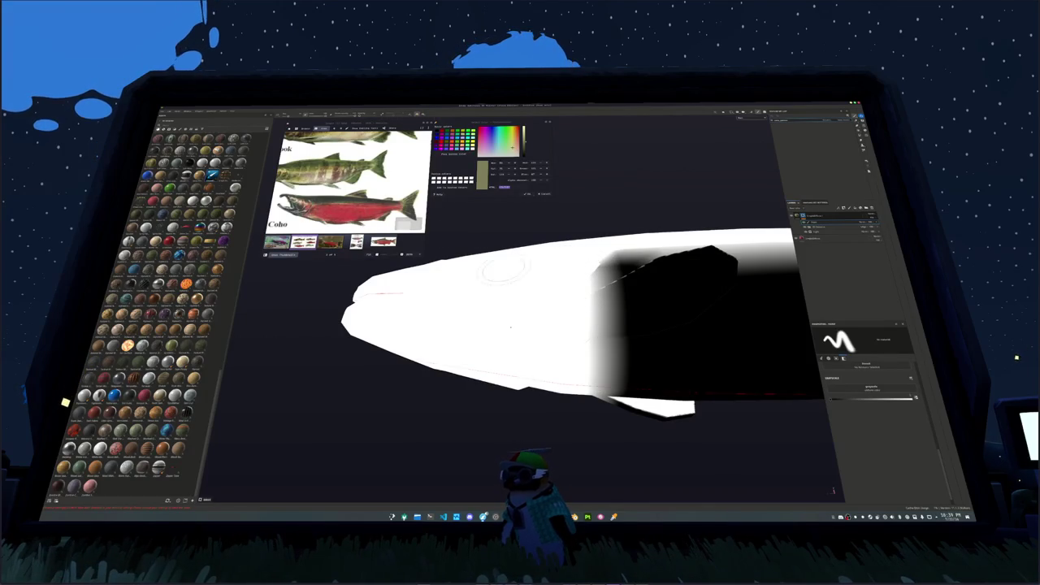
mouse_move(617, 325)
mouse_down()
mouse_move(597, 378)
mouse_move(544, 333)
mouse_move(581, 390)
mouse_move(545, 341)
mouse_move(520, 374)
mouse_move(534, 406)
mouse_move(580, 336)
mouse_move(455, 379)
mouse_move(565, 387)
mouse_up()
key(ctrl+z)
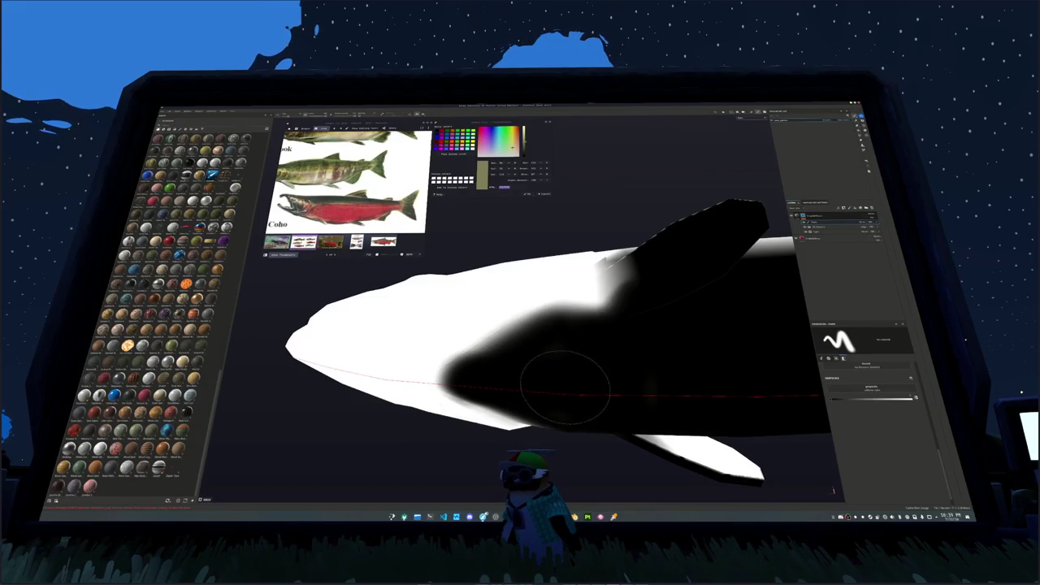
mouse_move(541, 347)
alt+mouse_down()
mouse_move(580, 371)
mouse_move(580, 395)
mouse_move(650, 309)
mouse_move(615, 325)
mouse_move(592, 382)
alt+mouse_up()
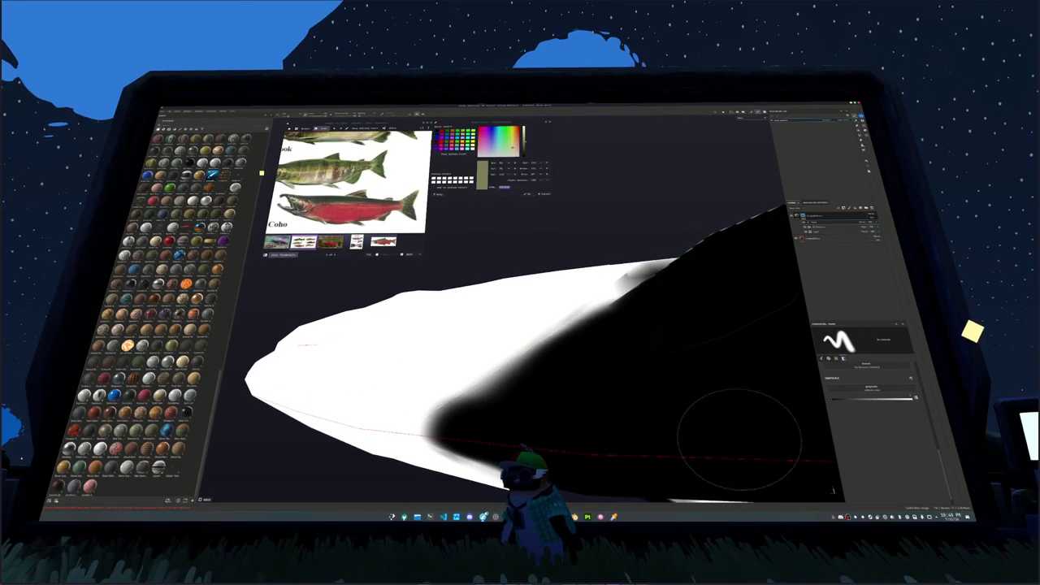
Paint the lower fin dark on the mask from around the head, then undo that fin stroke.
mouse_move(688, 448)
alt+mouse_down()
mouse_move(608, 430)
mouse_move(534, 452)
mouse_move(555, 344)
mouse_move(520, 439)
alt+mouse_up()
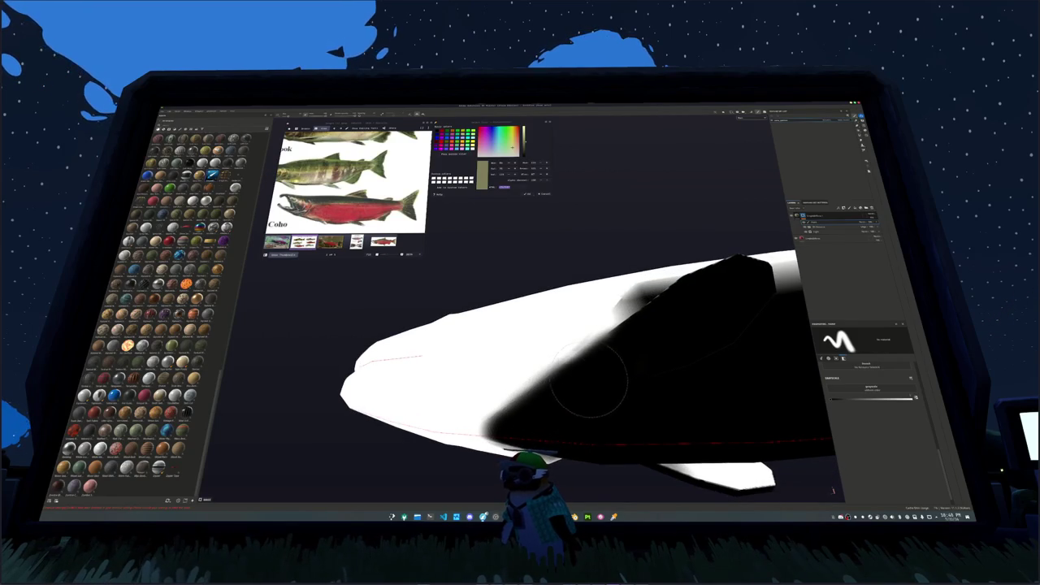
mouse_move(690, 309)
alt+mouse_down()
mouse_move(615, 382)
mouse_move(469, 410)
mouse_move(540, 372)
alt+mouse_up()
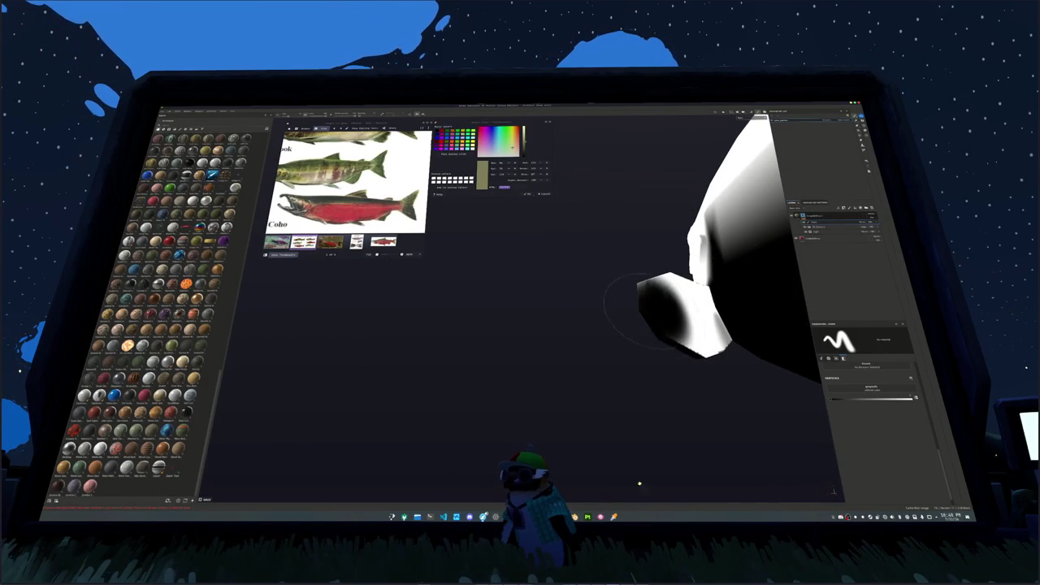
mouse_move(650, 326)
alt+mouse_down()
mouse_move(568, 329)
mouse_move(537, 348)
mouse_move(461, 340)
mouse_move(538, 292)
alt+mouse_up()
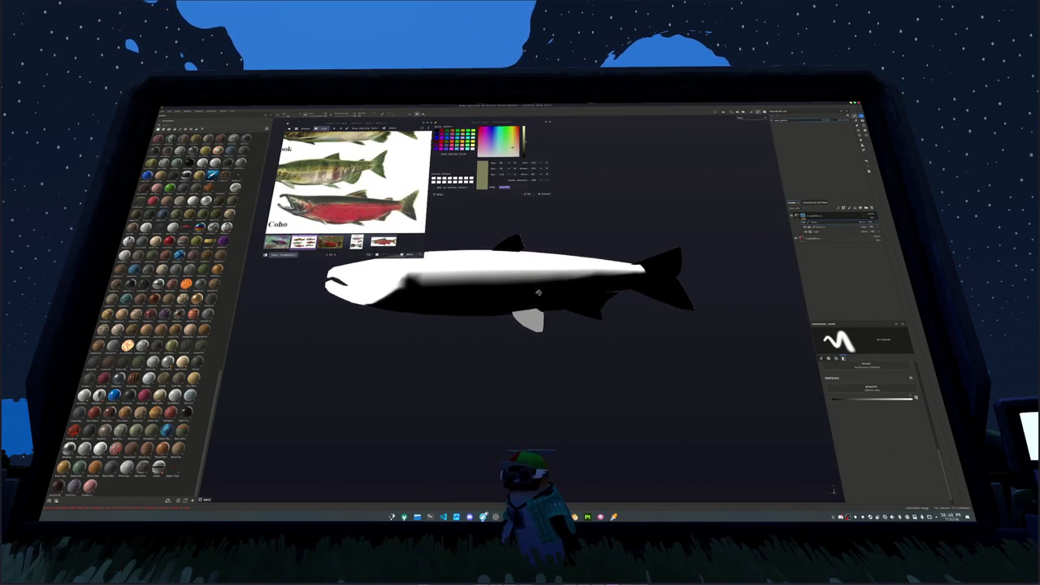
scroll(538, 292, up, 3)
scroll(538, 293, up, 3)
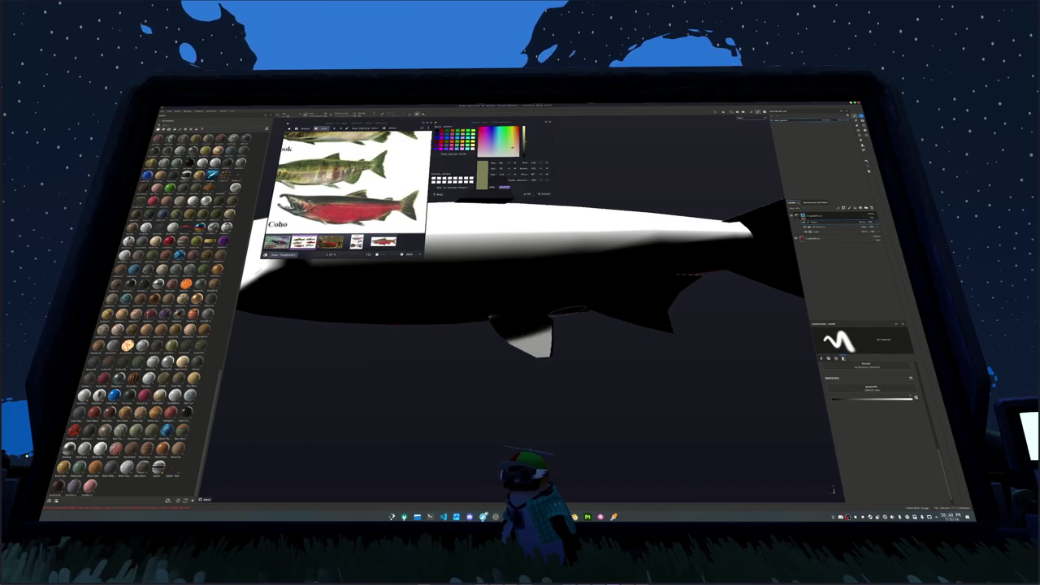
drag(540, 335, 524, 355)
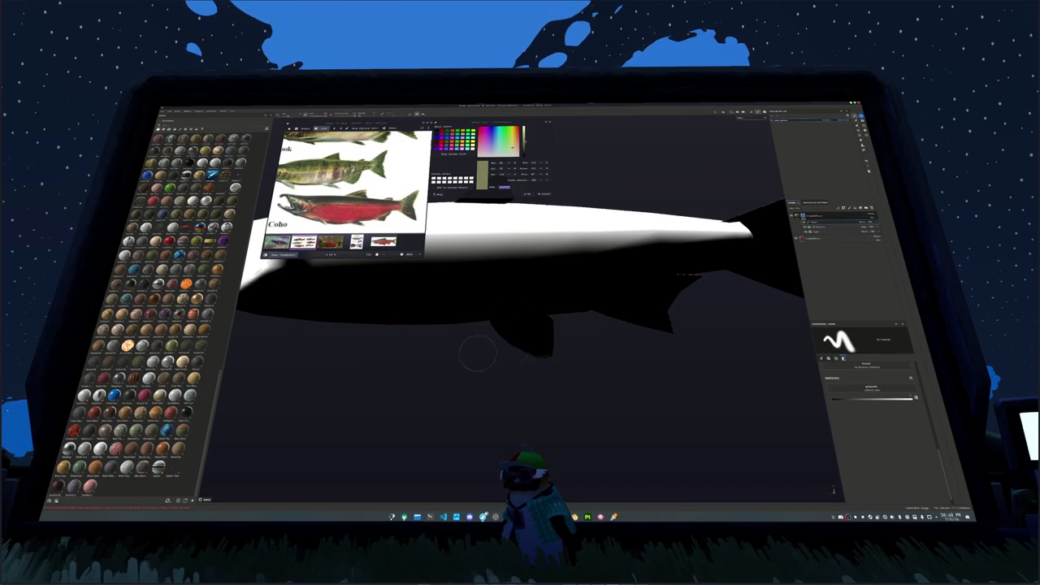
mouse_move(418, 344)
alt+mouse_down()
mouse_move(318, 360)
mouse_move(411, 360)
mouse_move(606, 307)
alt+mouse_up()
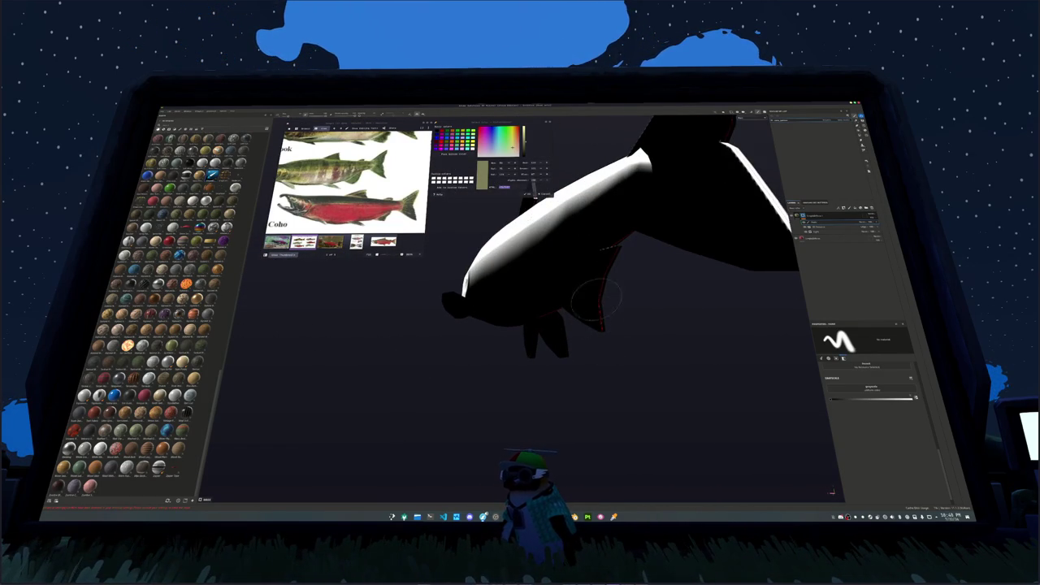
alt+drag(582, 296, 571, 319)
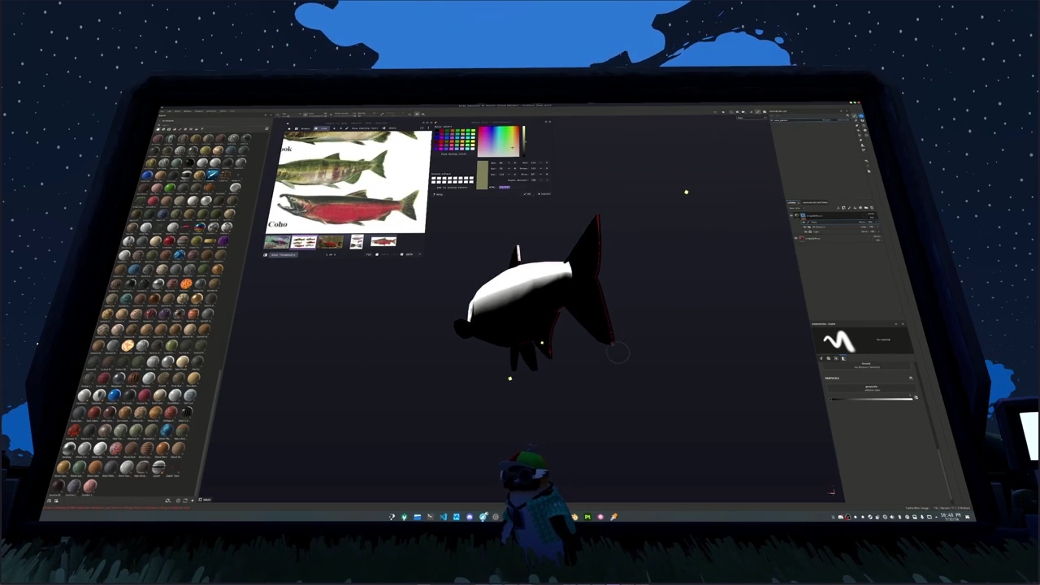
mouse_move(592, 209)
alt+mouse_down()
mouse_move(567, 255)
mouse_move(607, 273)
mouse_move(650, 278)
mouse_move(726, 263)
alt+mouse_up()
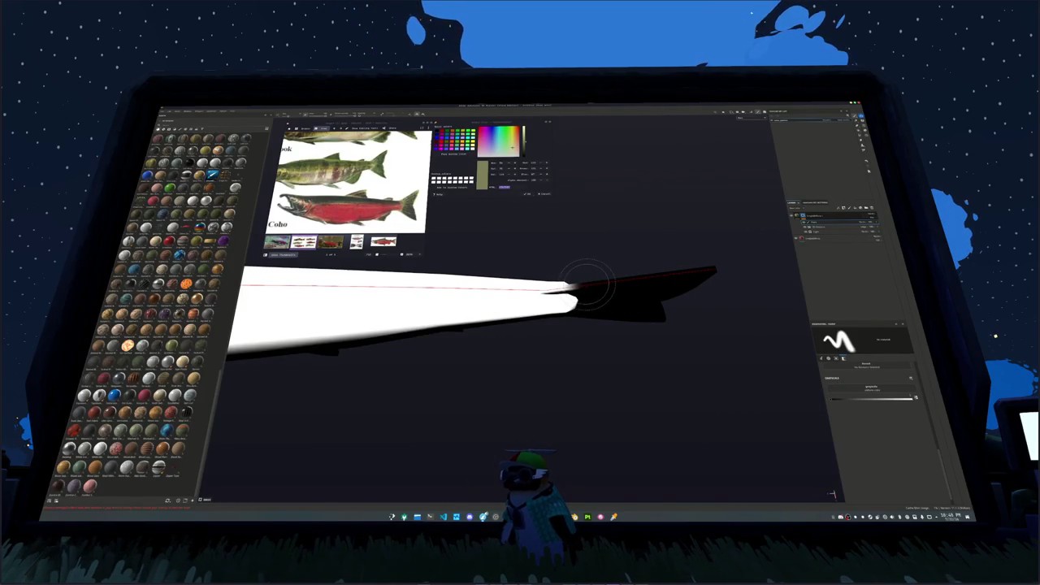
mouse_move(591, 285)
alt+mouse_down()
mouse_move(559, 310)
mouse_move(548, 256)
mouse_move(615, 217)
alt+mouse_up()
key(ctrl+z)
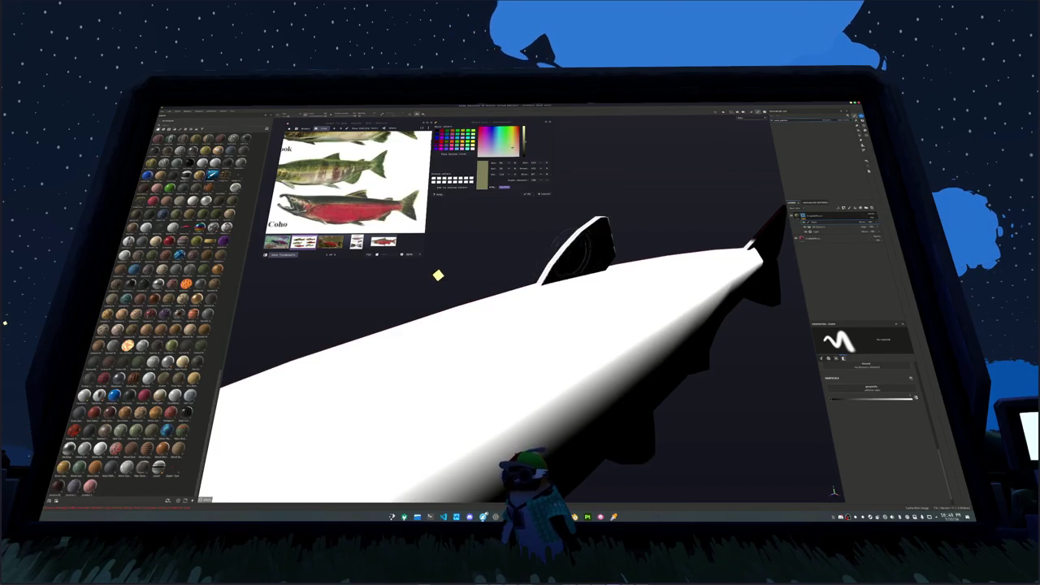
mouse_move(559, 257)
alt+mouse_down()
mouse_move(632, 223)
mouse_move(585, 236)
mouse_move(665, 277)
mouse_move(626, 258)
alt+mouse_up()
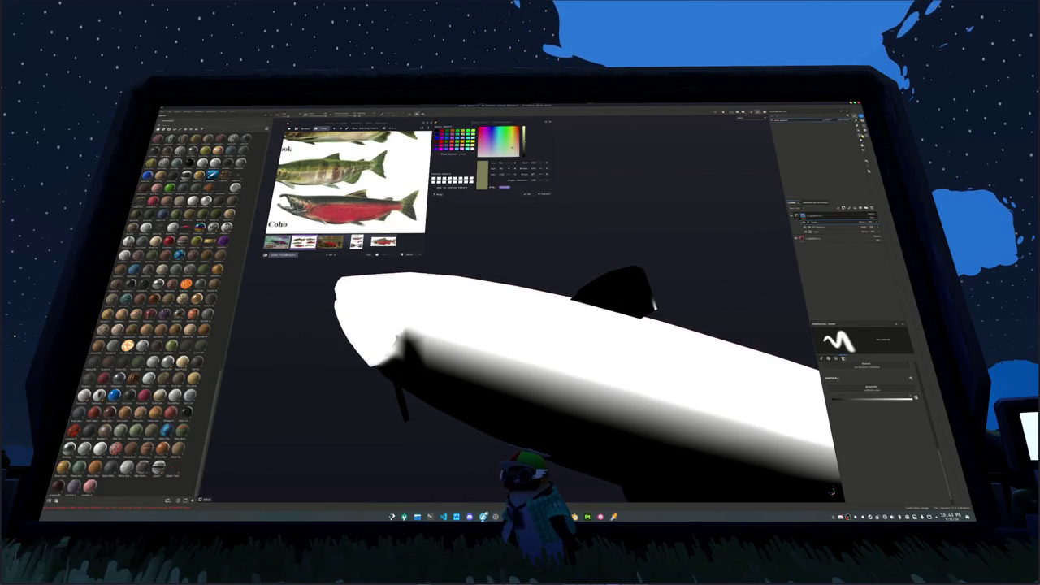
Switch to polygon fill mode and inspect the fins from side and angled views.
key(4)
alt+drag(684, 297, 619, 263)
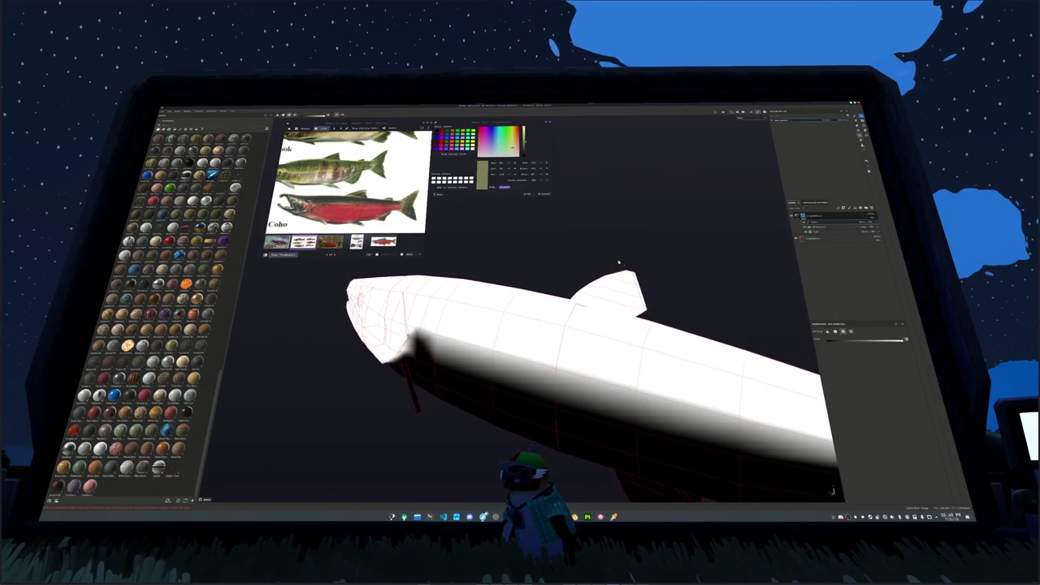
alt+drag(702, 319, 669, 299)
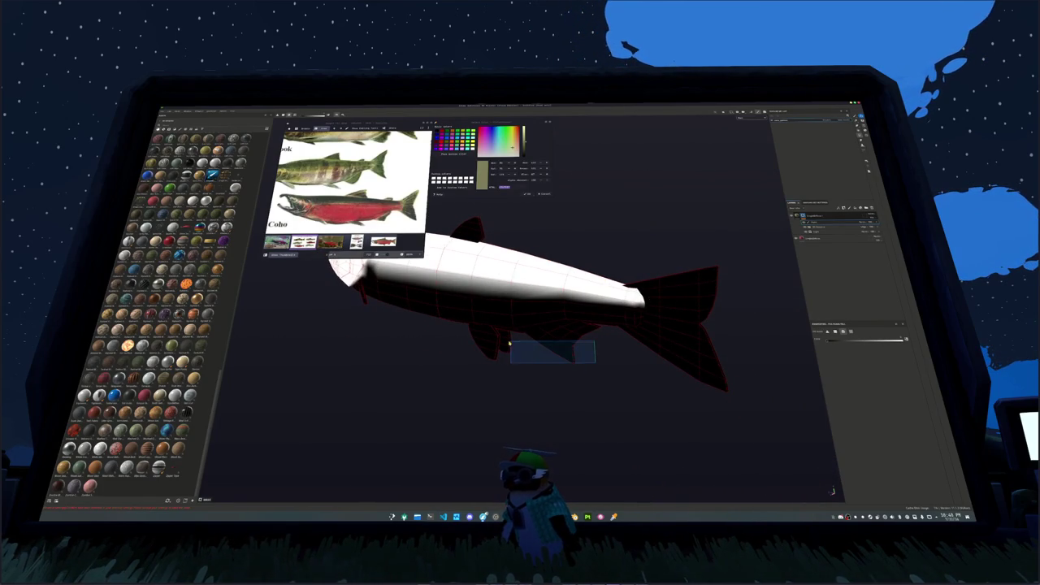
alt+drag(460, 344, 569, 279)
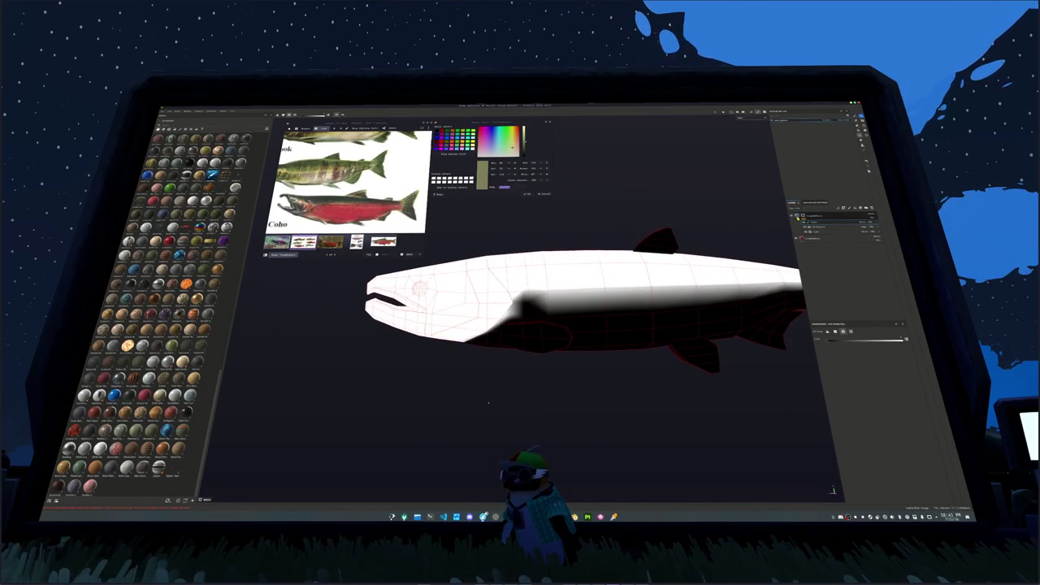
alt+drag(540, 260, 511, 224)
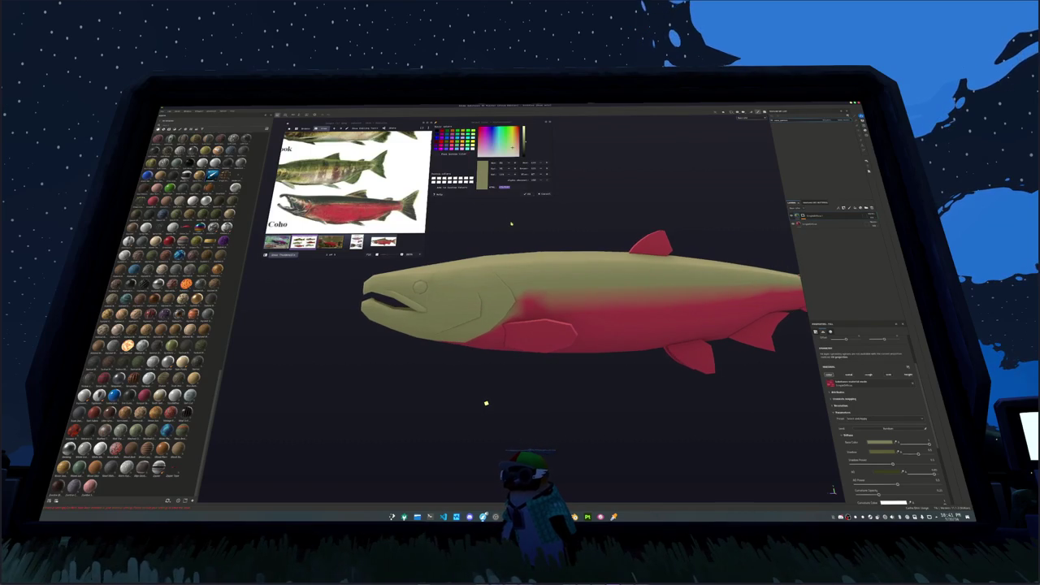
Sample the darker olive colour from the fish's head with the colour picker.
click(810, 215)
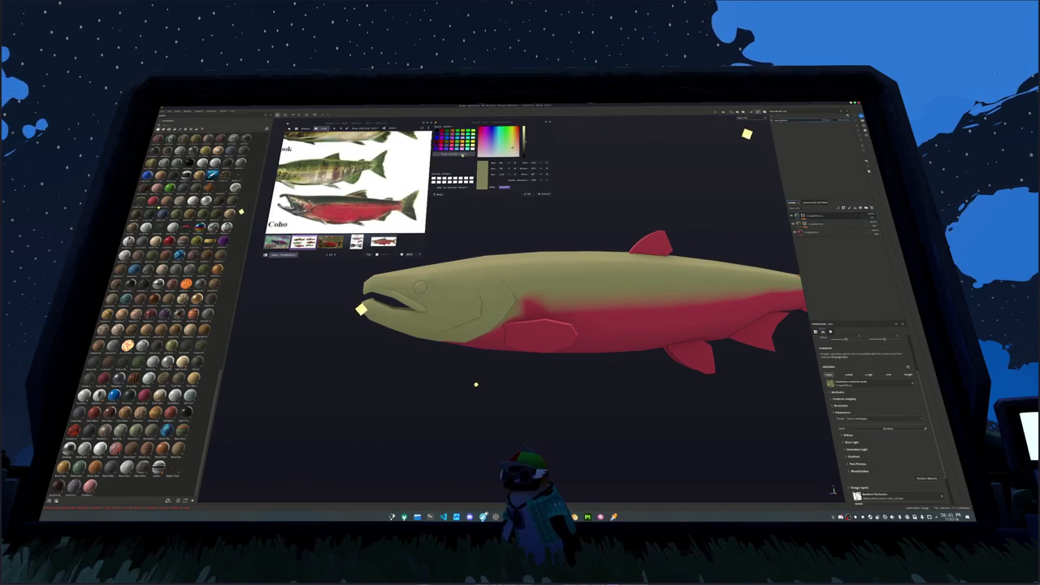
click(439, 194)
click(367, 319)
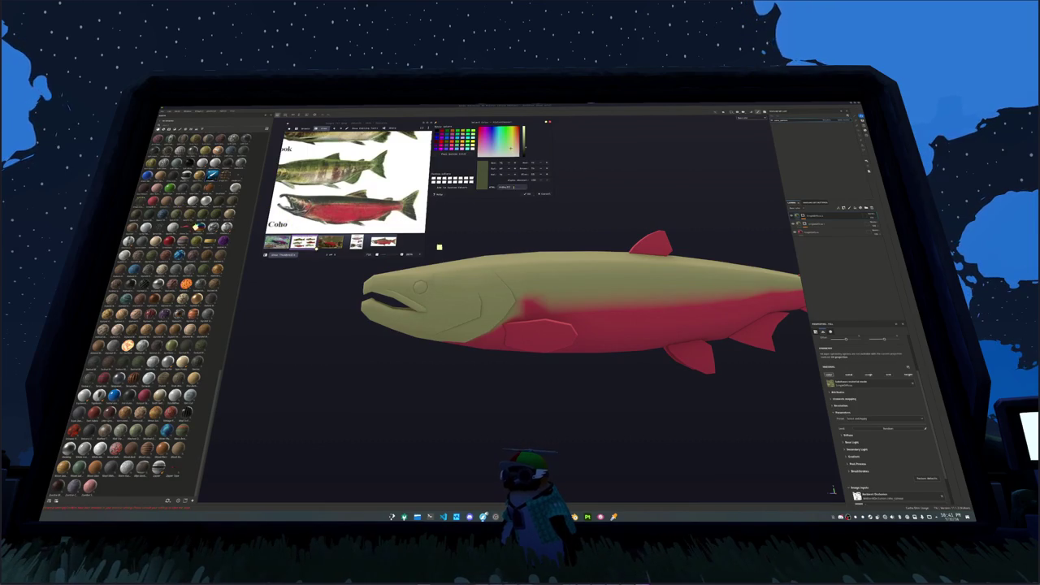
scroll(843, 400, down, 2)
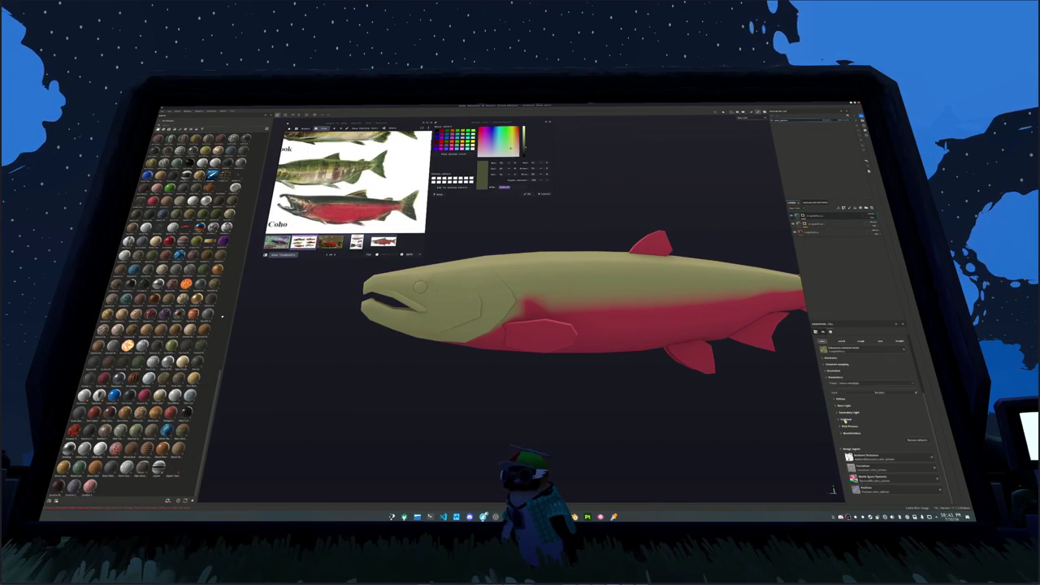
Shift the fill layer's base colour to a darker, greener olive.
click(844, 399)
click(871, 405)
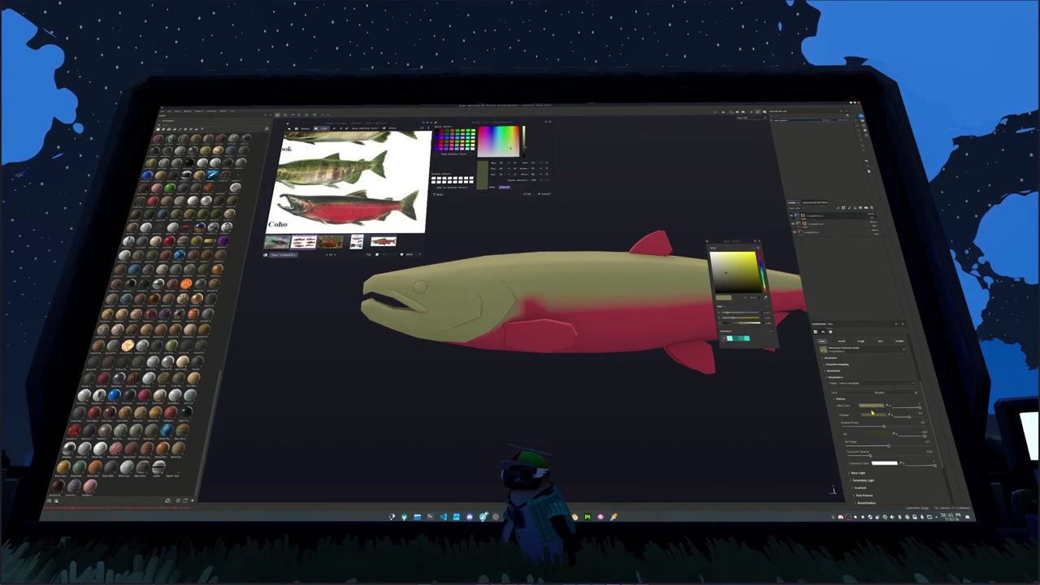
click(731, 278)
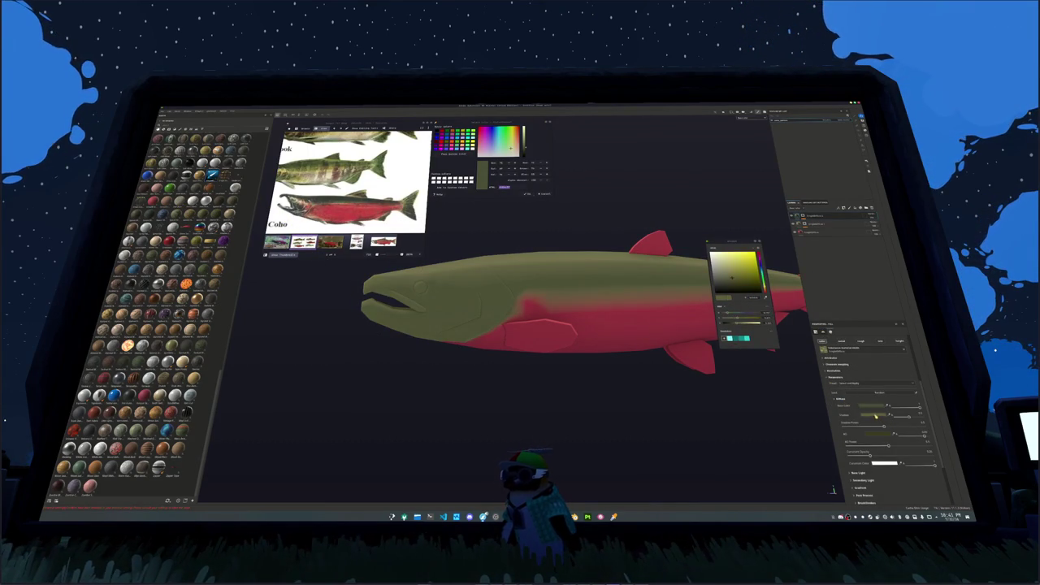
drag(731, 278, 732, 285)
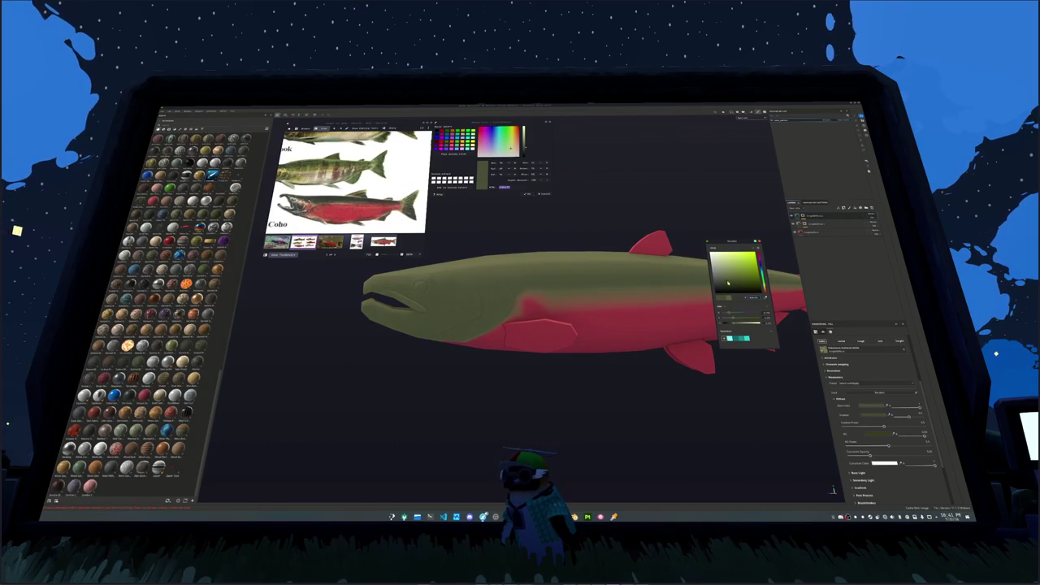
click(753, 297)
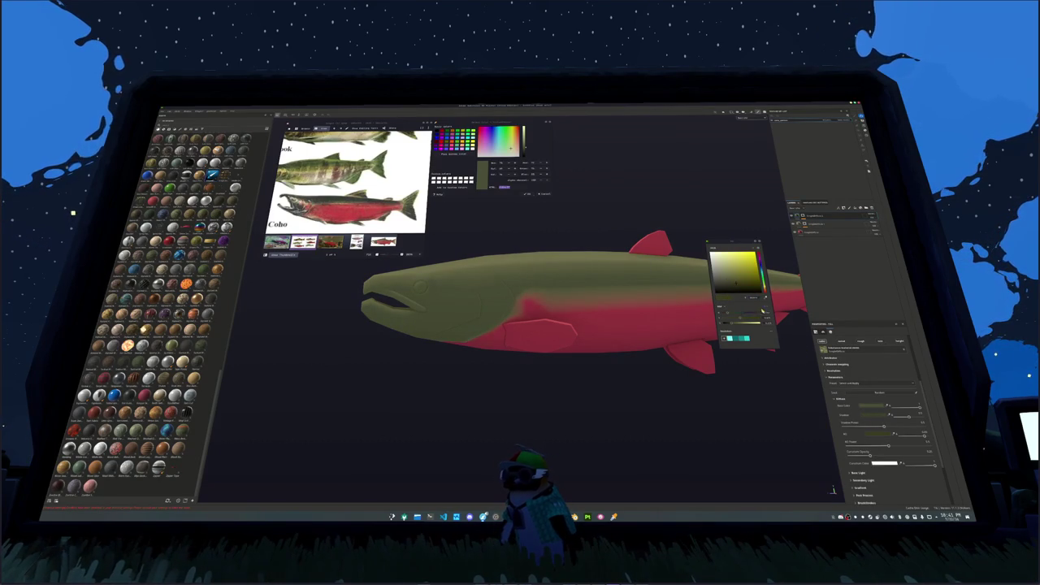
key(Return)
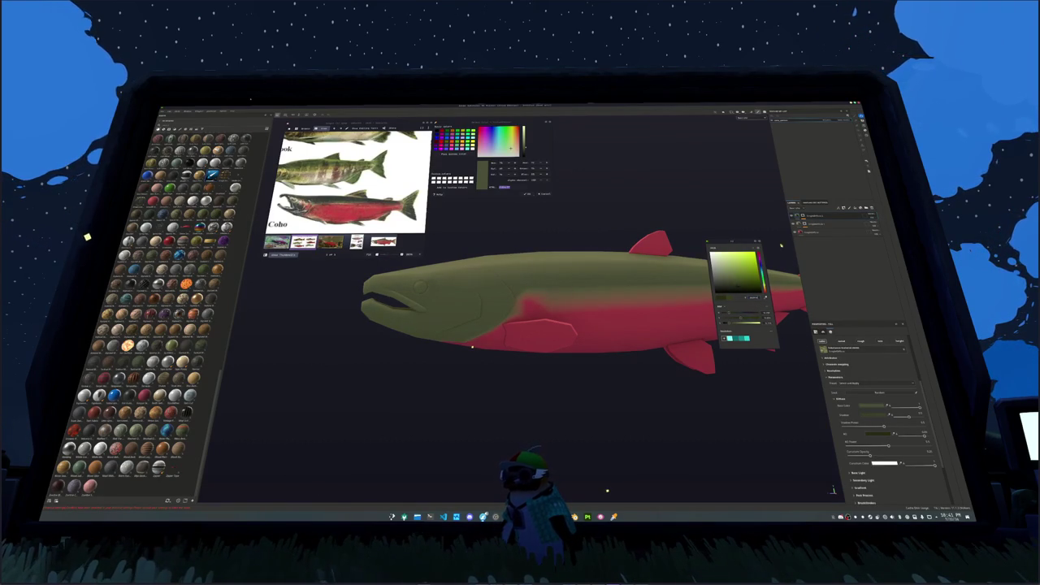
Add a new layer, switch to the paint brush and tilt the fish slightly.
key(ctrl+g)
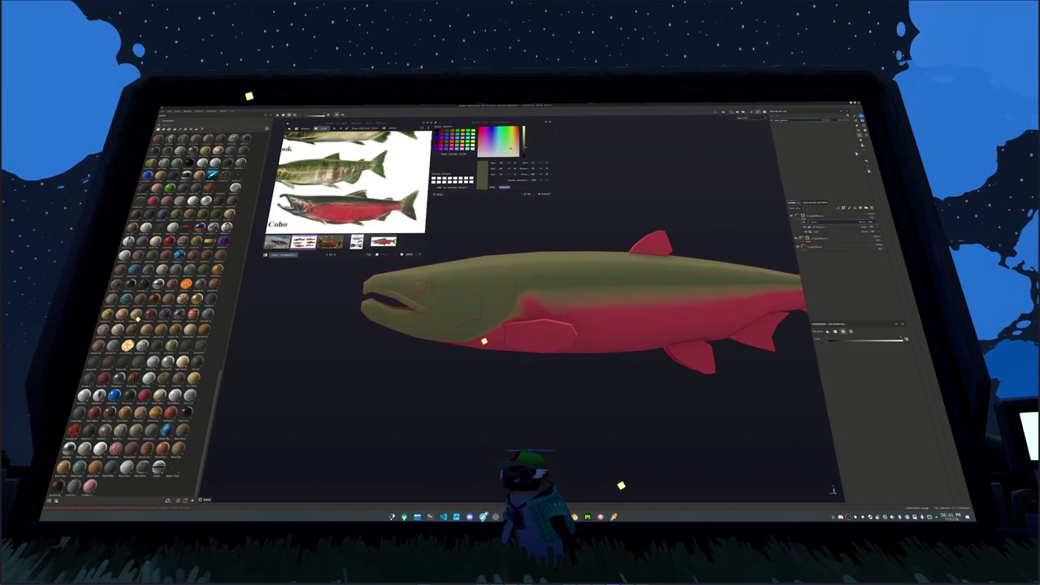
key(1)
alt+drag(496, 328, 509, 313)
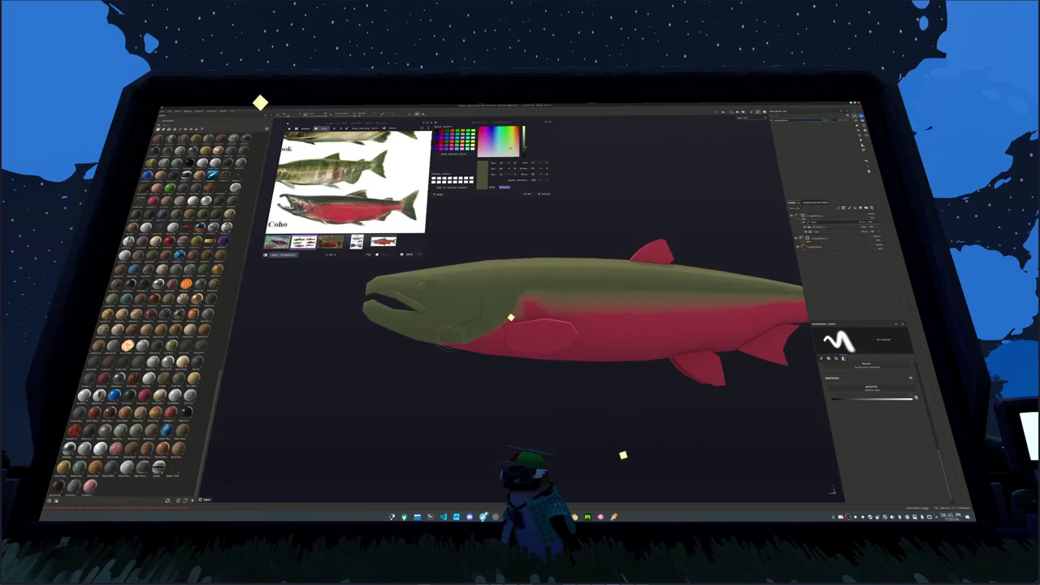
Paint a lighter olive patch behind the gill and raise the red-olive boundary via the mask generator.
mouse_move(445, 351)
mouse_down()
mouse_move(497, 326)
mouse_move(492, 313)
mouse_up()
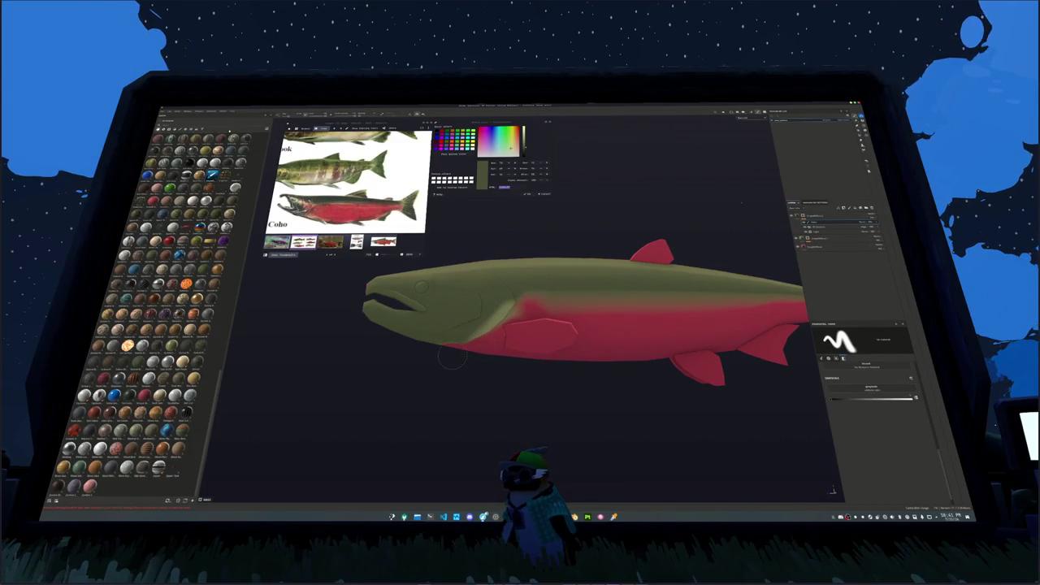
drag(434, 339, 520, 293)
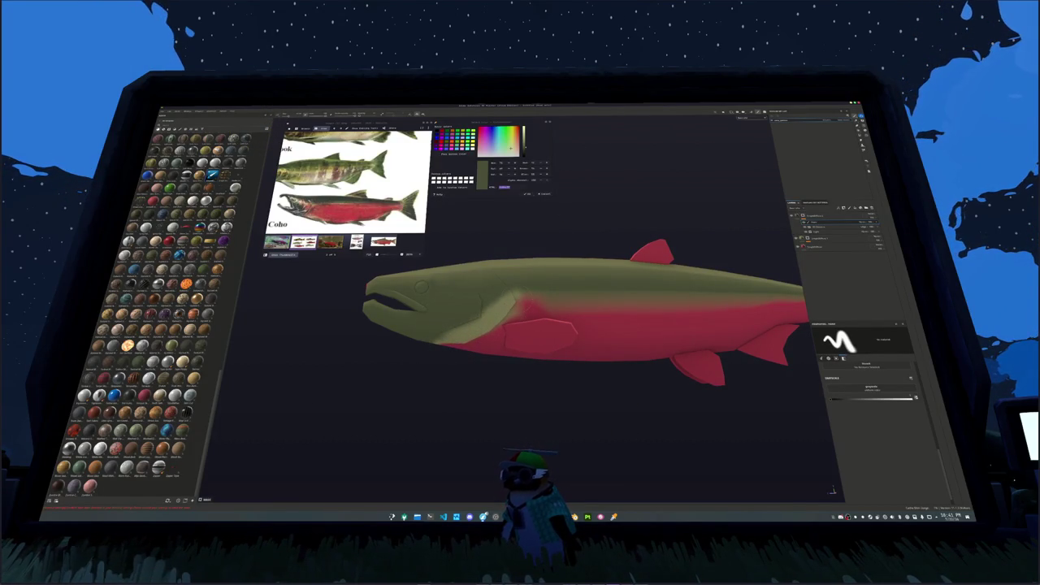
click(822, 231)
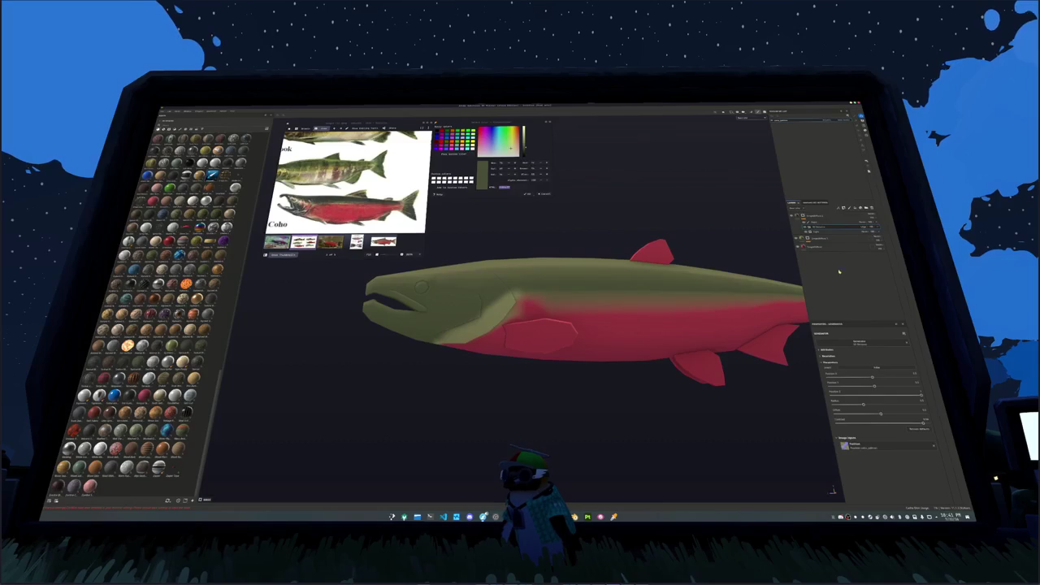
click(823, 232)
drag(879, 409, 894, 408)
Push the red flank further up the body, then view the whole fish side-on.
click(822, 245)
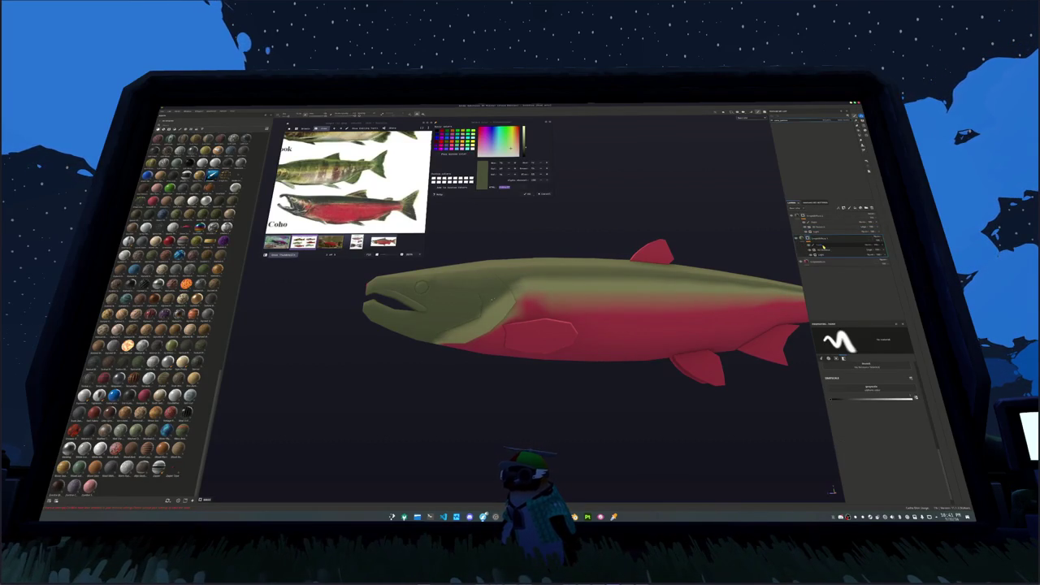
click(826, 254)
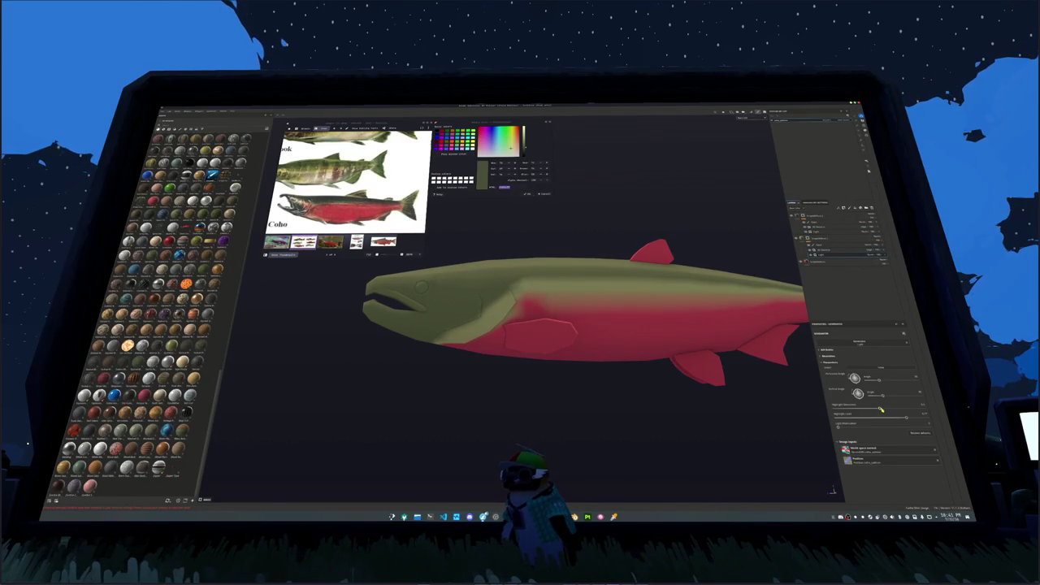
drag(877, 409, 887, 409)
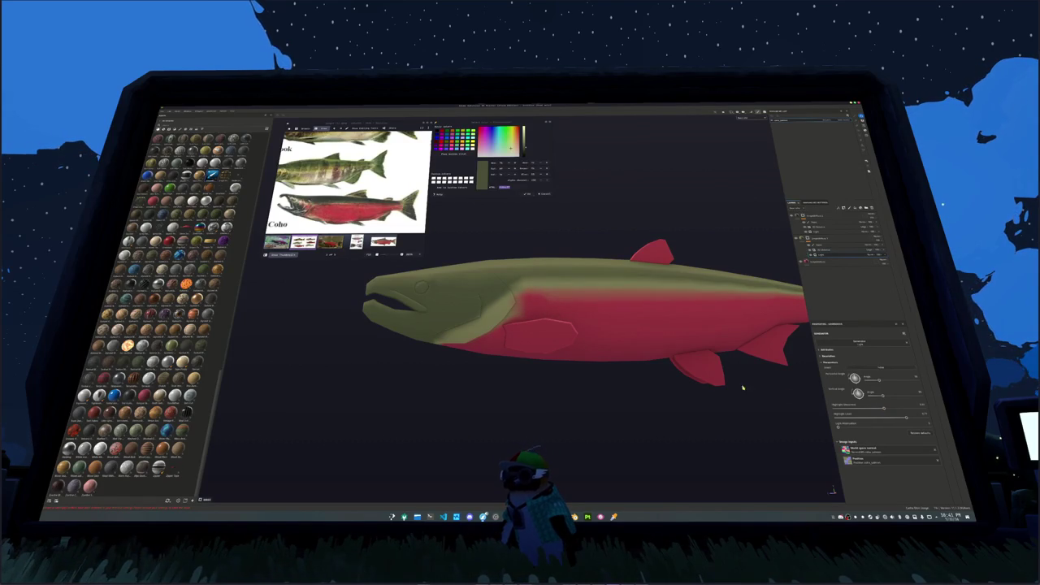
alt+drag(741, 389, 607, 325)
scroll(607, 325, down, 2)
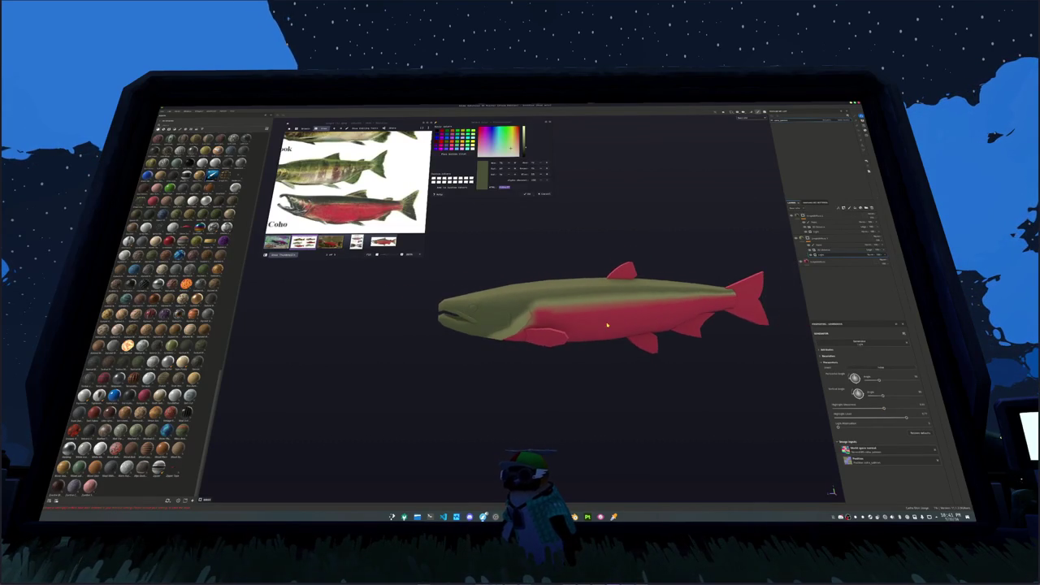
alt+middle_drag(607, 325, 546, 317)
click(817, 217)
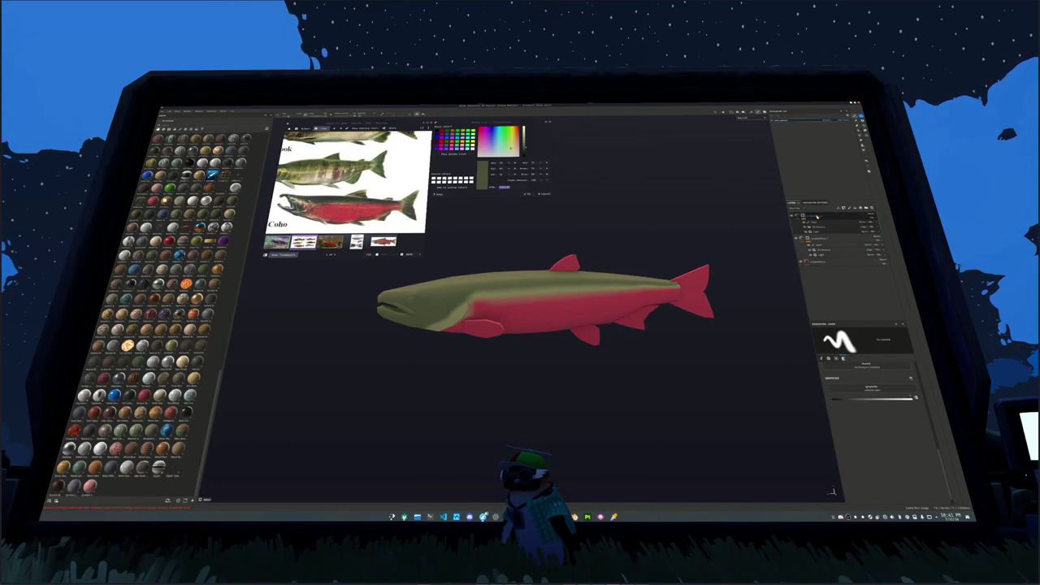
Reorganise the salmon's layers into a new group.
right_click(806, 216)
click(827, 254)
right_click(823, 252)
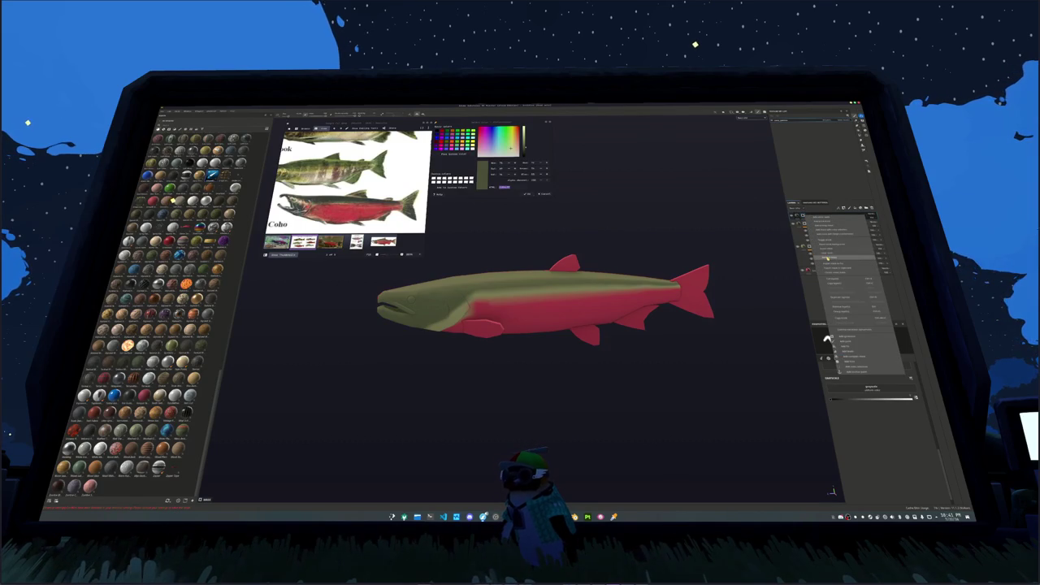
click(826, 258)
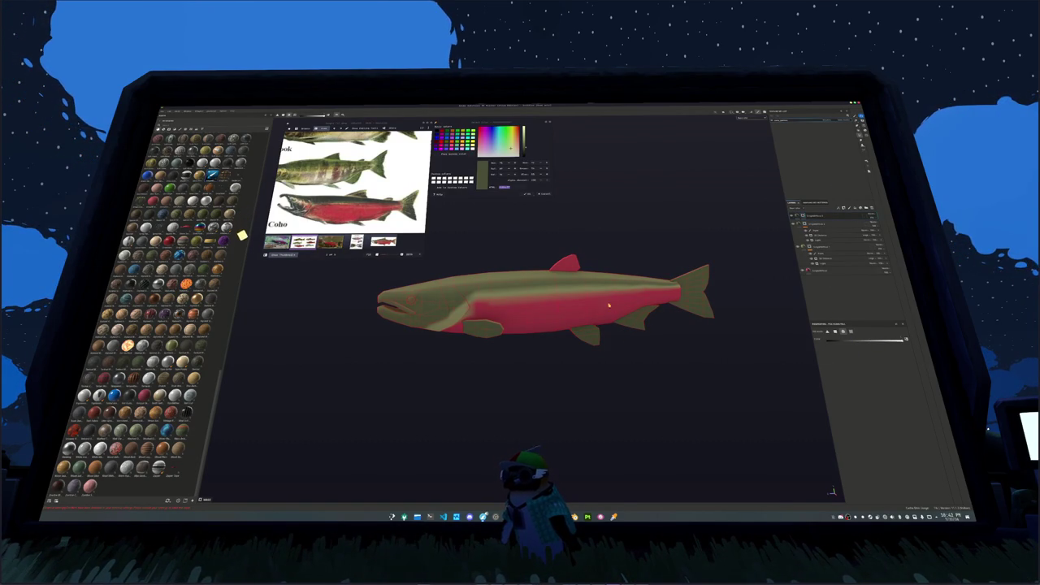
Add a new fill layer on top with a light yellow base colour.
click(810, 215)
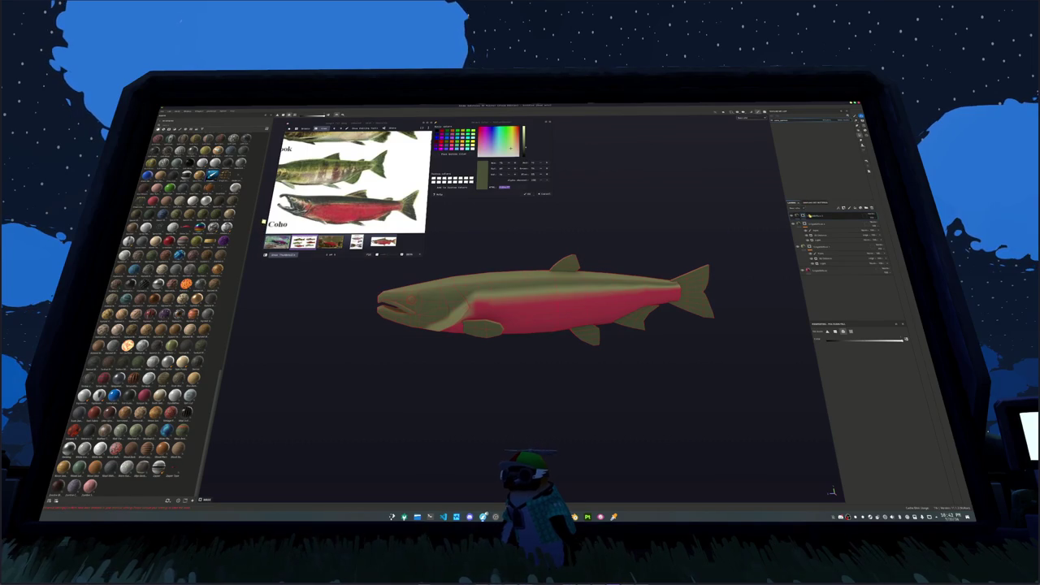
key(ctrl+d)
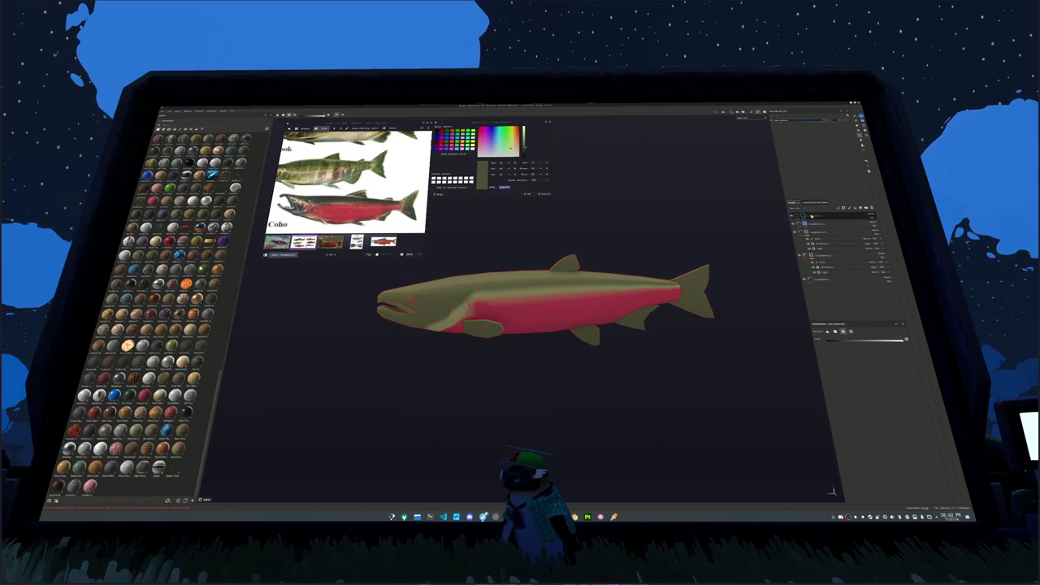
click(812, 219)
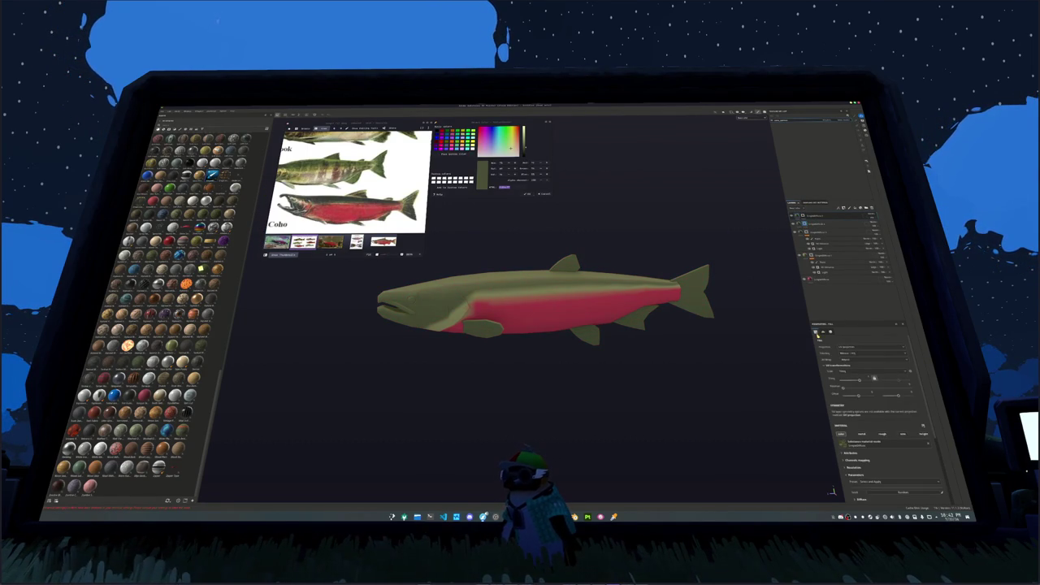
click(839, 400)
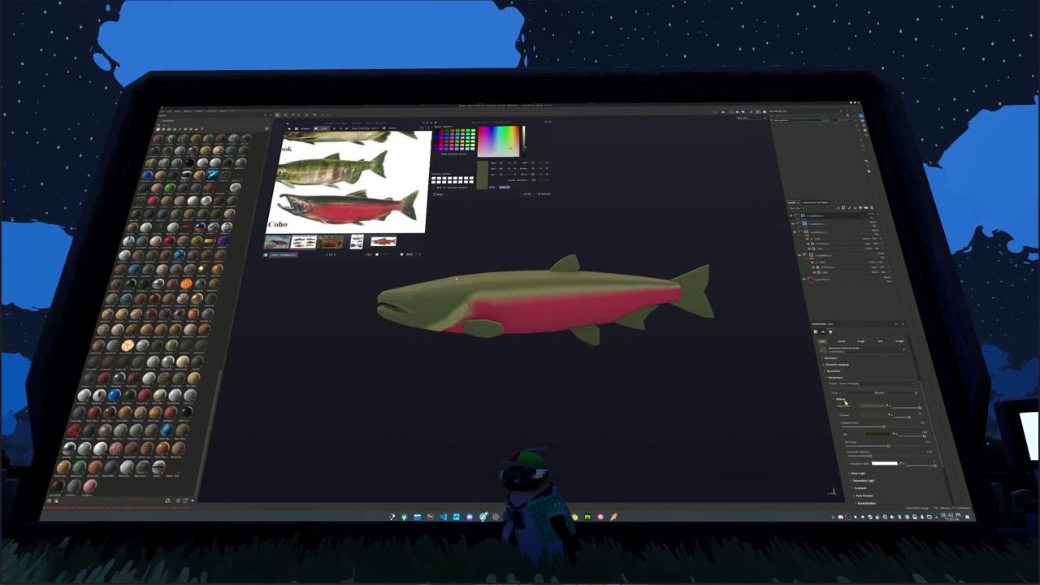
click(866, 405)
mouse_move(732, 280)
mouse_down()
mouse_move(727, 272)
mouse_move(764, 268)
mouse_move(730, 266)
mouse_move(764, 274)
mouse_move(740, 265)
mouse_up()
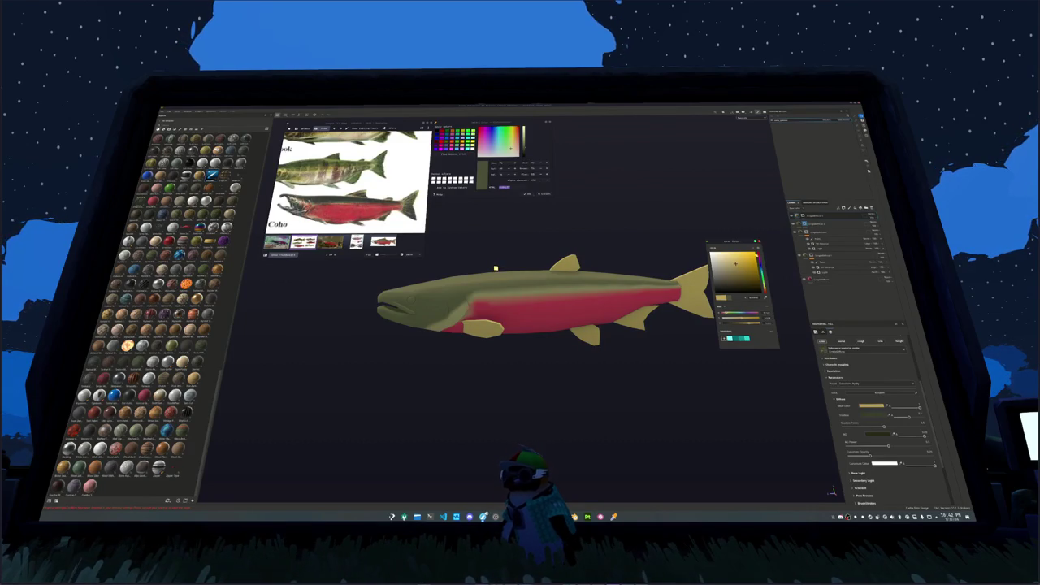
right_click(804, 216)
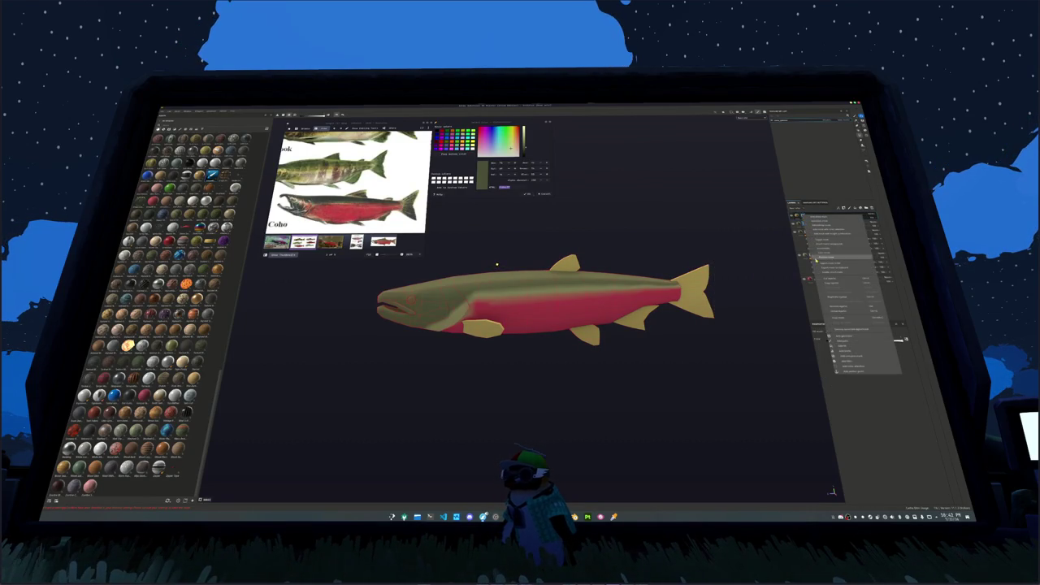
Give the yellow layer a black mask so its colour starts hidden.
click(845, 339)
scroll(766, 311, up, 2)
scroll(766, 312, up, 2)
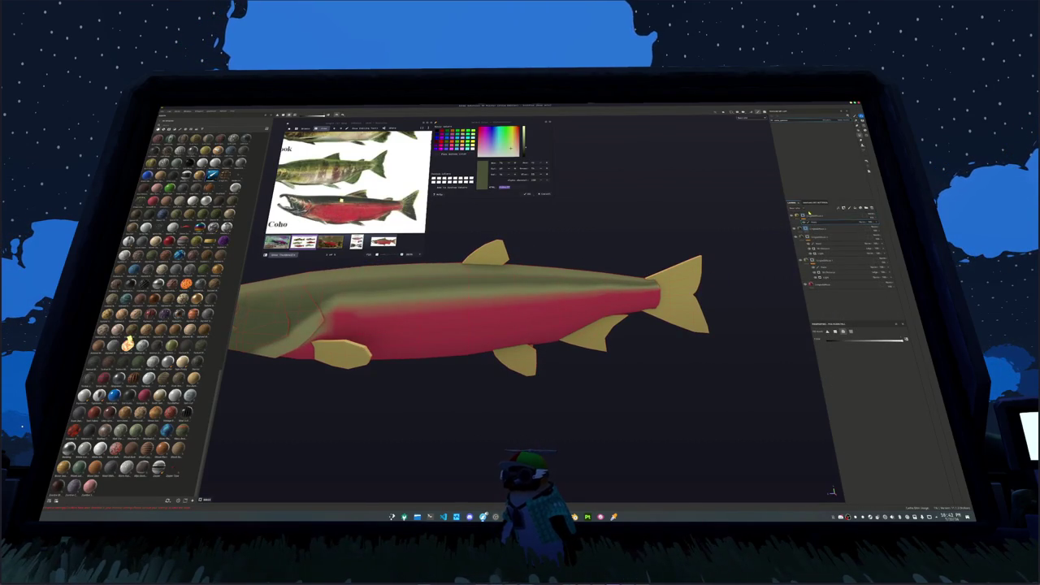
right_click(810, 215)
click(816, 219)
right_click(810, 216)
click(841, 341)
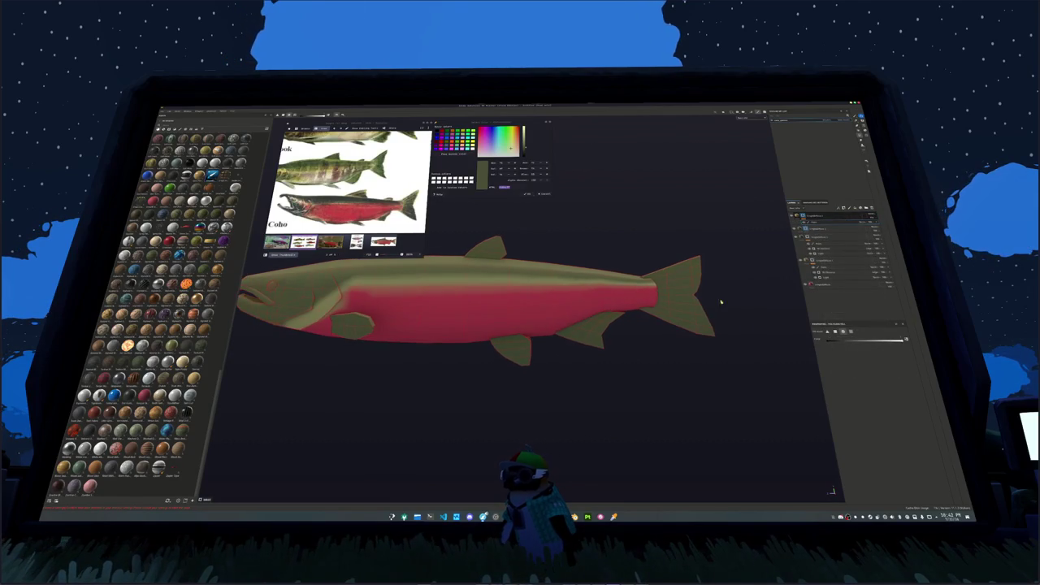
Paint yellow onto the tail base and the rear of the body.
key(1)
mouse_move(626, 288)
alt+mouse_down()
mouse_move(663, 301)
mouse_move(629, 278)
mouse_move(642, 280)
alt+mouse_up()
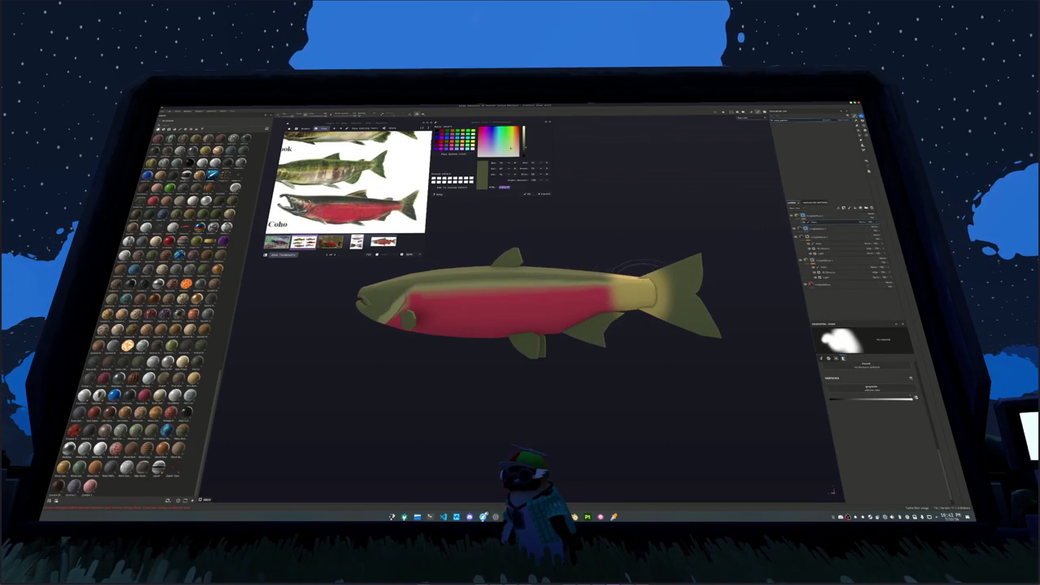
drag(647, 330, 627, 252)
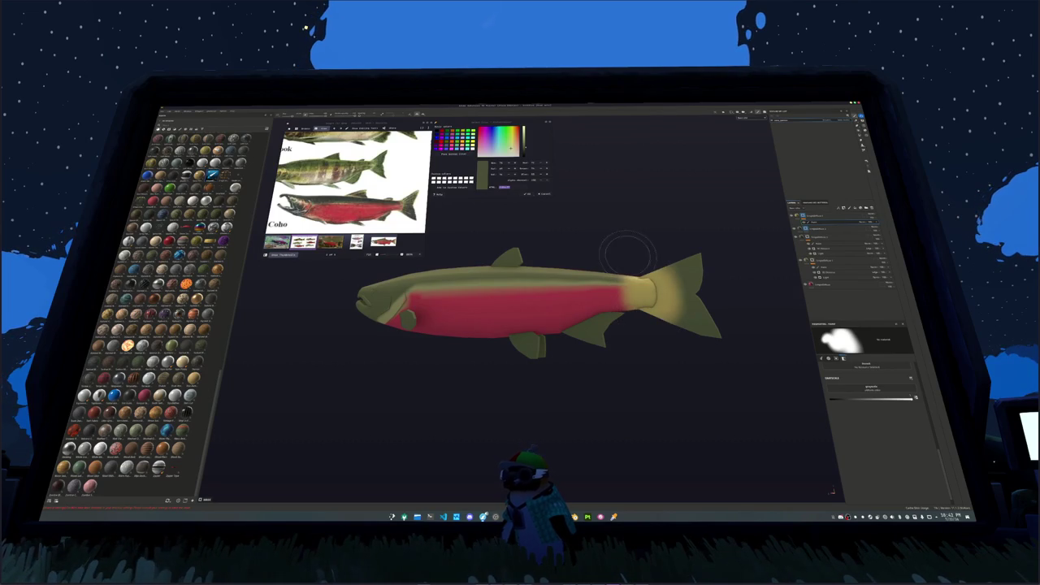
alt+drag(581, 330, 645, 344)
drag(528, 301, 634, 293)
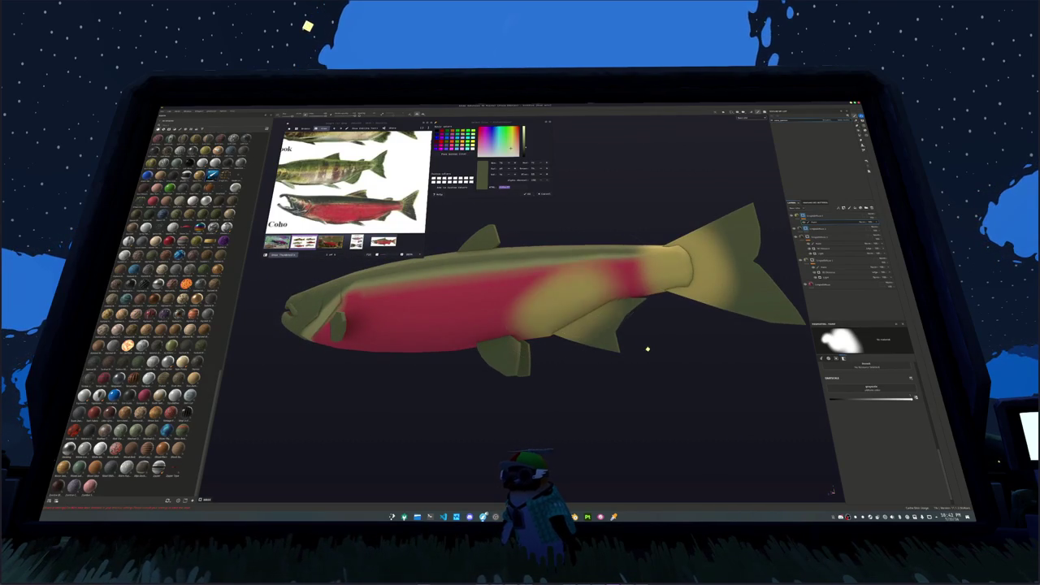
mouse_move(494, 317)
alt+mouse_down()
mouse_move(537, 329)
mouse_move(543, 302)
mouse_move(593, 272)
mouse_move(560, 327)
alt+mouse_up()
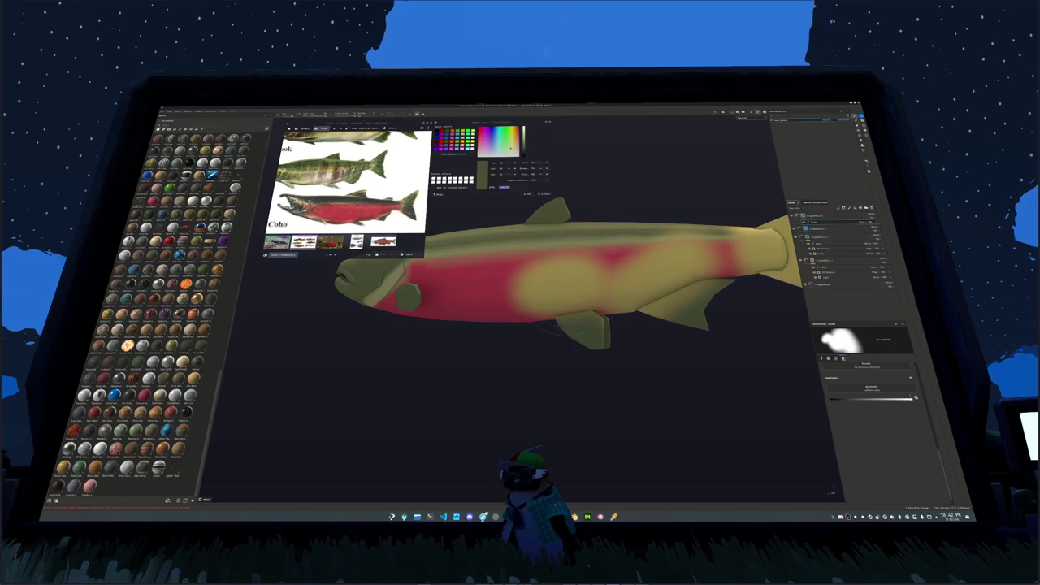
scroll(552, 269, up, 5)
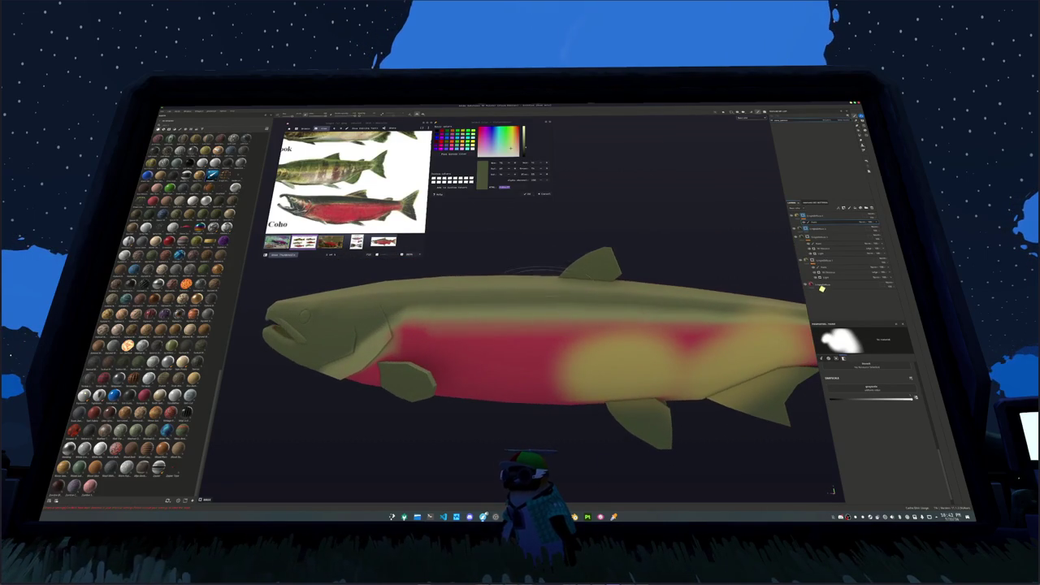
Paint olive over the yellow on the upper back and the red around the pectoral fin.
drag(557, 242, 544, 277)
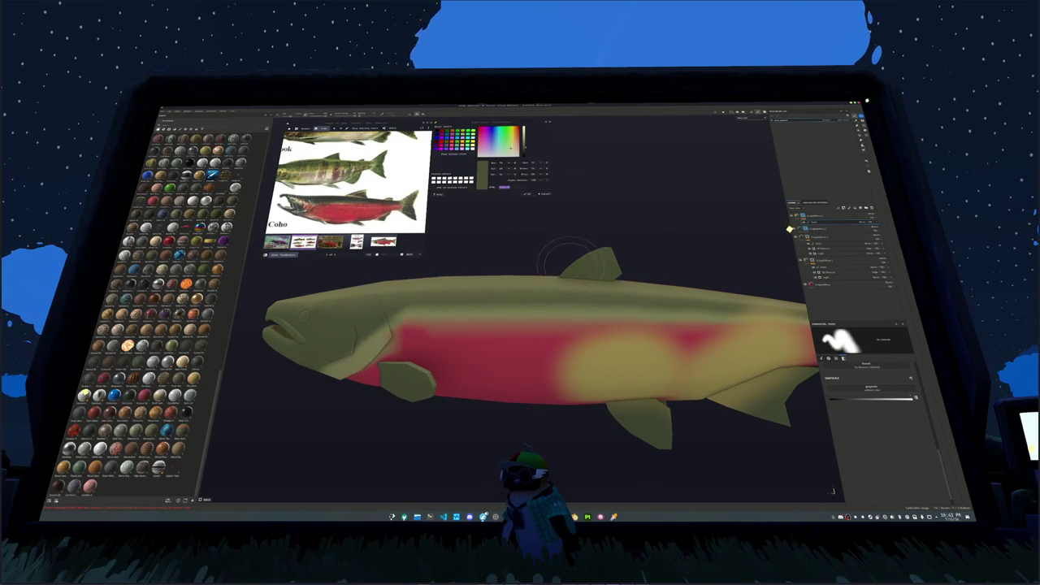
click(569, 258)
scroll(575, 252, down, 2)
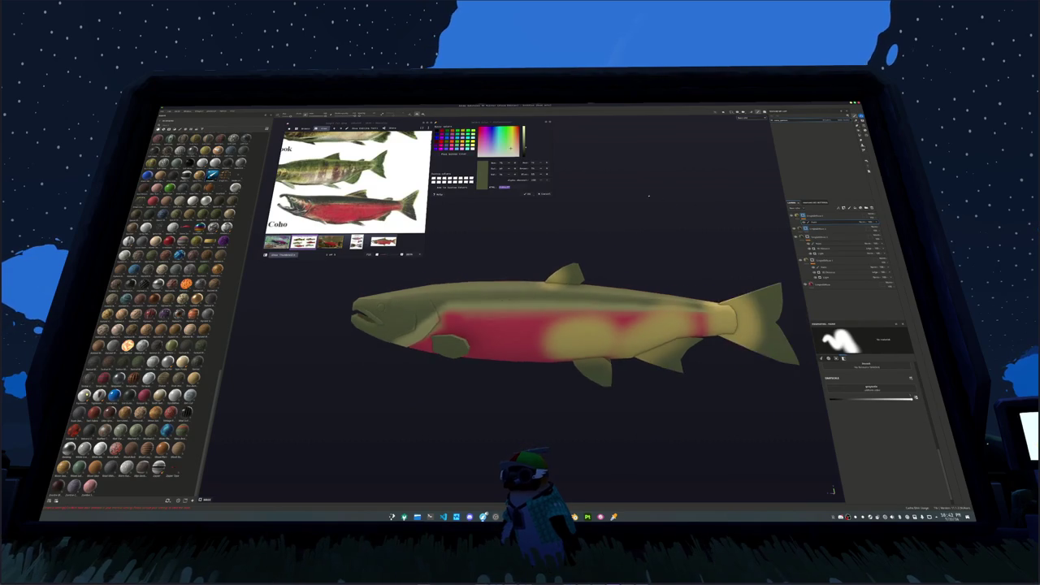
alt+middle_drag(574, 252, 662, 223)
scroll(608, 292, up, 2)
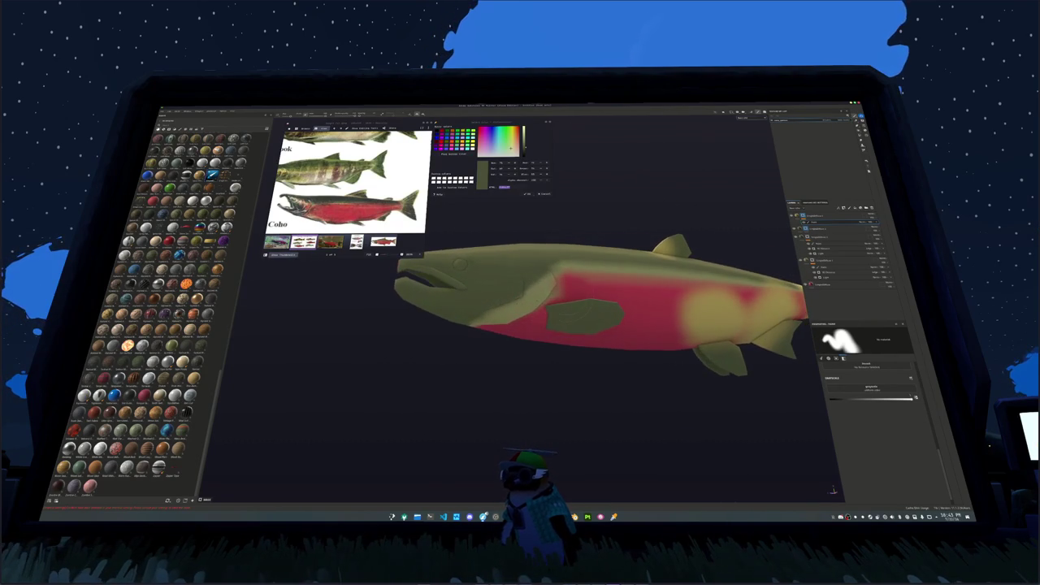
click(536, 319)
click(552, 317)
mouse_move(530, 341)
alt+mouse_down()
mouse_move(388, 360)
mouse_move(510, 351)
alt+mouse_up()
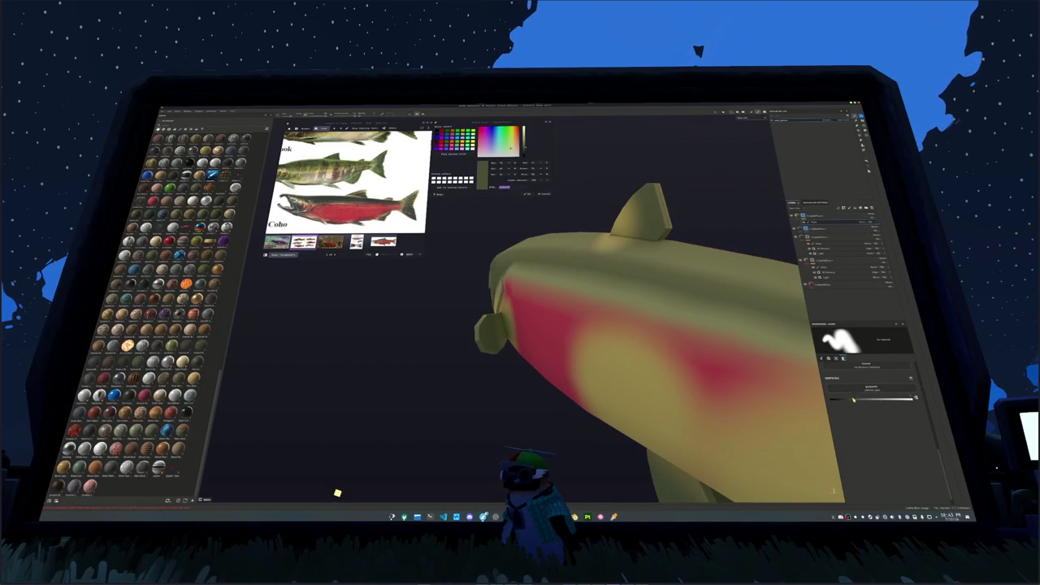
key(4)
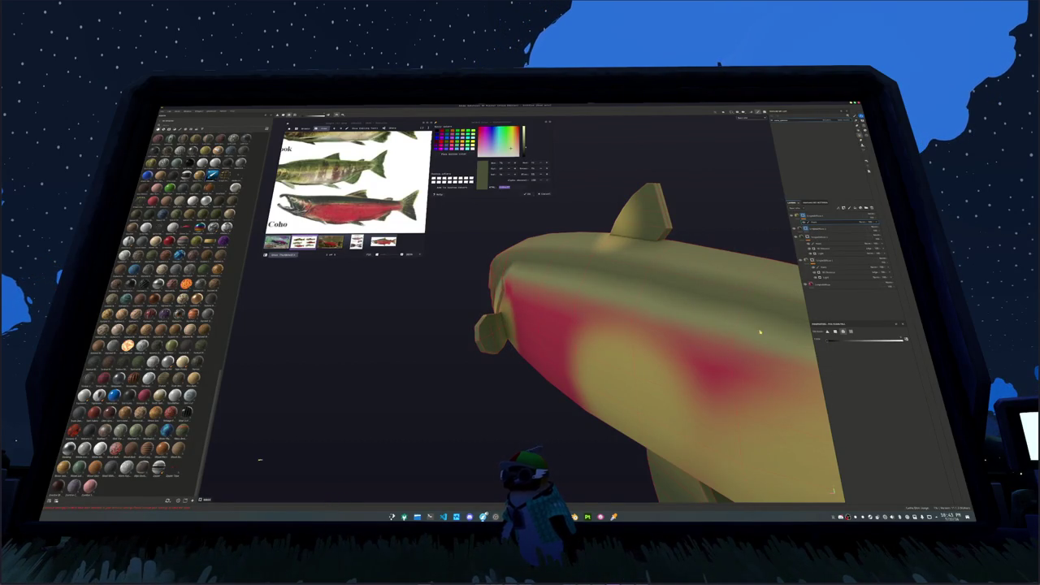
Frame the fish, add a new top layer and enlarge the paint brush.
key(f)
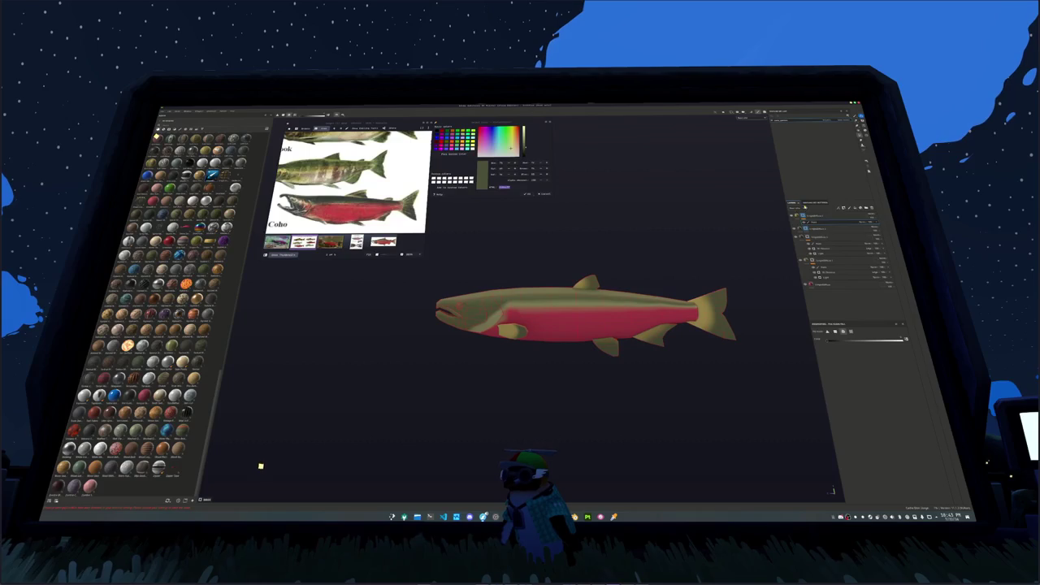
click(872, 216)
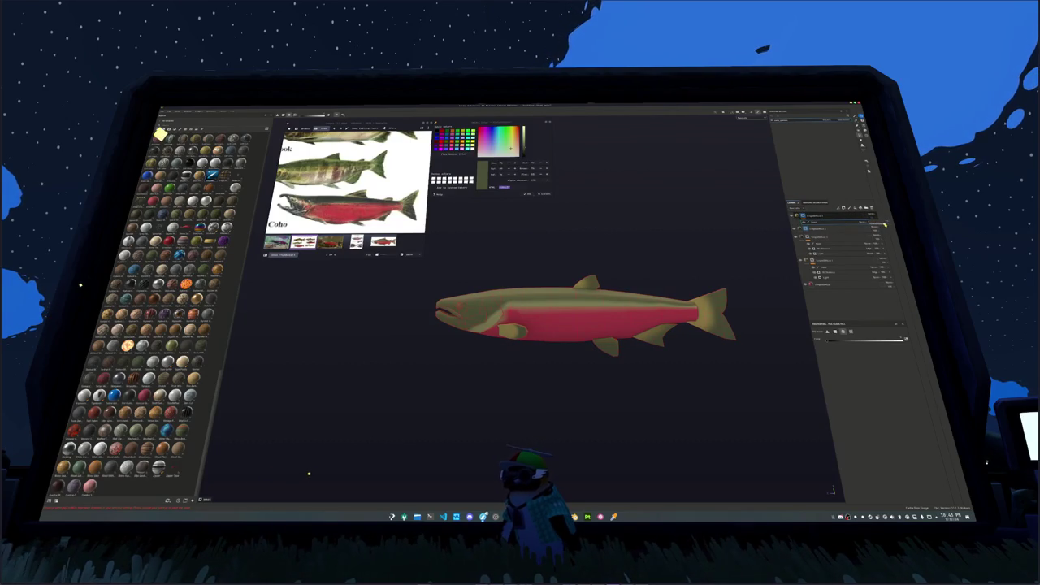
click(830, 216)
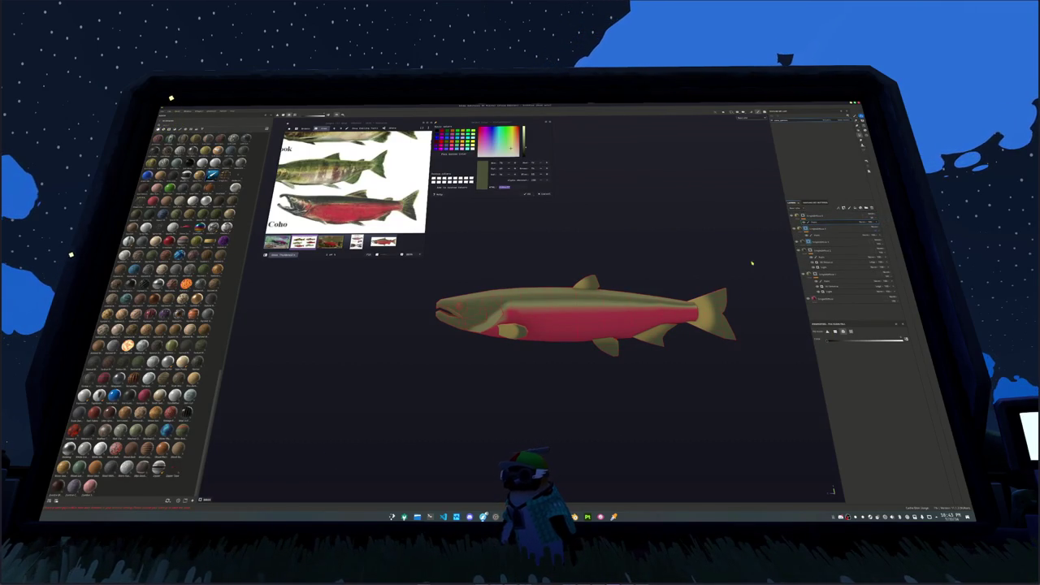
key(1)
scroll(671, 271, up, 2)
key(bracketright)
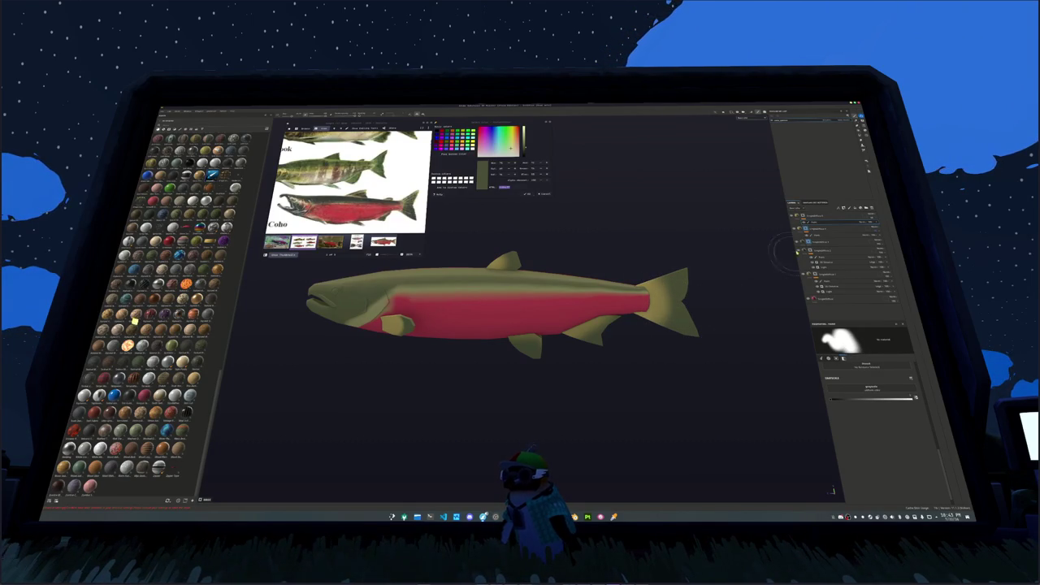
Reselect the top layer and orbit the fish between diagonal, front and side views.
click(873, 217)
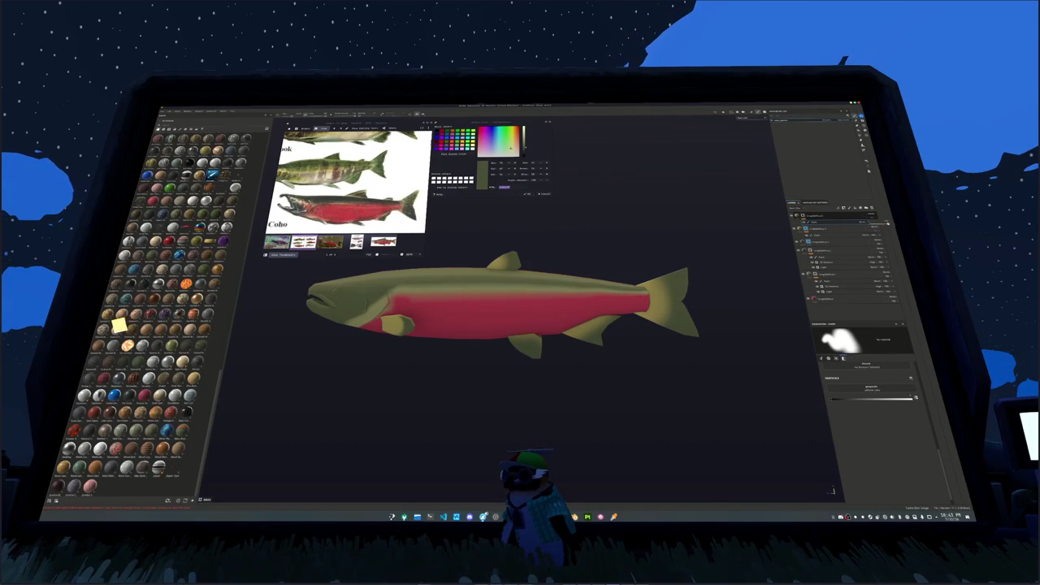
scroll(584, 346, up, 2)
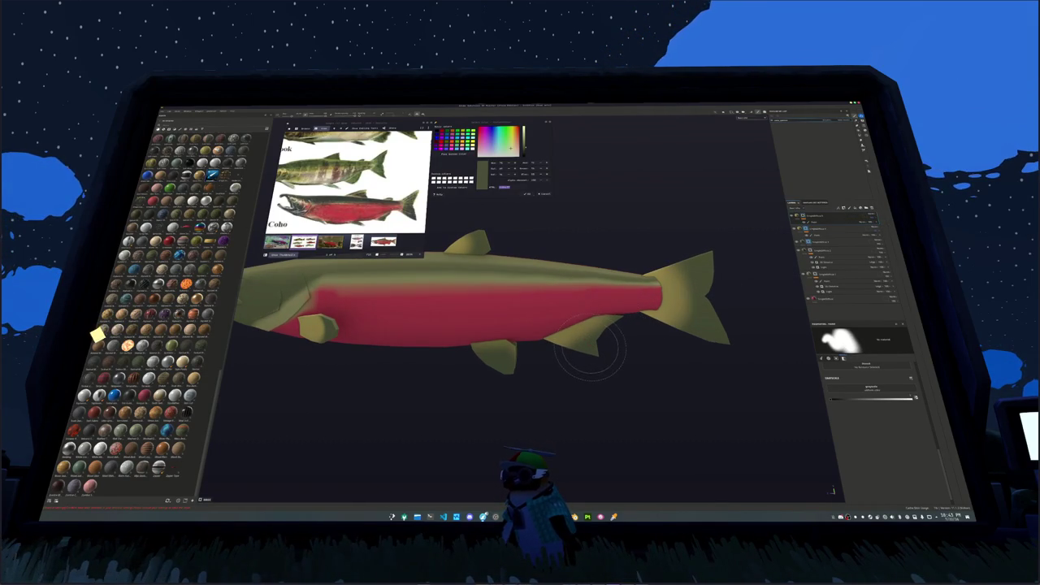
click(845, 217)
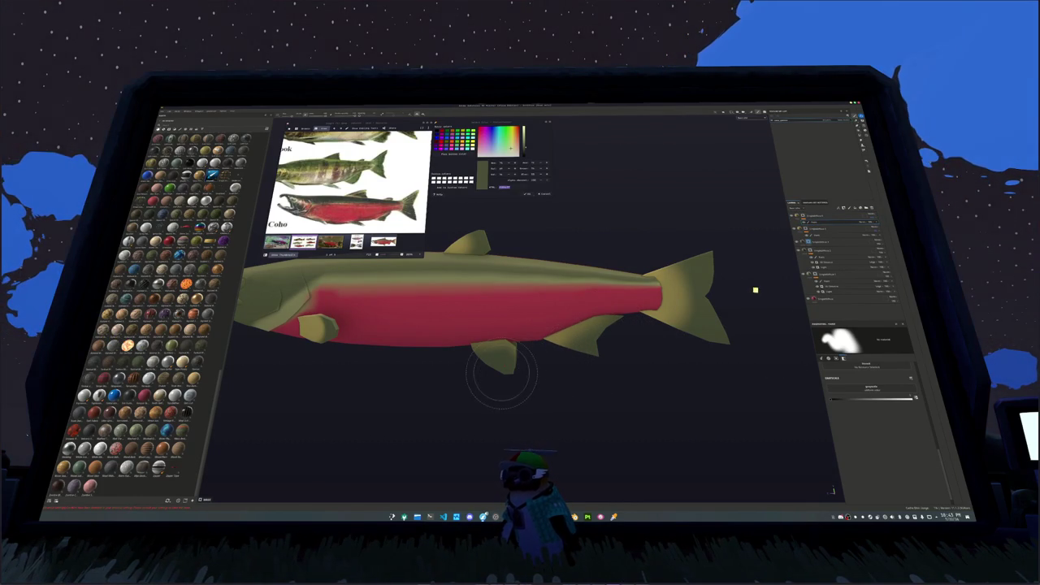
mouse_move(501, 374)
alt+mouse_down()
mouse_move(468, 308)
mouse_move(569, 341)
alt+mouse_up()
scroll(576, 346, up, 3)
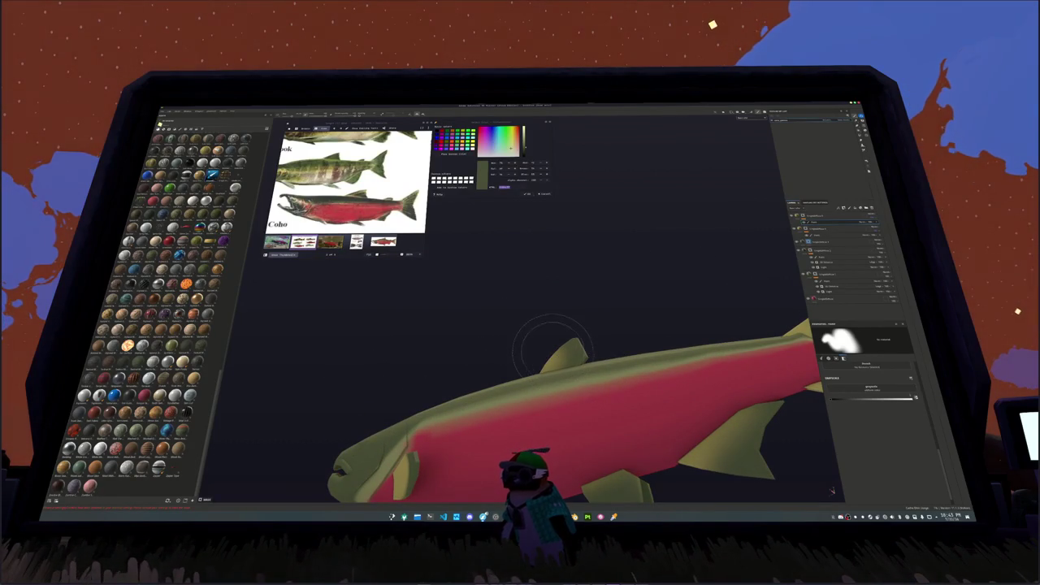
alt+drag(559, 350, 504, 398)
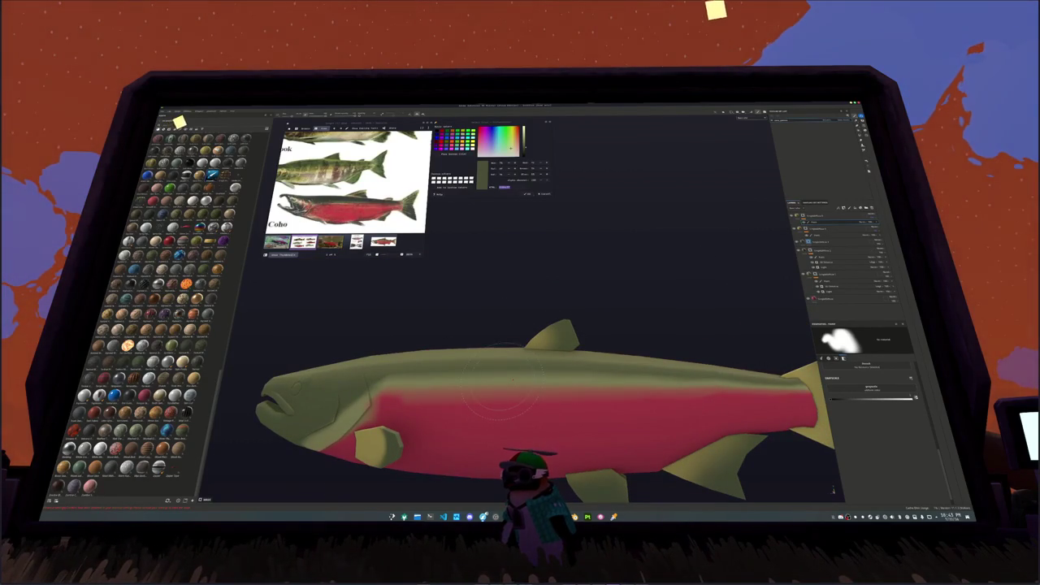
alt+middle_drag(446, 410, 608, 335)
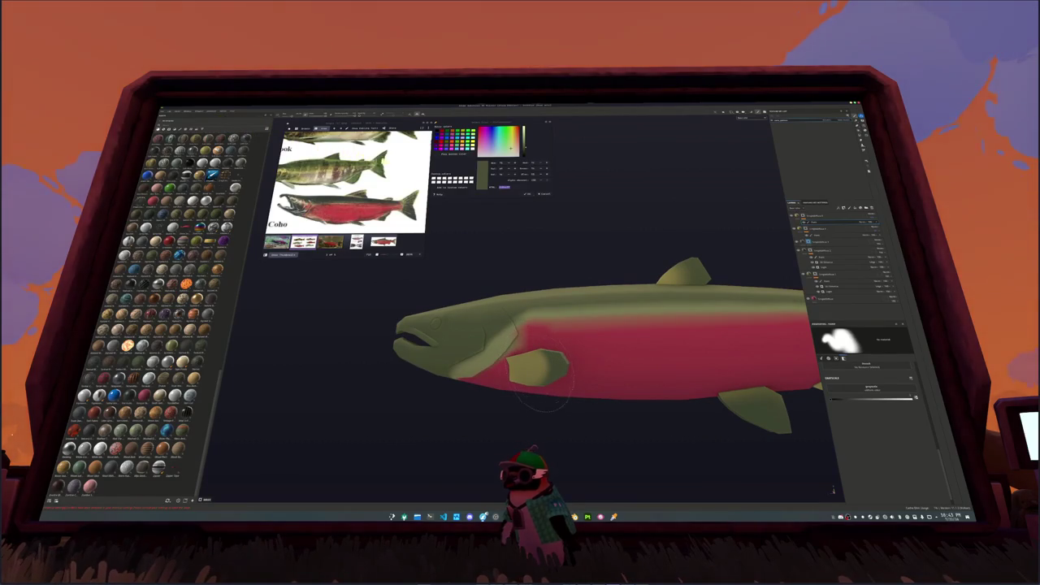
alt+drag(532, 398, 381, 394)
alt+drag(485, 374, 617, 366)
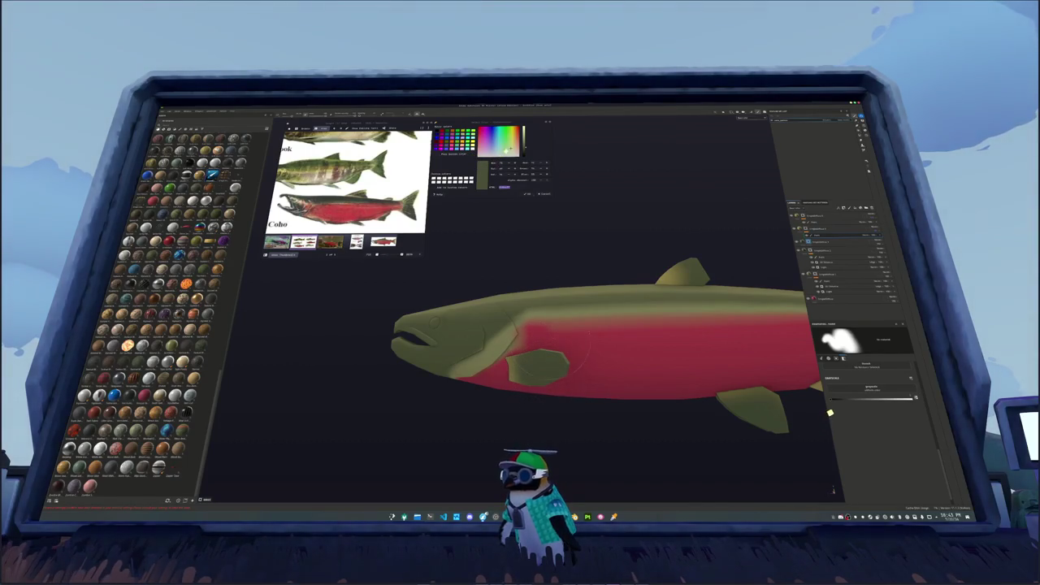
scroll(830, 413, down, 3)
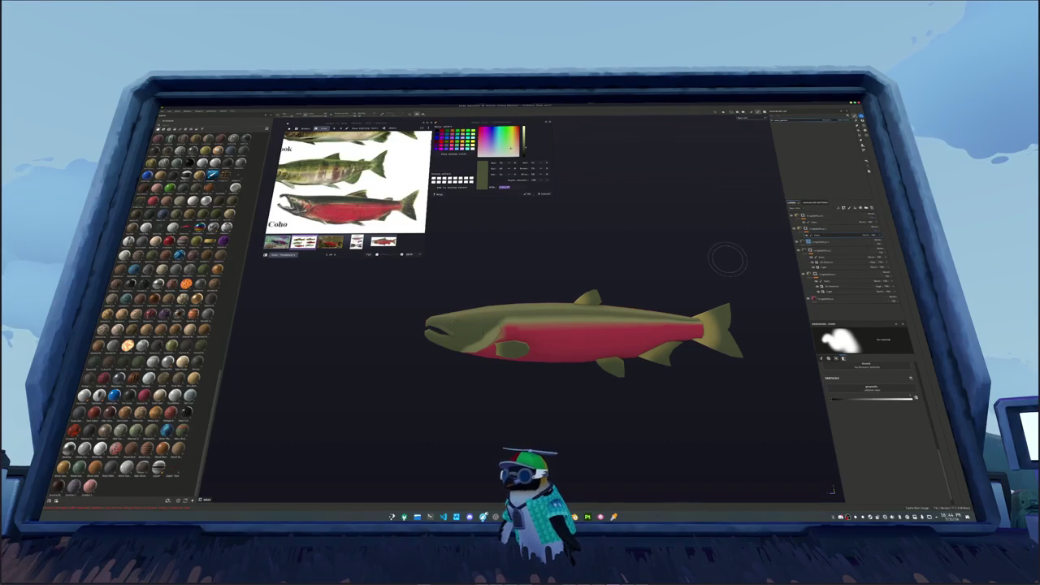
Expand the layer group, toggle the paint's visibility, and open the top fill layer's base colour.
click(824, 218)
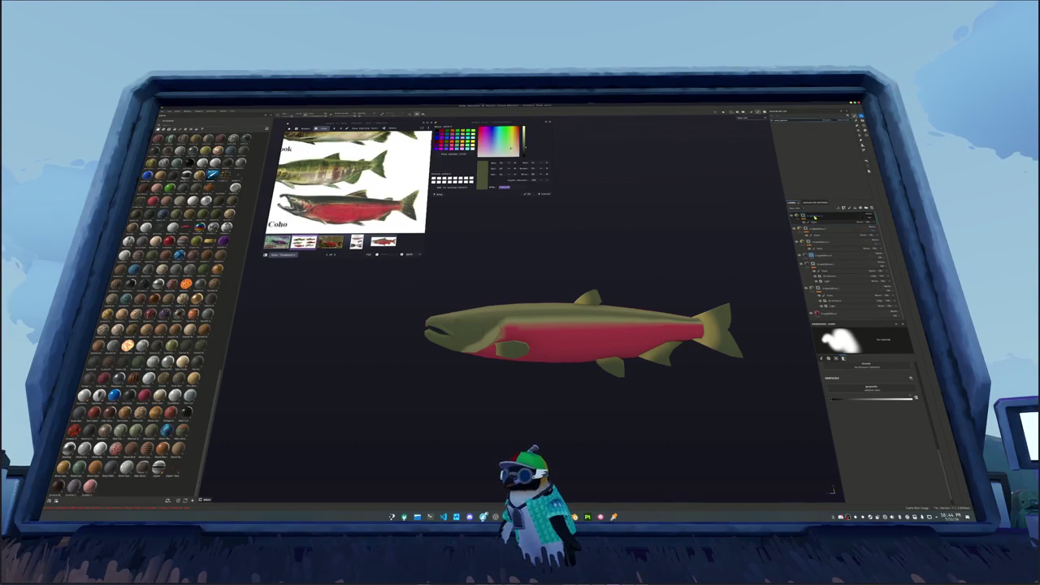
right_click(815, 217)
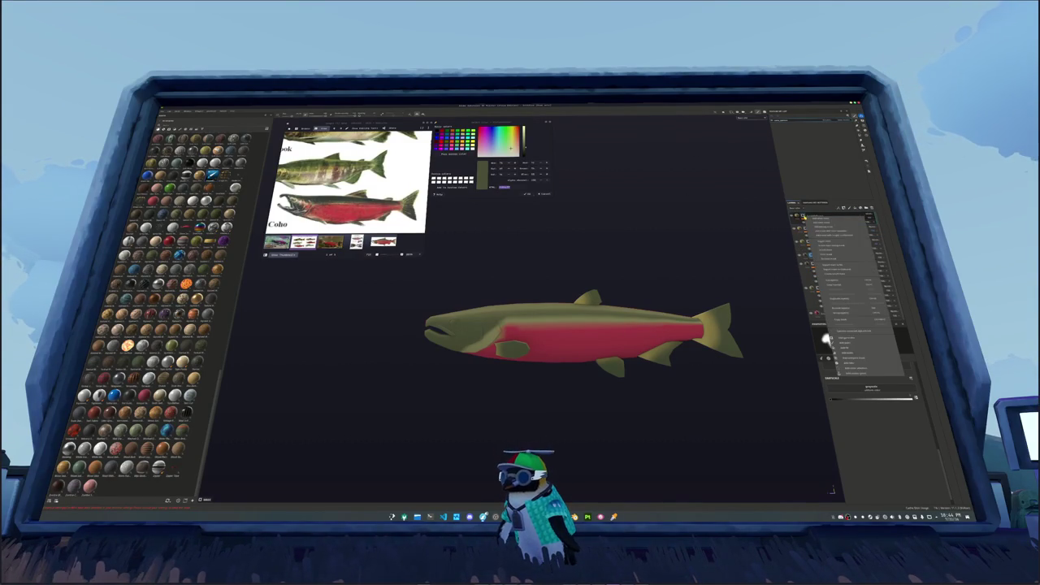
click(836, 269)
click(820, 223)
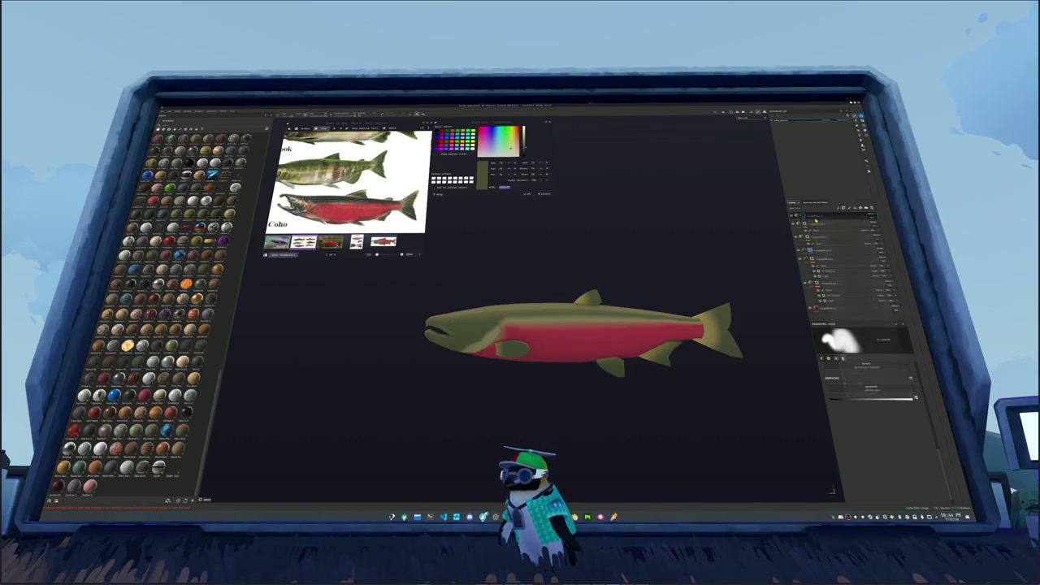
click(801, 216)
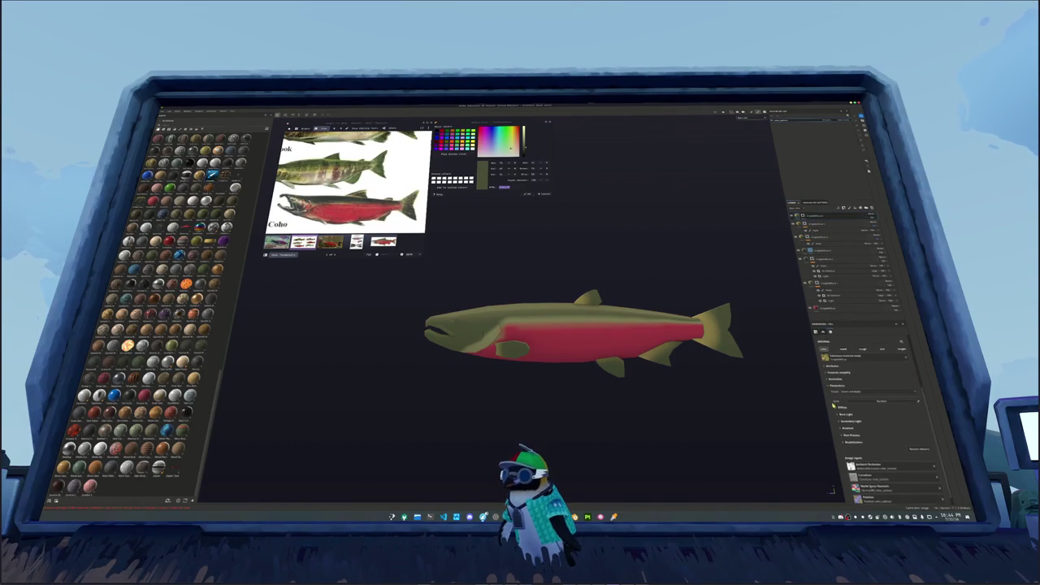
click(866, 406)
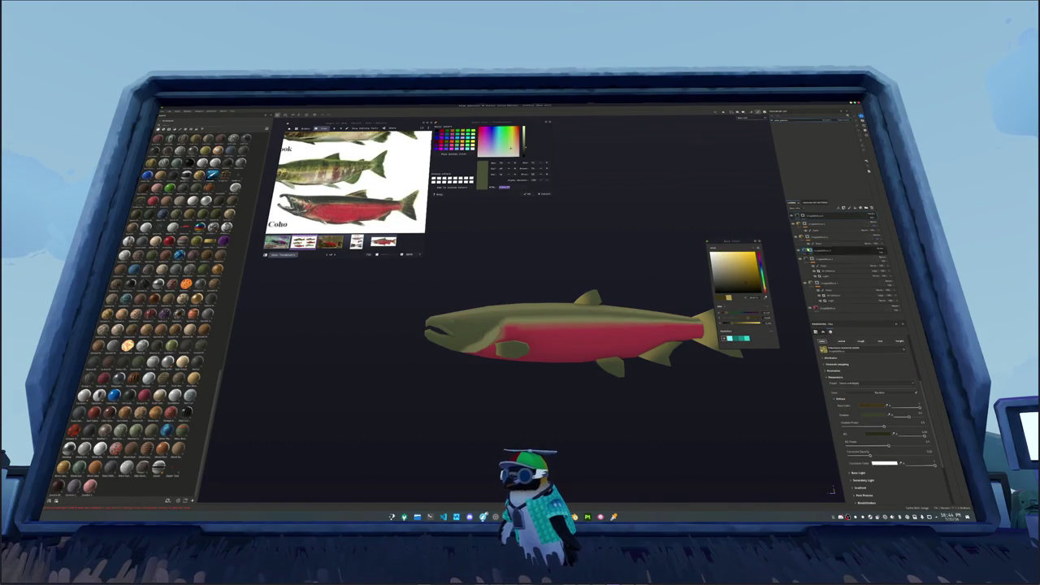
right_click(808, 218)
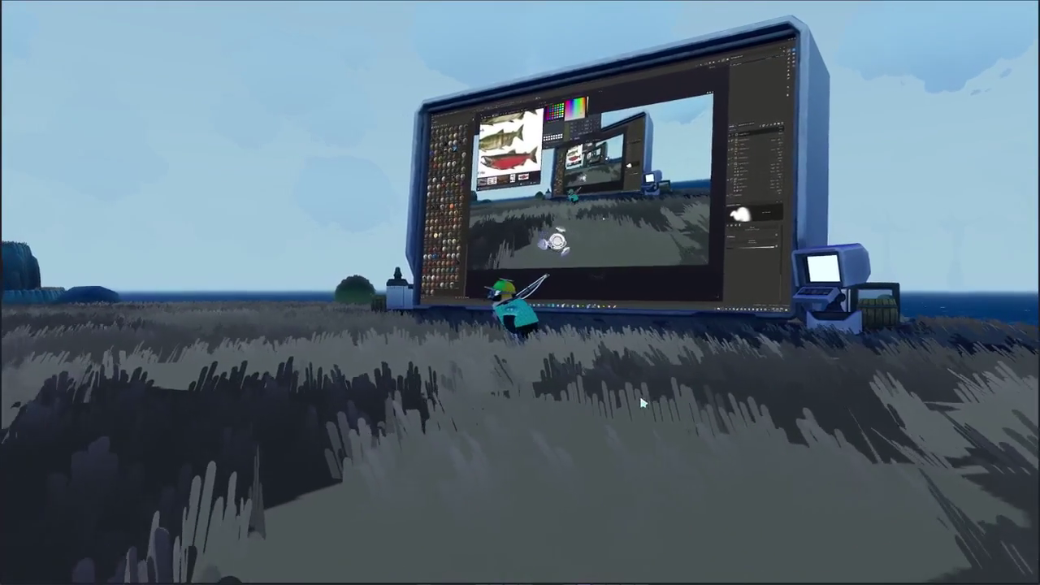
Quit to the main menu, host a new multiplayer lobby, and open the inventory in the village.
key(Escape)
click(533, 305)
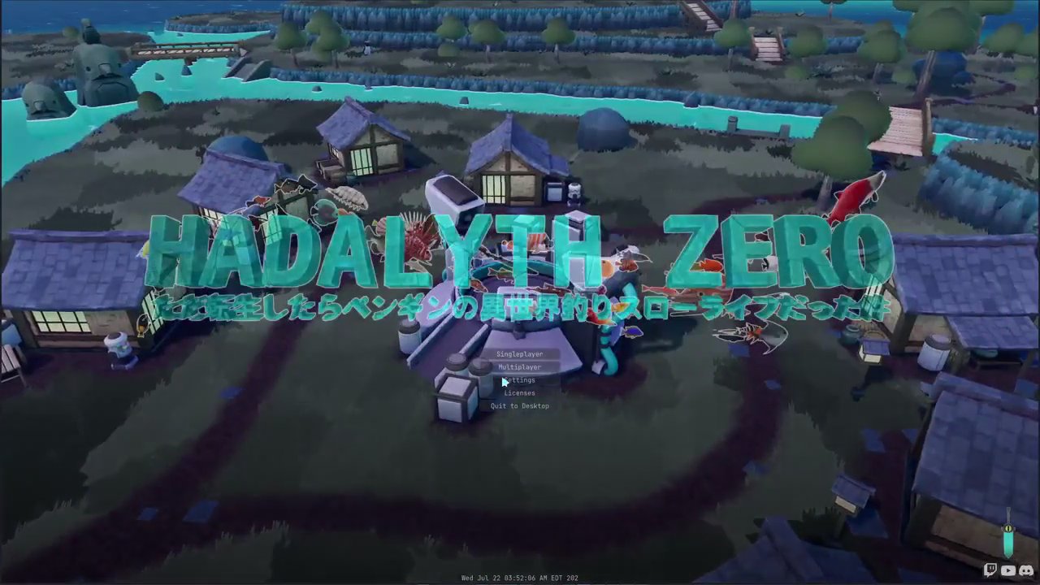
click(516, 367)
click(543, 440)
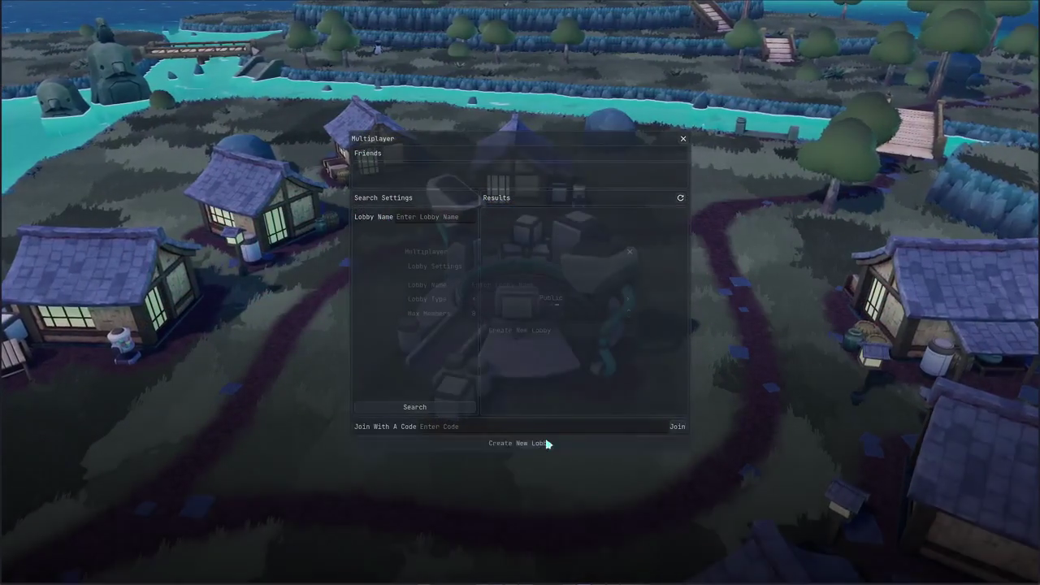
click(597, 330)
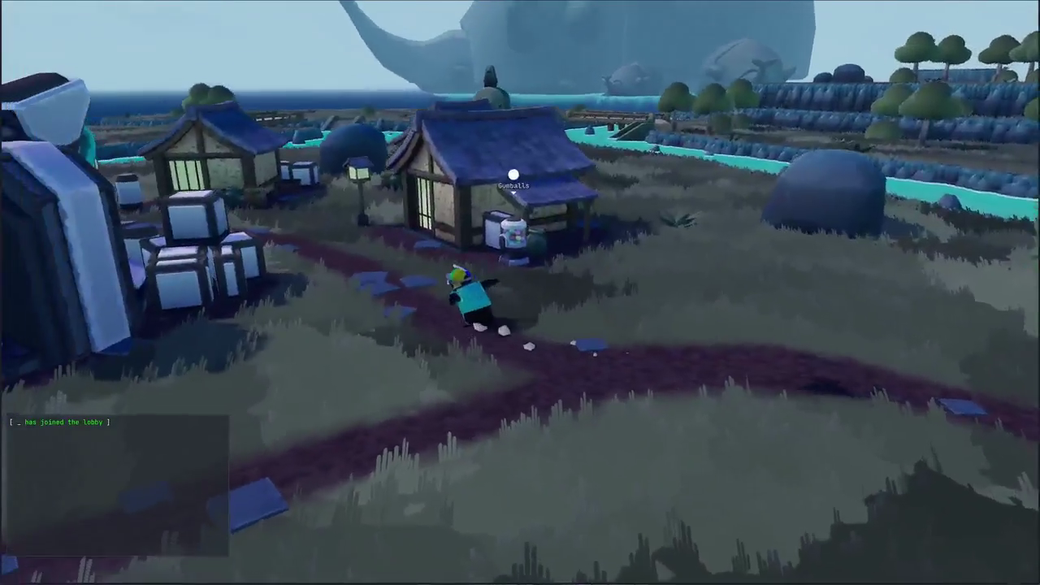
key(Tab)
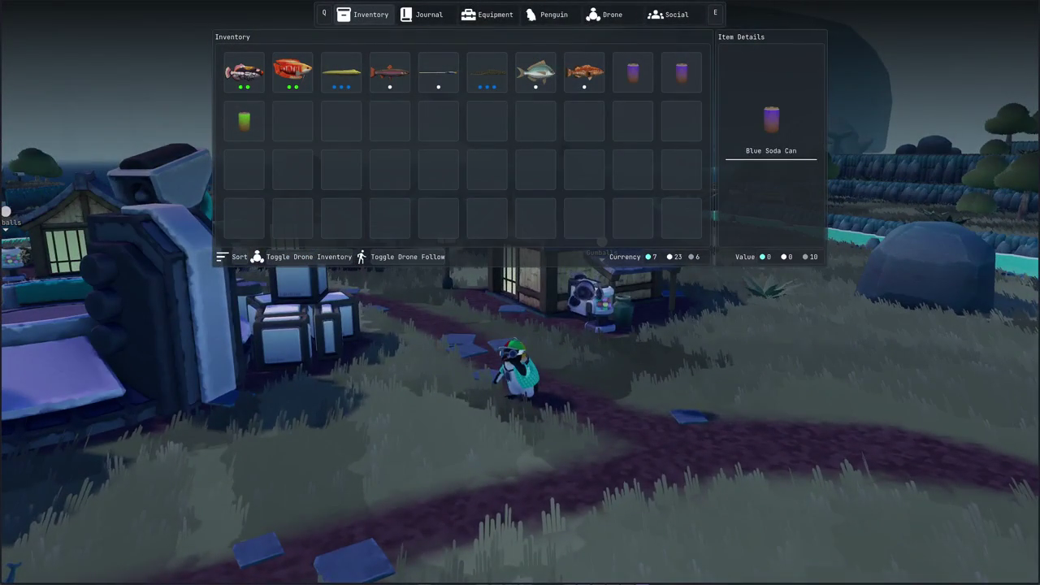
Try the pink skin, then equip the Fox Penguin skin from the cosmetics page.
click(545, 16)
scroll(483, 146, down, 3)
scroll(480, 159, up, 3)
click(577, 133)
scroll(528, 224, down, 3)
scroll(499, 236, down, 3)
scroll(499, 235, up, 2)
scroll(498, 232, up, 3)
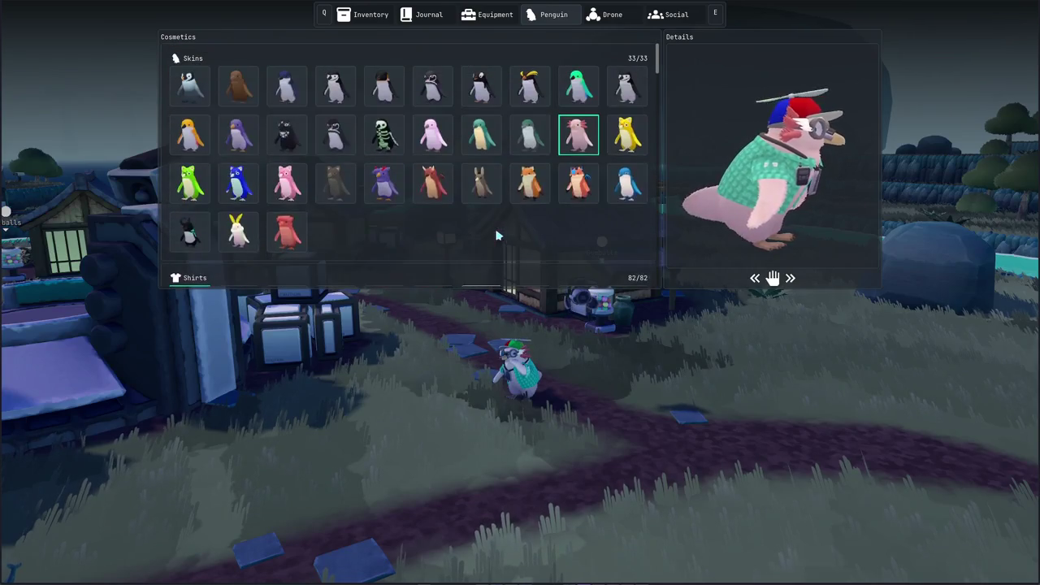
click(529, 184)
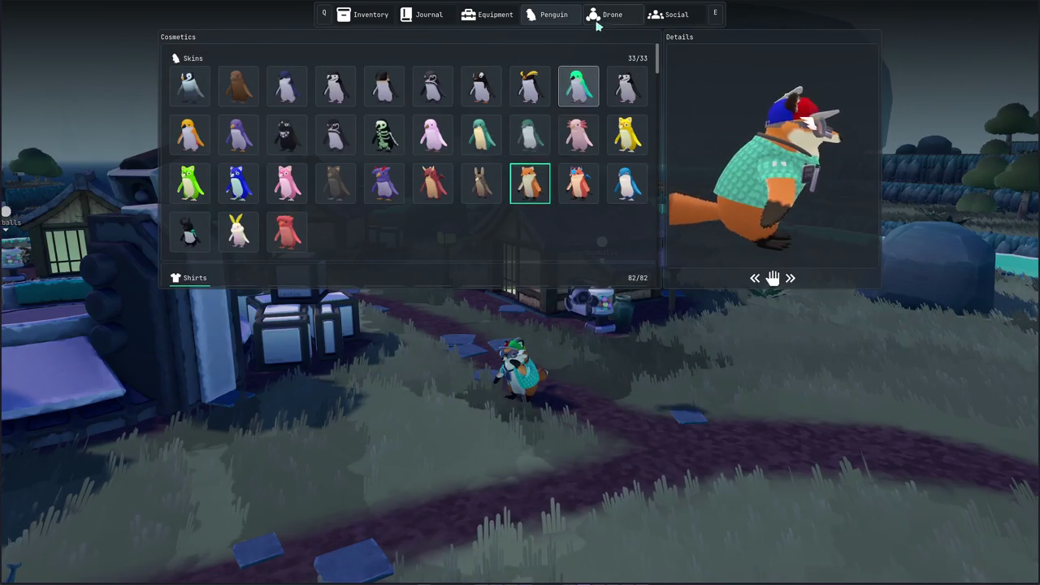
Check the drone light colours, close the cosmetics menu and run down the path.
click(606, 15)
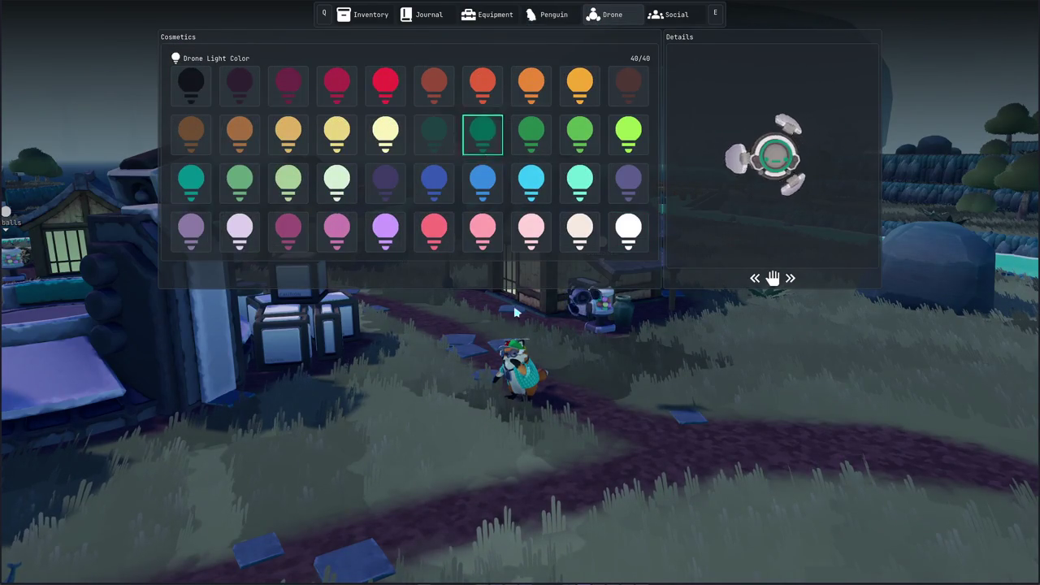
key(Escape)
key(w)
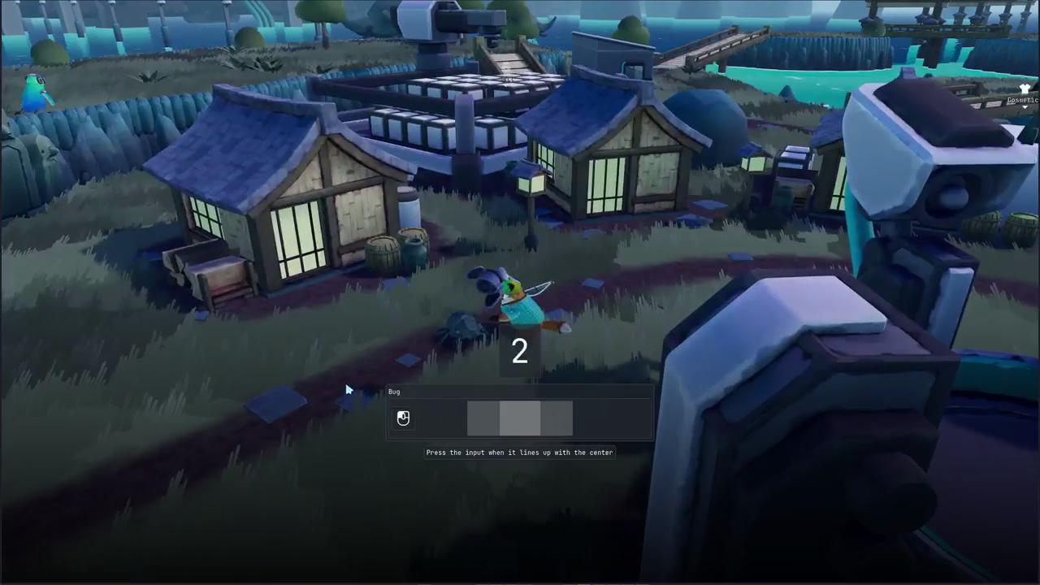
Pet the bug twice on the timing prompt, scoring 'decently well' then 'poorly'.
click(418, 350)
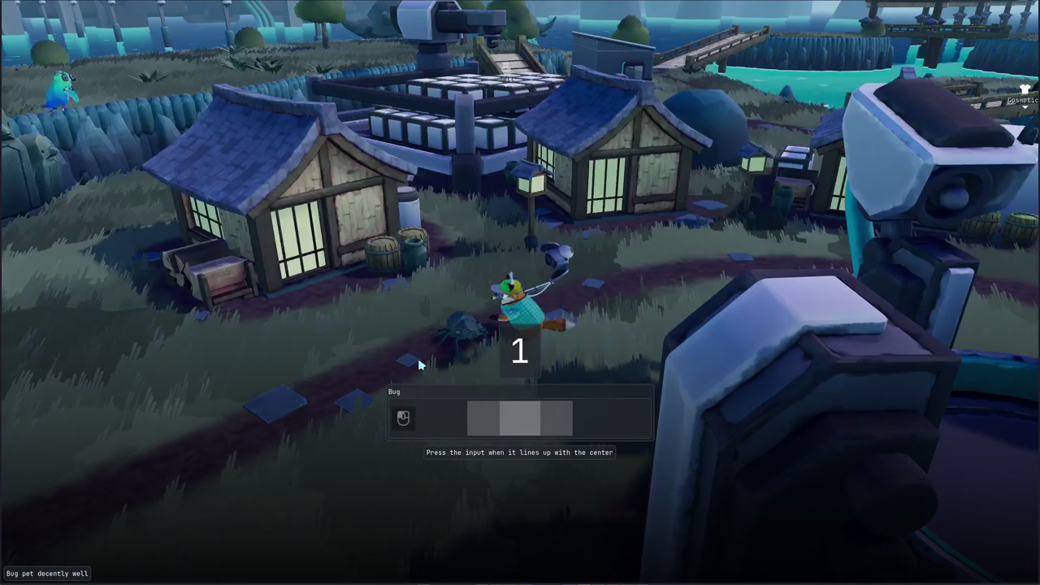
click(419, 365)
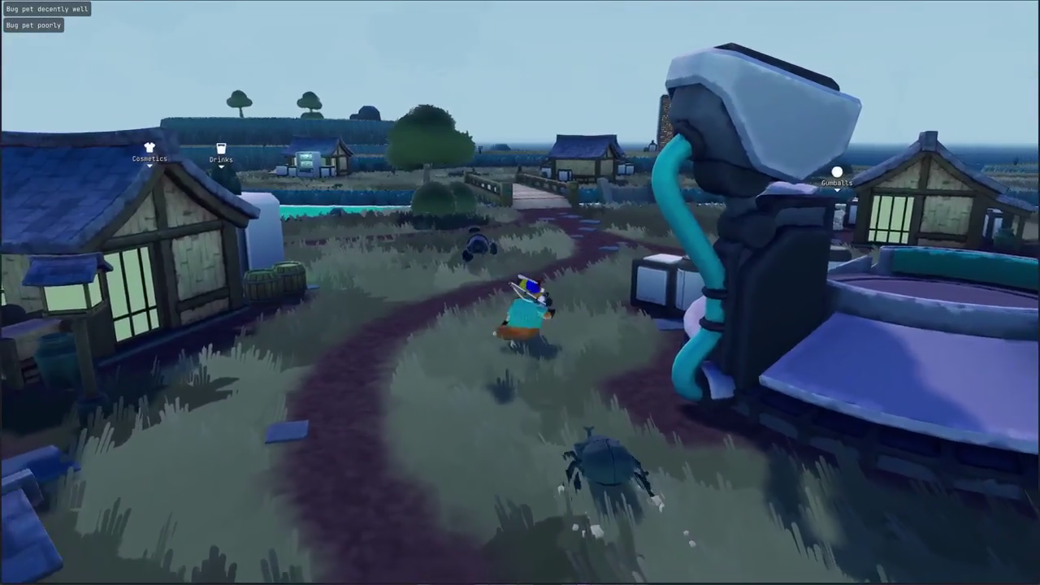
Run up the path, swing the sword, and cross the first bridge toward the houses.
key(s)
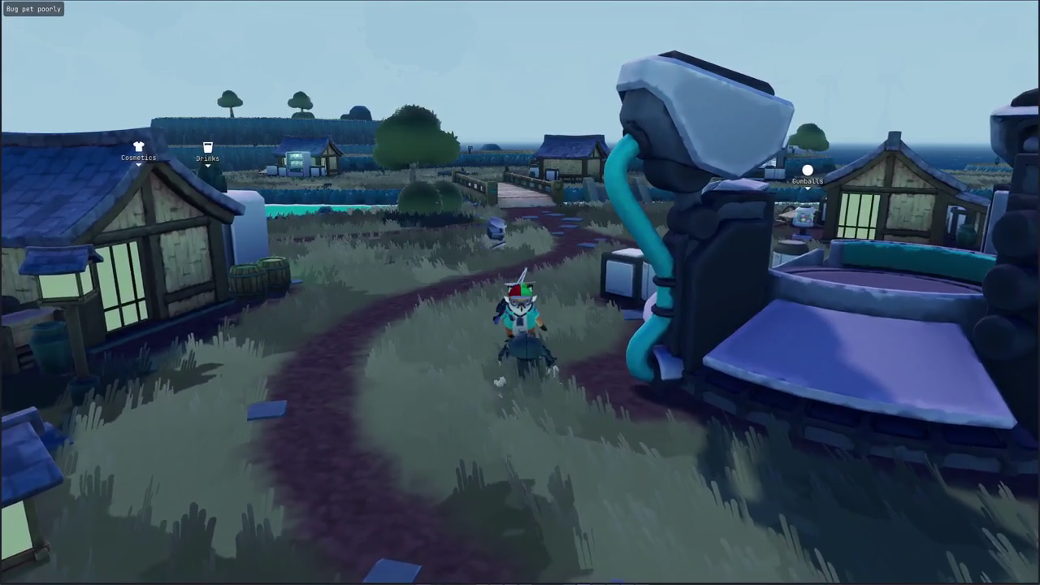
key(w)
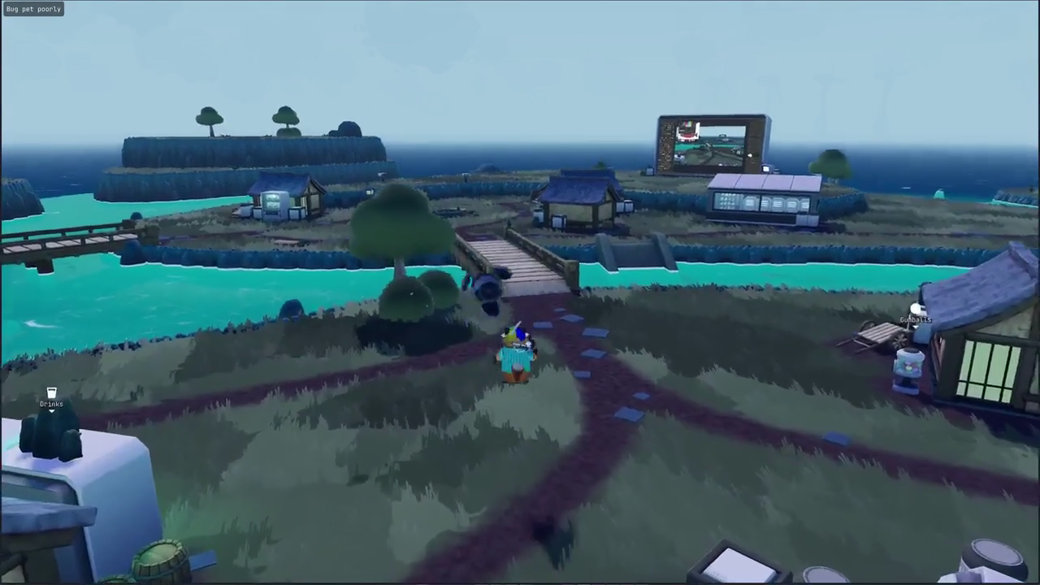
key(w)
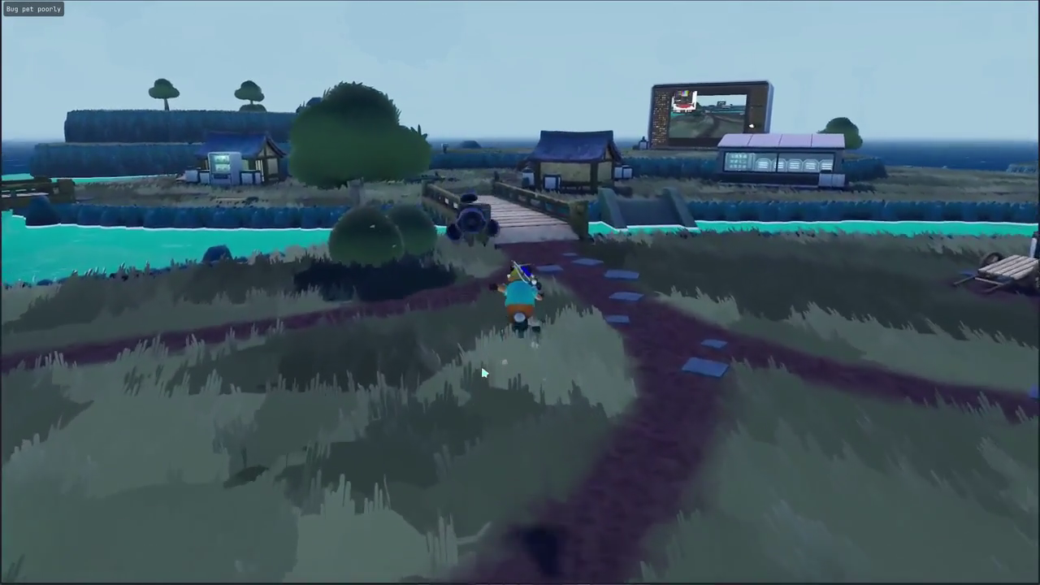
click(560, 364)
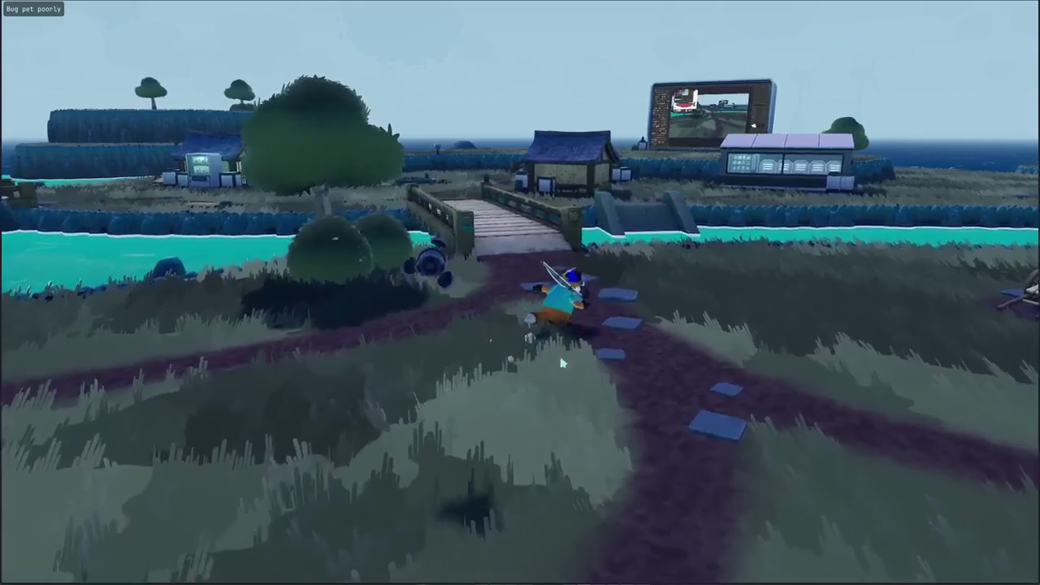
key(w)
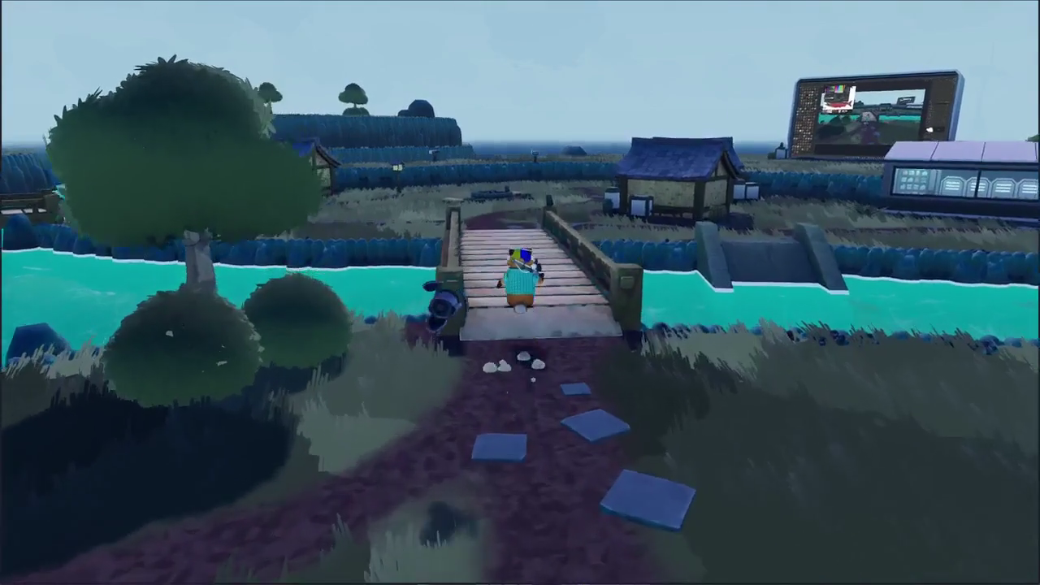
key(w)
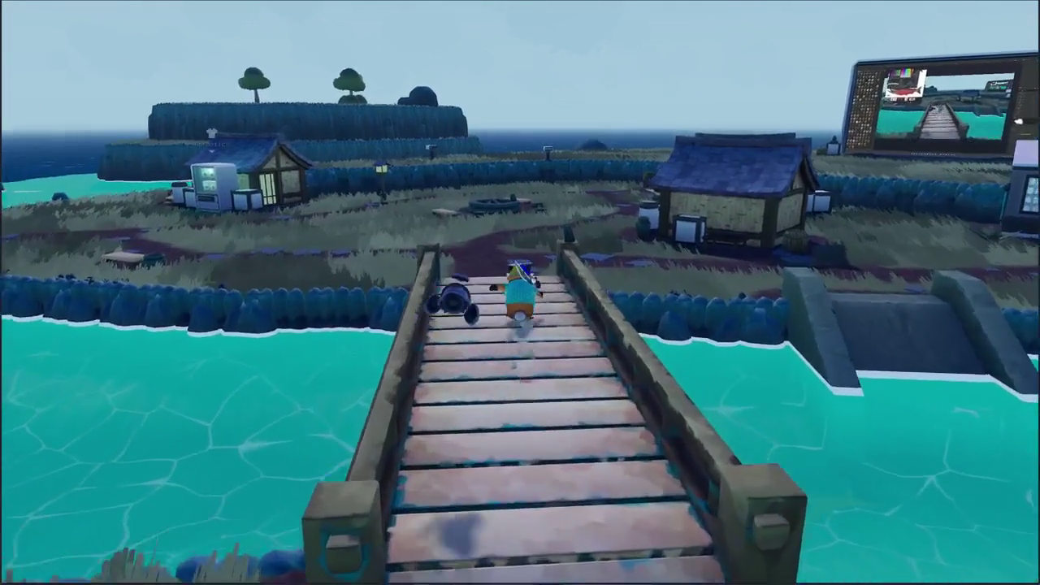
key(w)
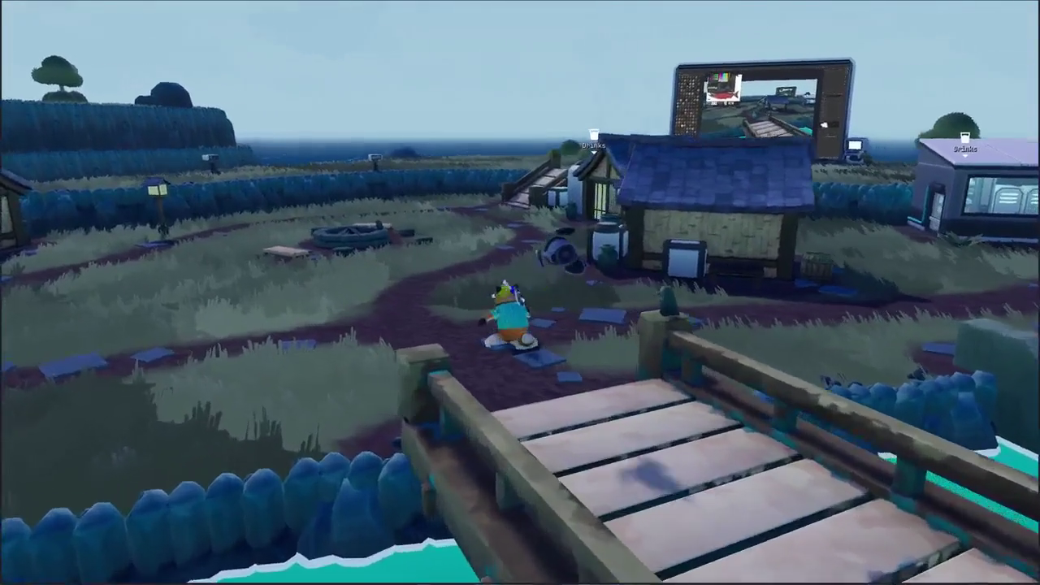
Continue past the houses, cross the other bridge to the big screen, and open the inventory.
key(w)
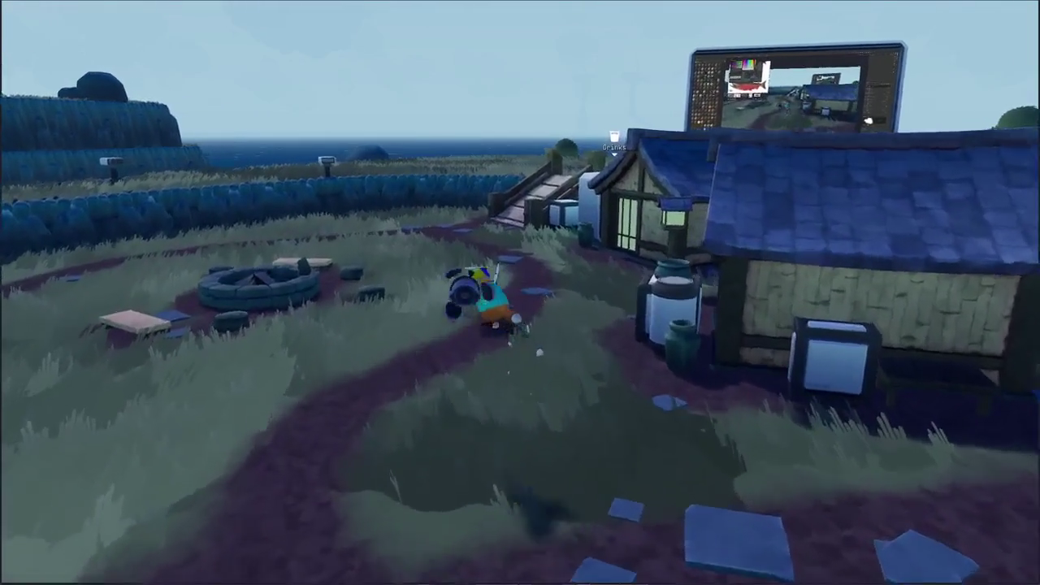
key(w)
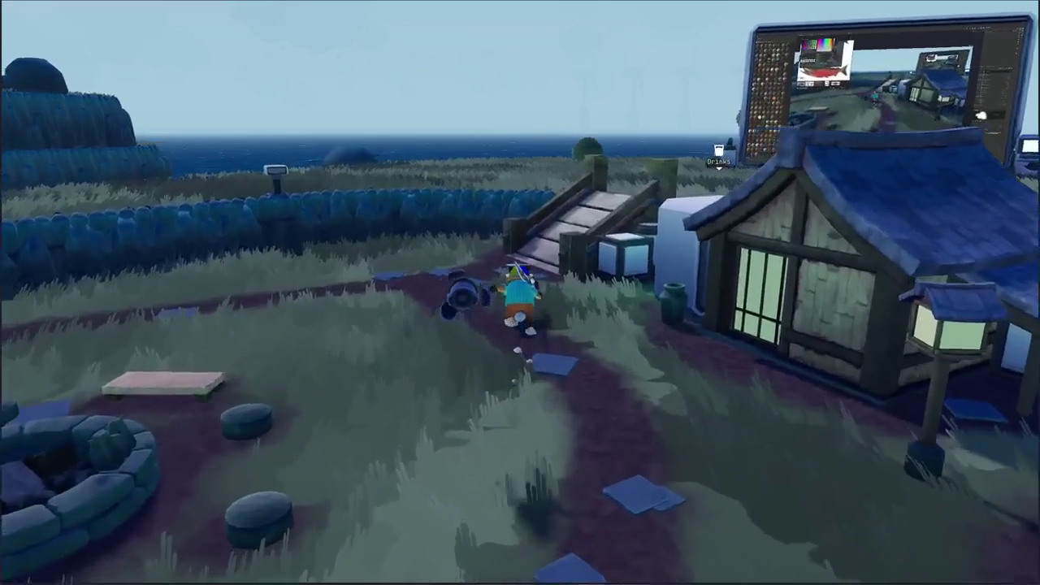
key(w)
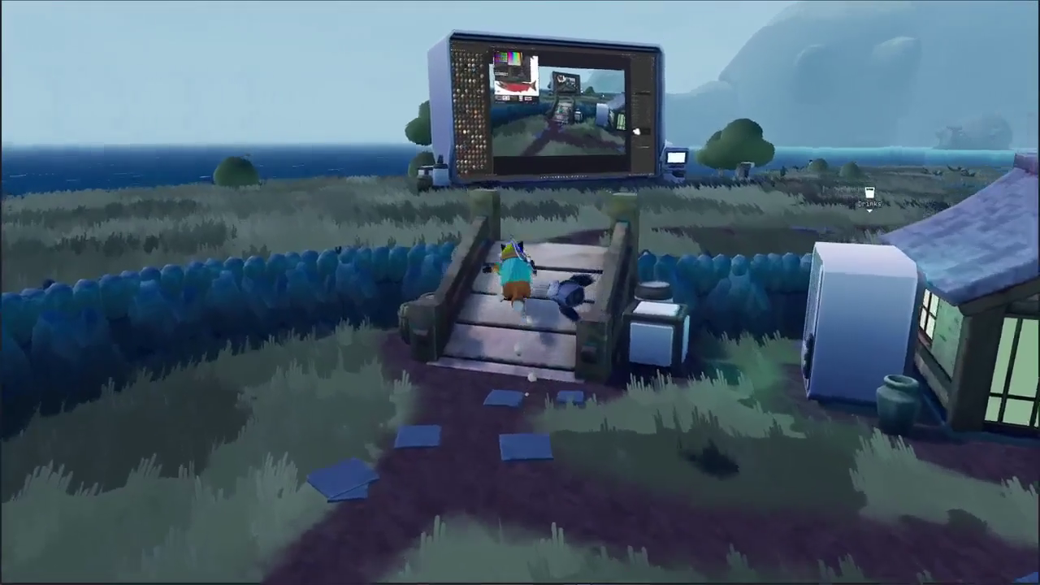
key(w)
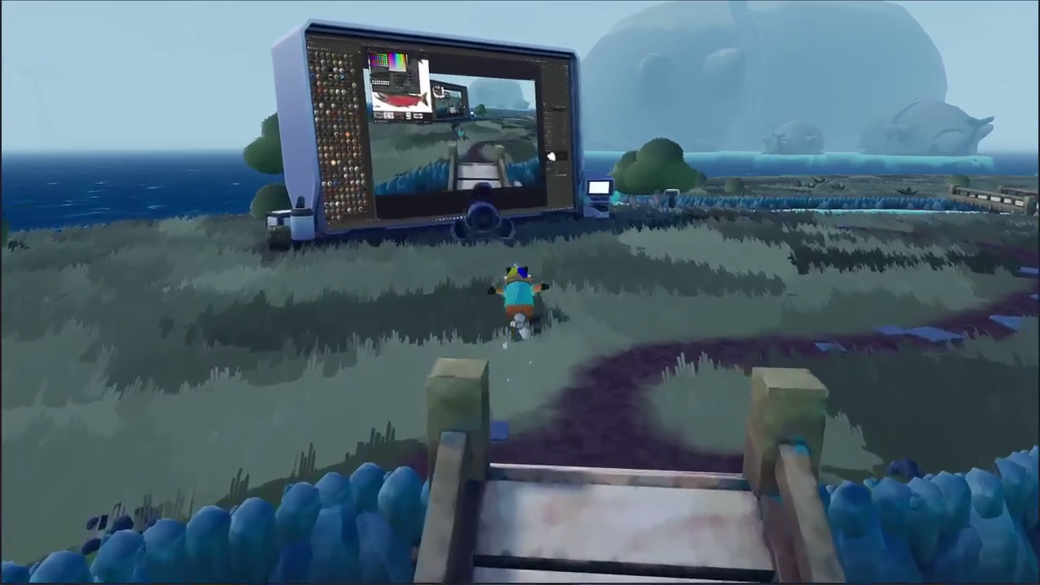
key(w)
key(Tab)
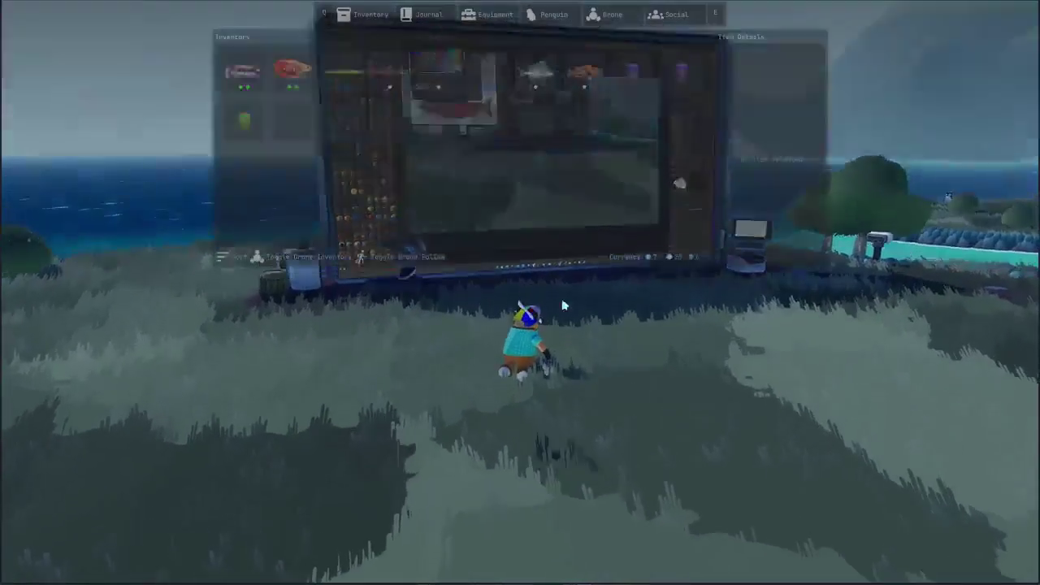
Switch the in-game penguin to the Stone Penguin skin from the Penguin tab.
click(552, 15)
click(521, 150)
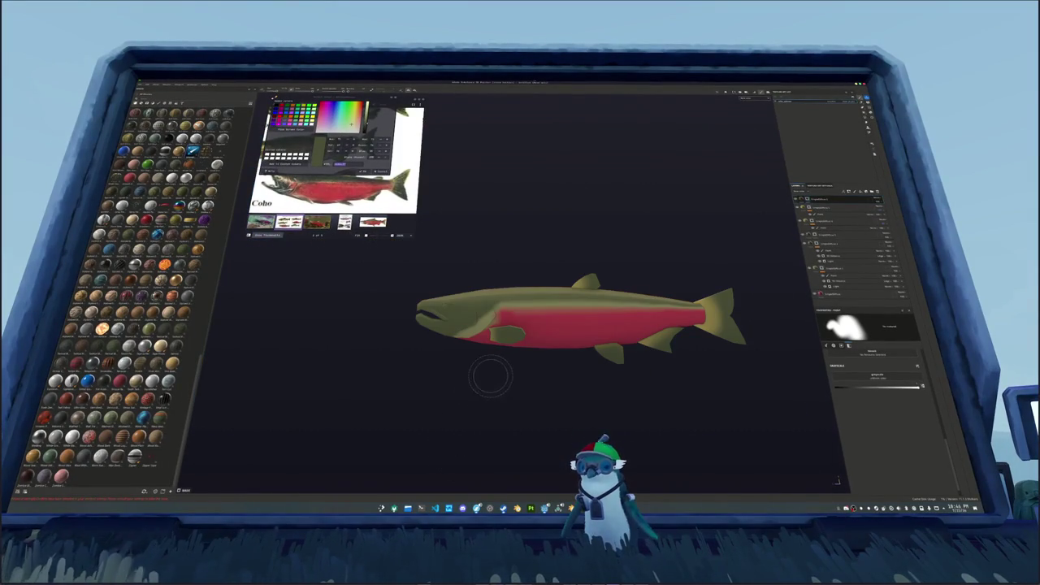
Add a fill layer with a grunge pattern scaled up into fine speckles.
middle_drag(529, 333, 618, 305)
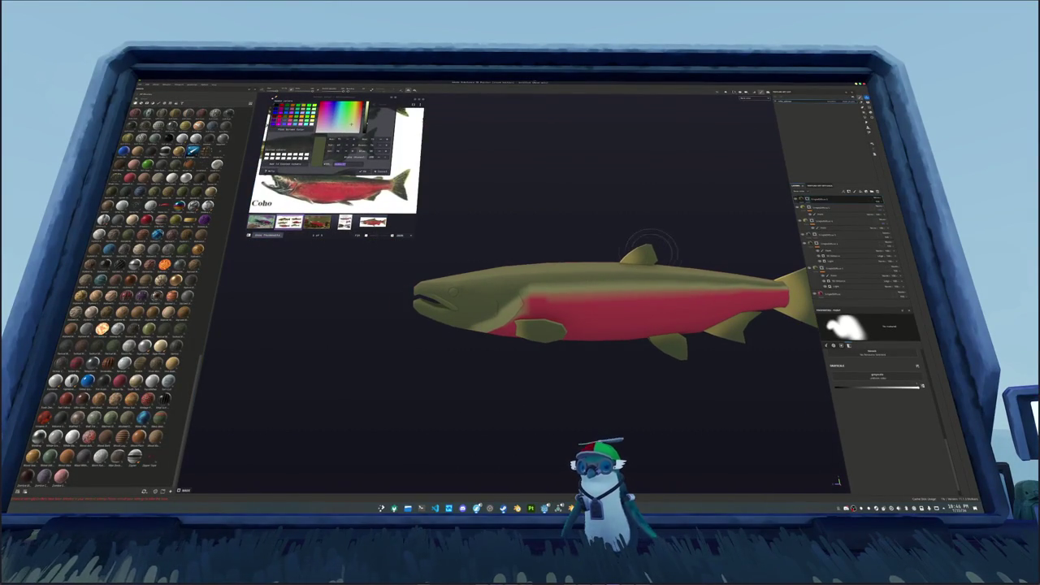
middle_drag(650, 245, 772, 229)
right_click(813, 200)
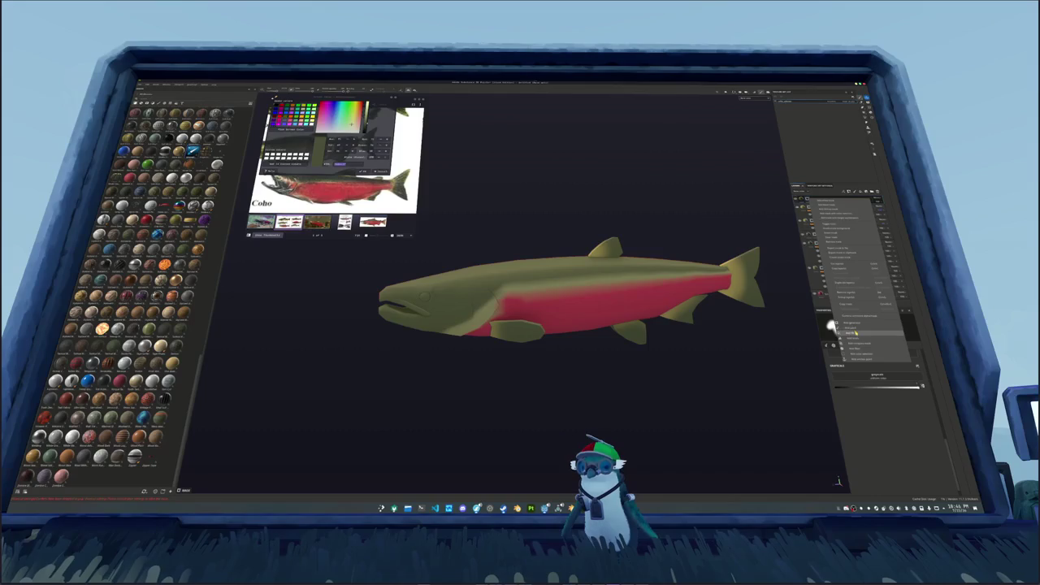
click(857, 334)
click(876, 367)
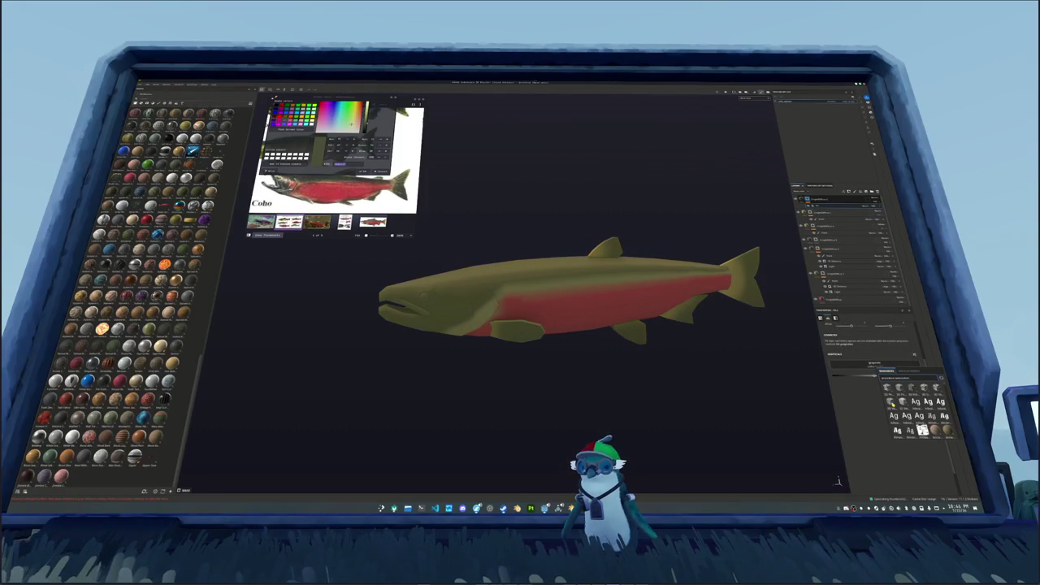
mouse_move(922, 431)
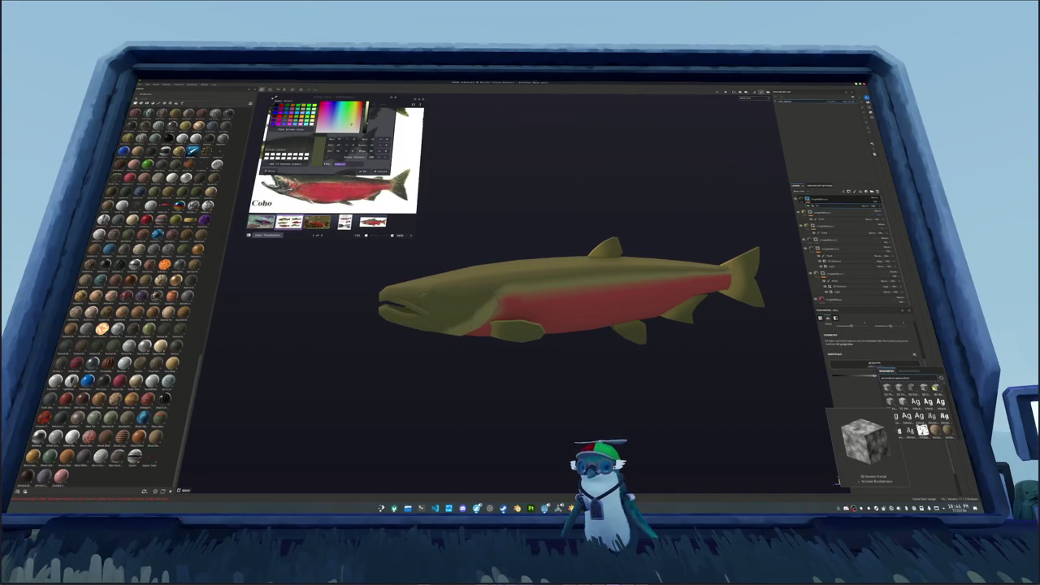
click(891, 404)
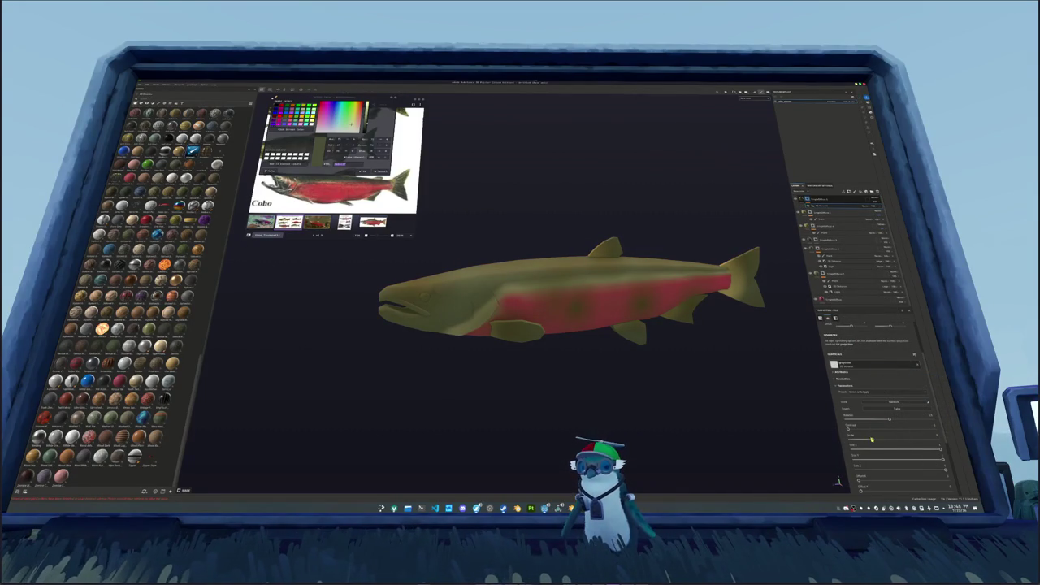
drag(871, 439, 959, 440)
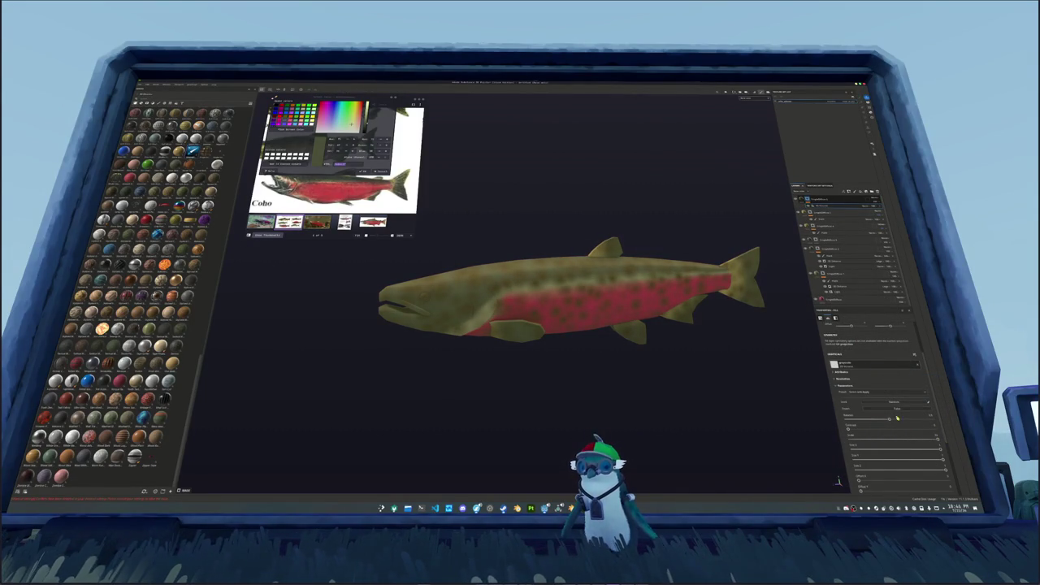
Set the speckle layer's base colour to a dark olive shade.
click(837, 205)
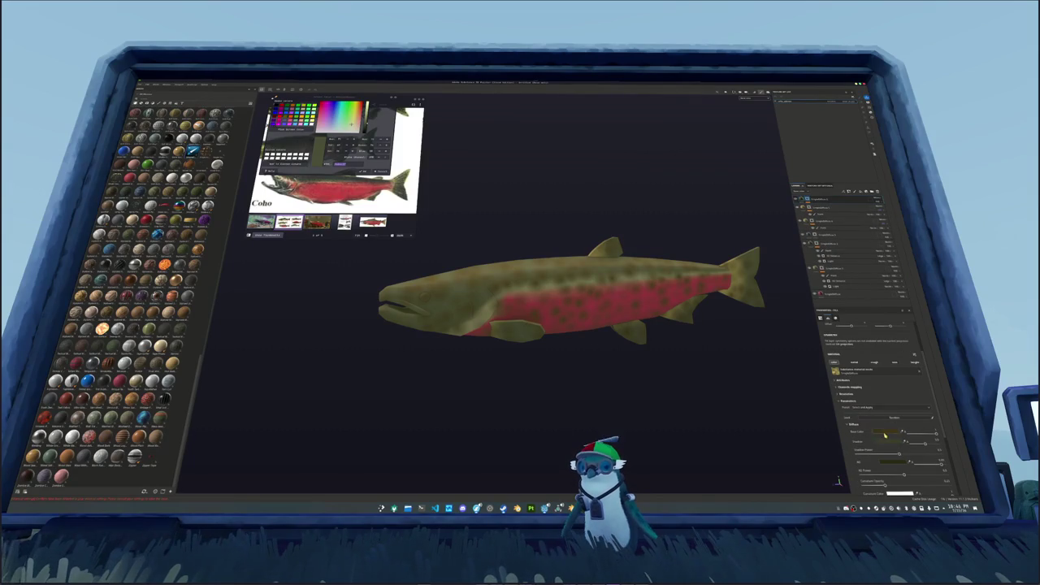
click(885, 434)
click(754, 274)
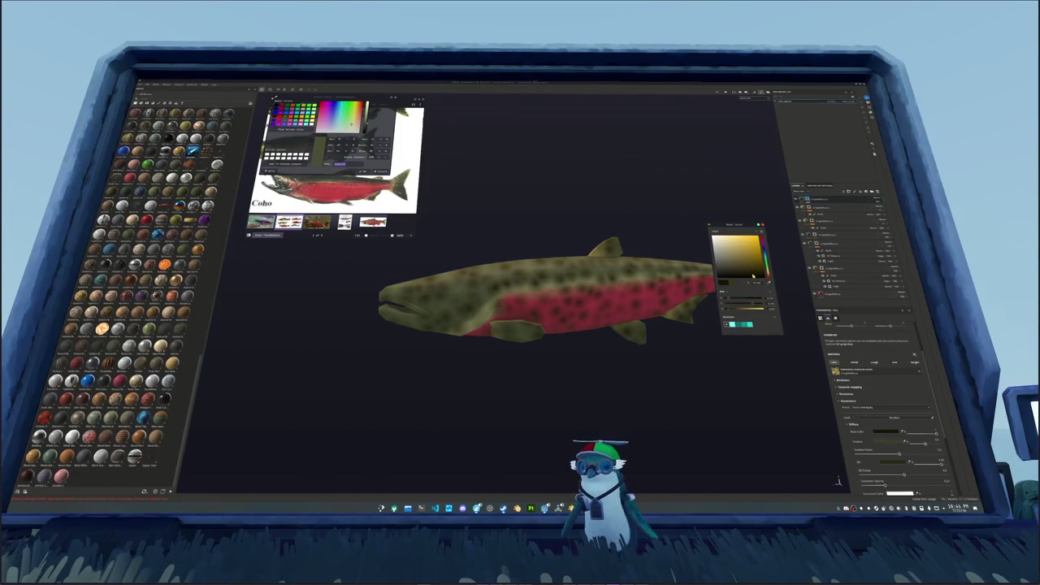
click(889, 443)
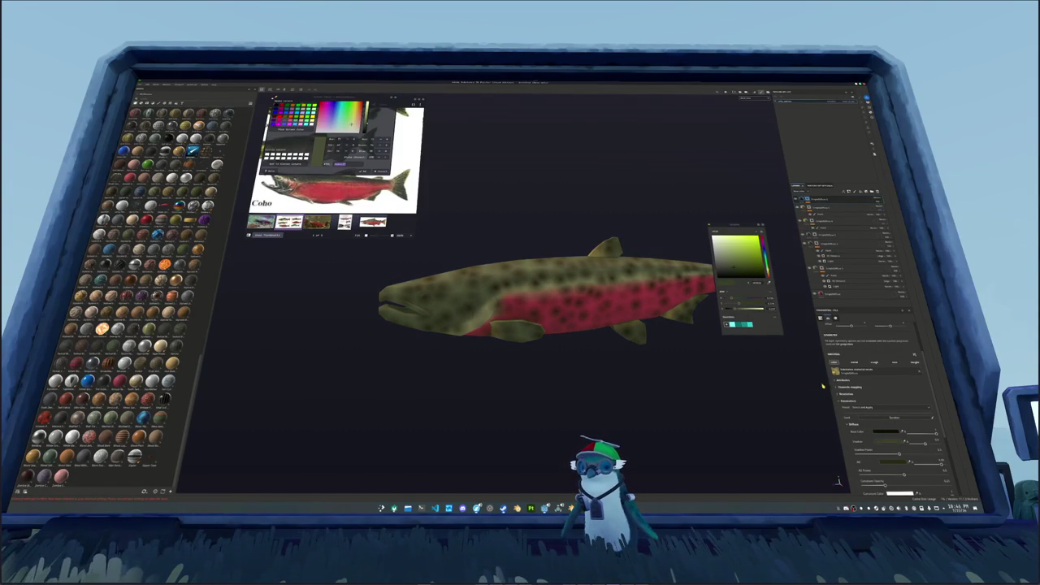
click(740, 273)
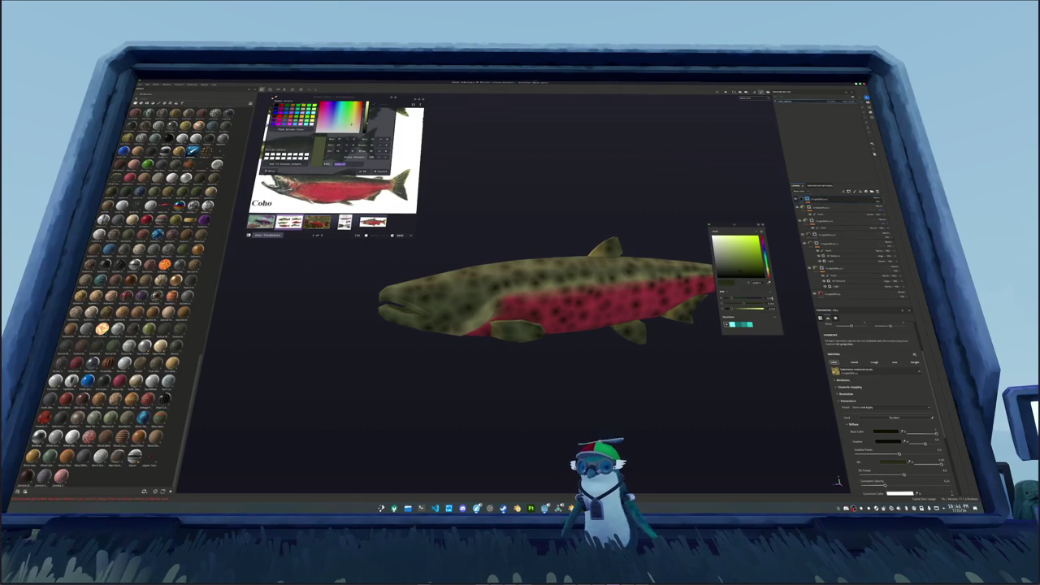
click(749, 279)
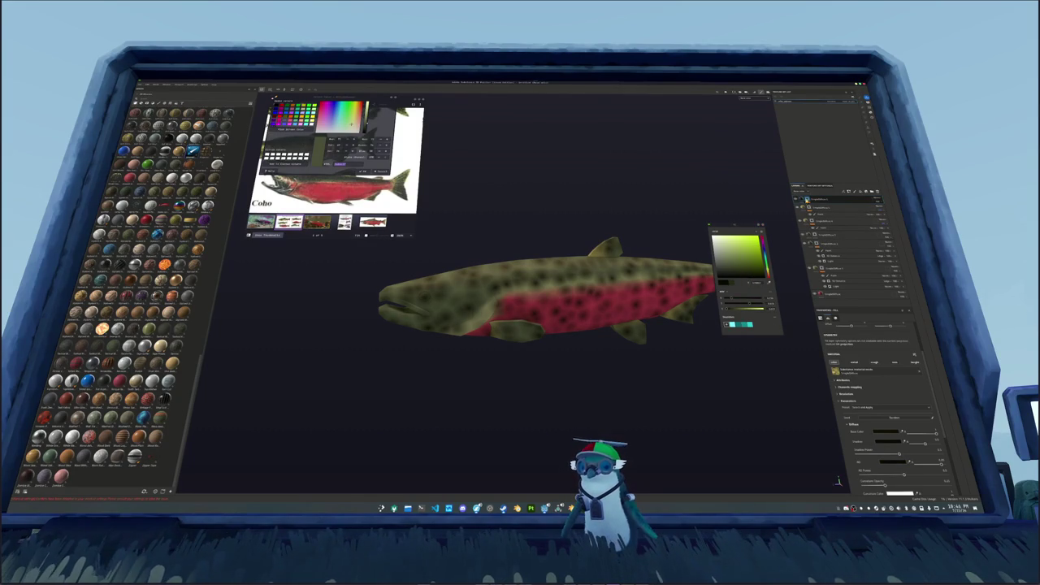
click(823, 205)
click(823, 205)
click(821, 200)
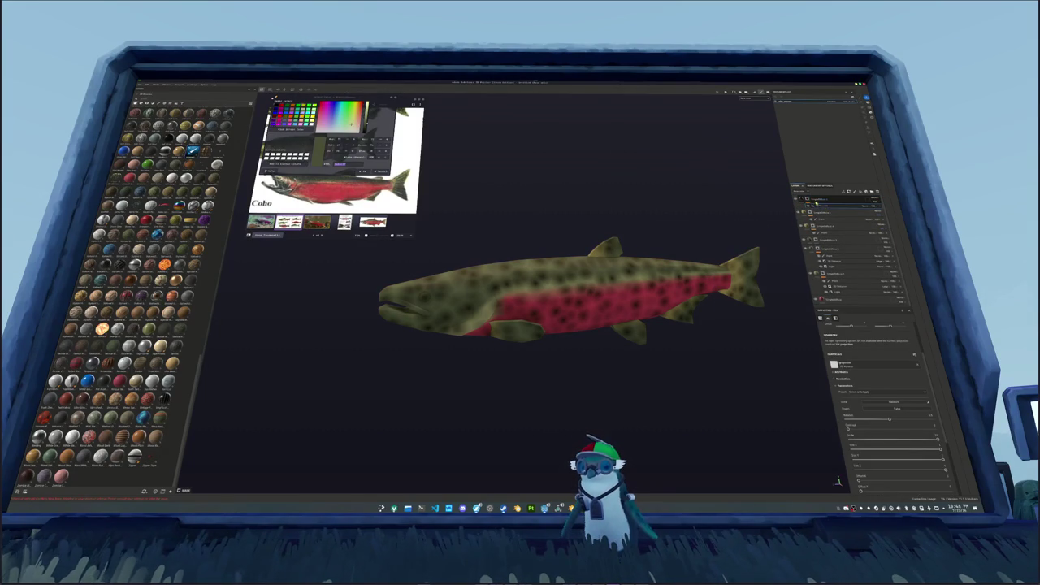
right_click(815, 199)
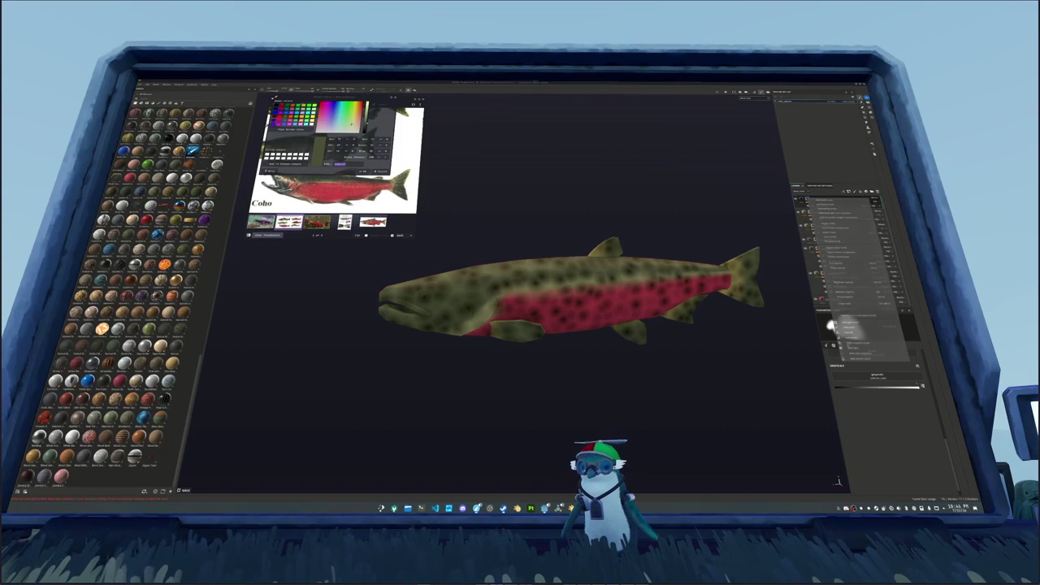
Mask the top layer, then raise contrast, shrink scale and lower intensity for lighter, dense speckles.
click(830, 325)
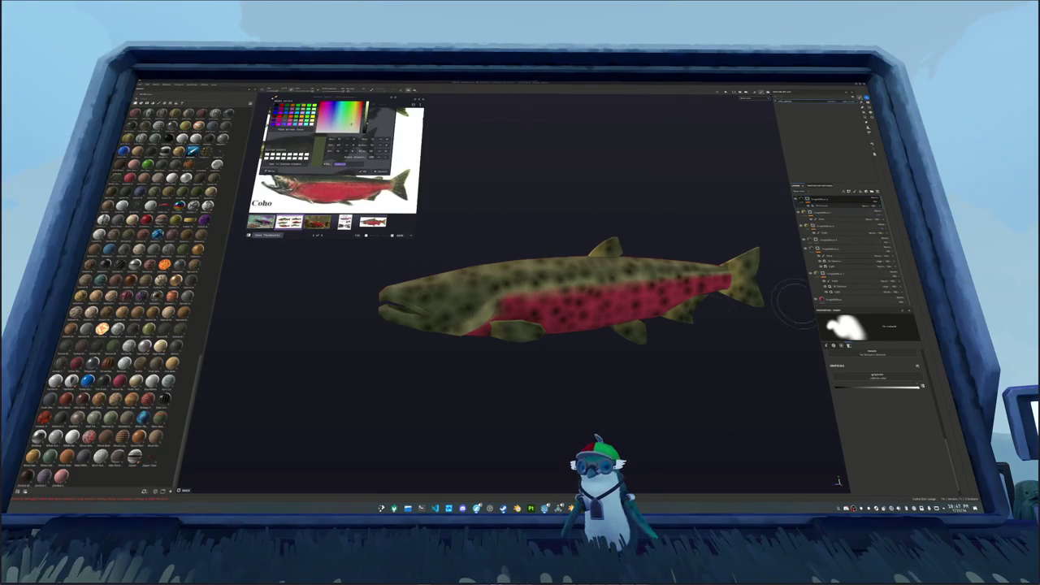
click(822, 210)
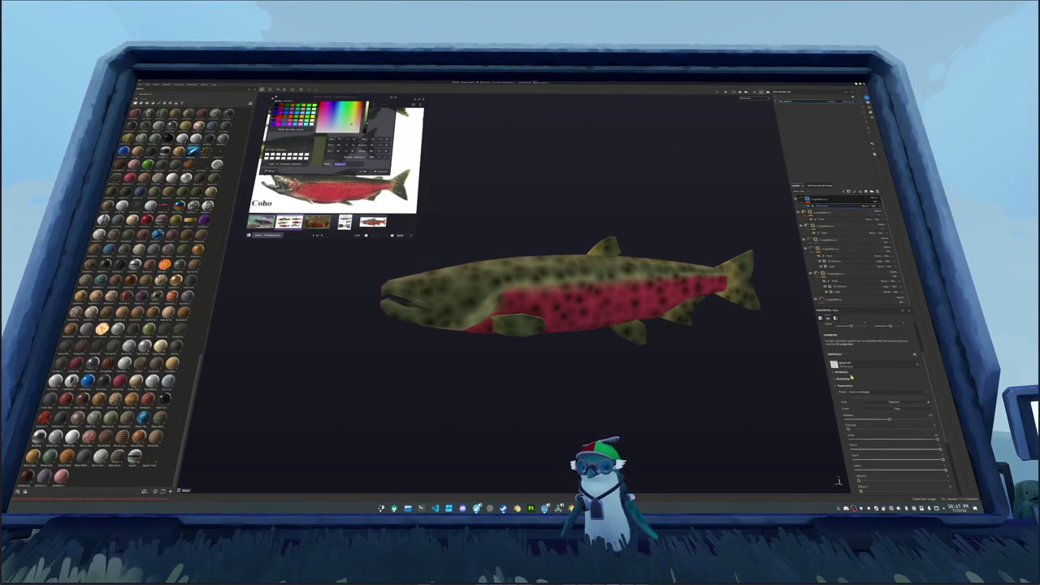
drag(841, 388, 891, 389)
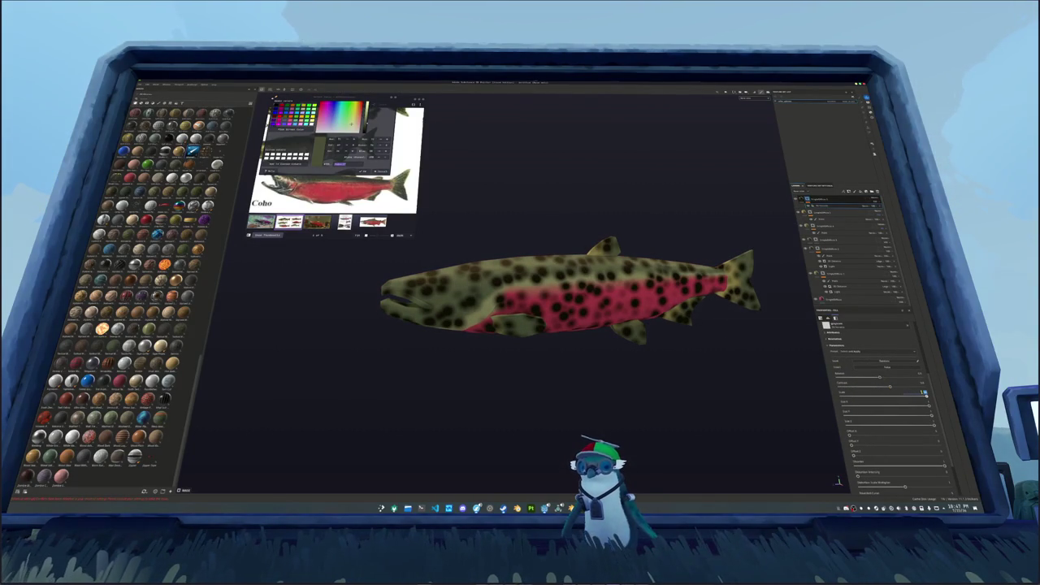
click(923, 392)
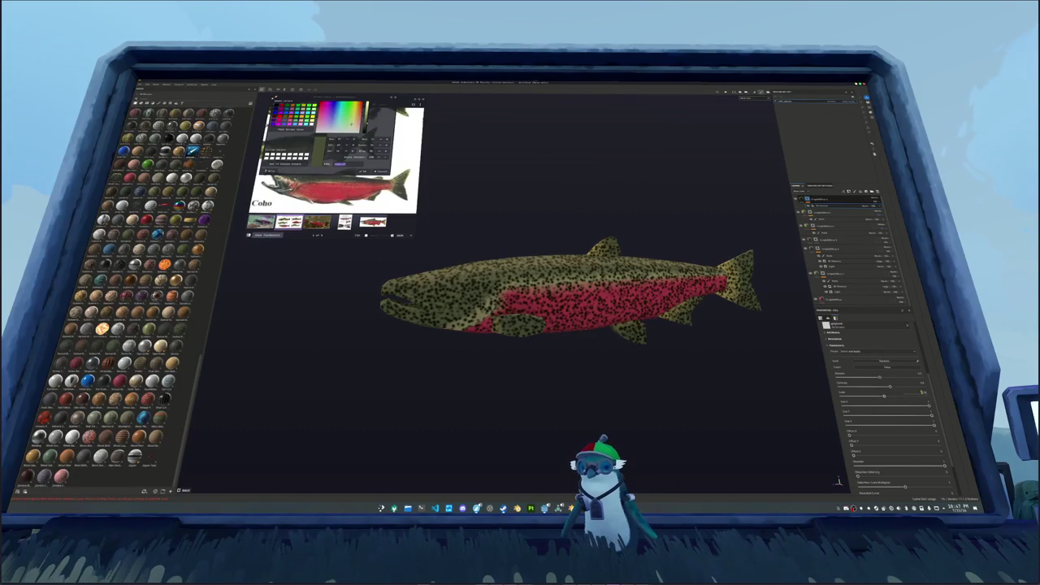
drag(880, 377, 867, 379)
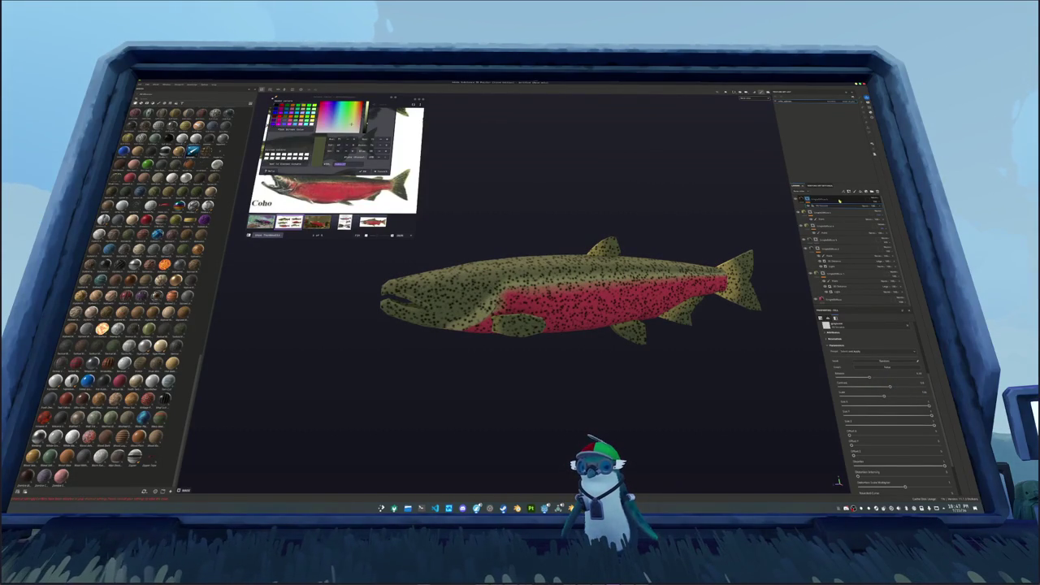
right_click(808, 198)
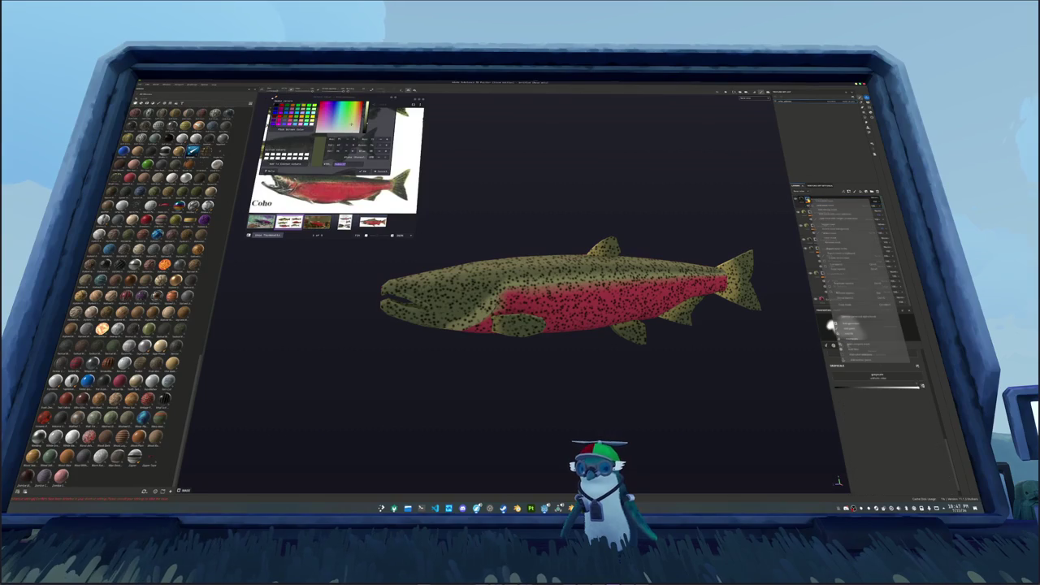
Add a generator to the speckle layer and tune its Highlight so speckles stay on the back.
click(868, 322)
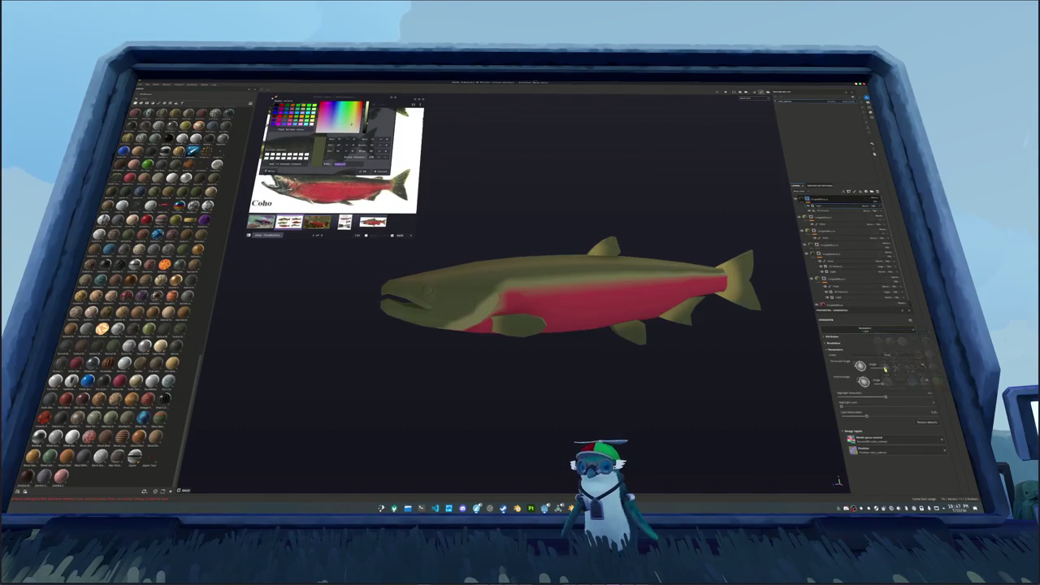
click(855, 212)
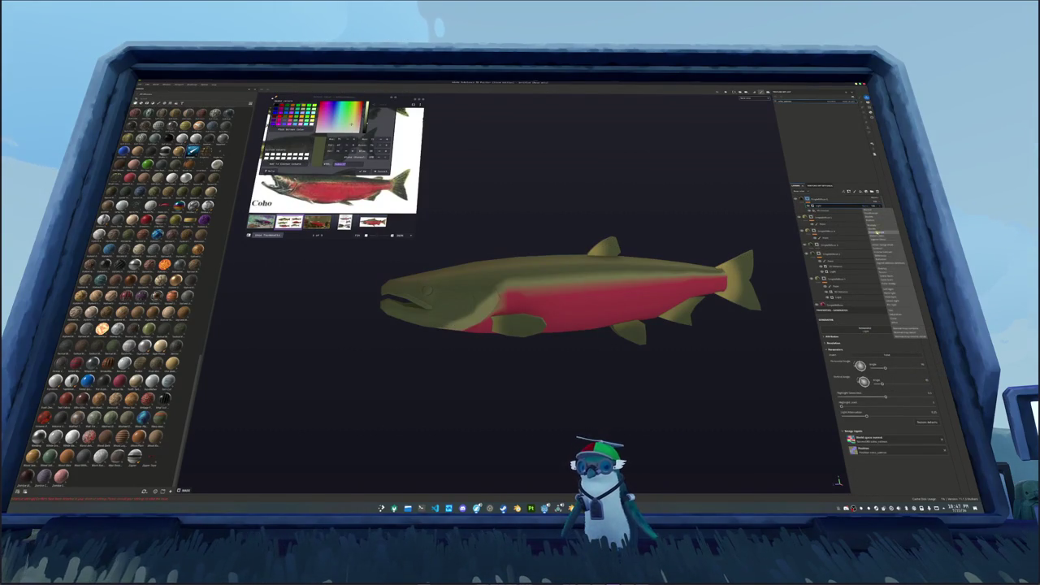
click(875, 226)
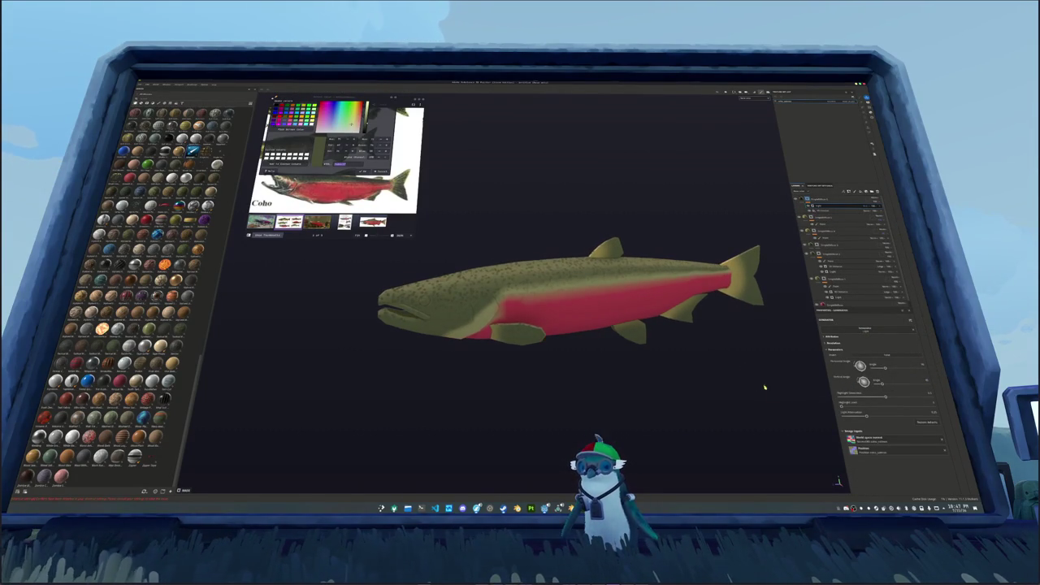
drag(894, 406, 886, 405)
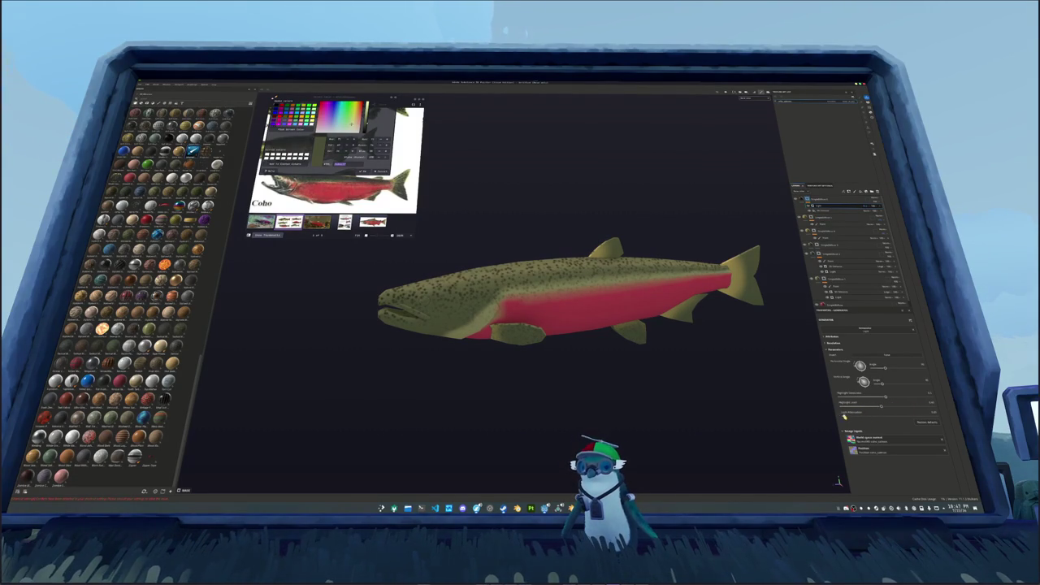
drag(883, 399, 891, 396)
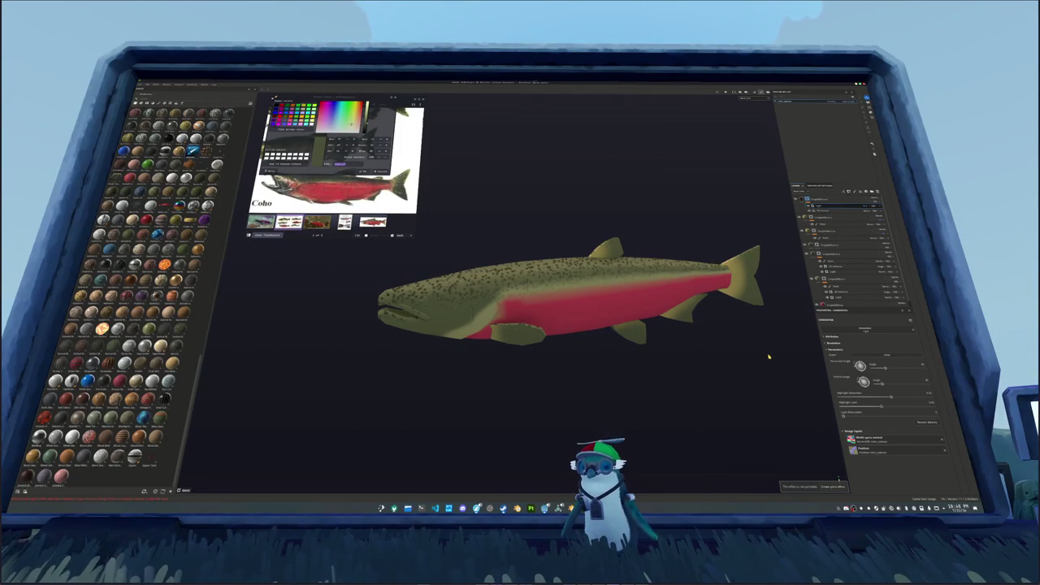
alt+drag(707, 348, 703, 351)
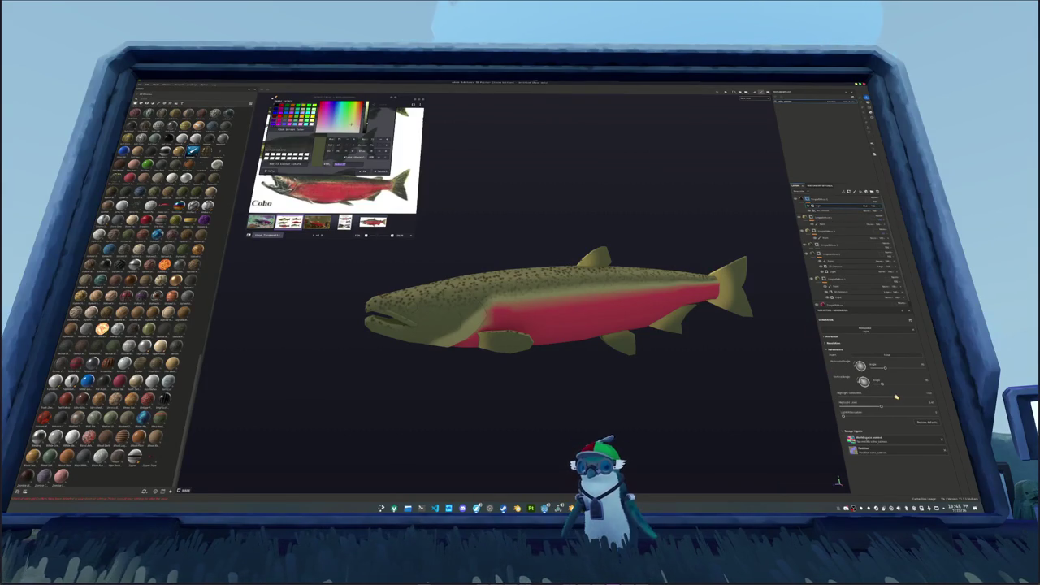
Add a black mask to the speckle layer.
alt+drag(638, 411, 623, 404)
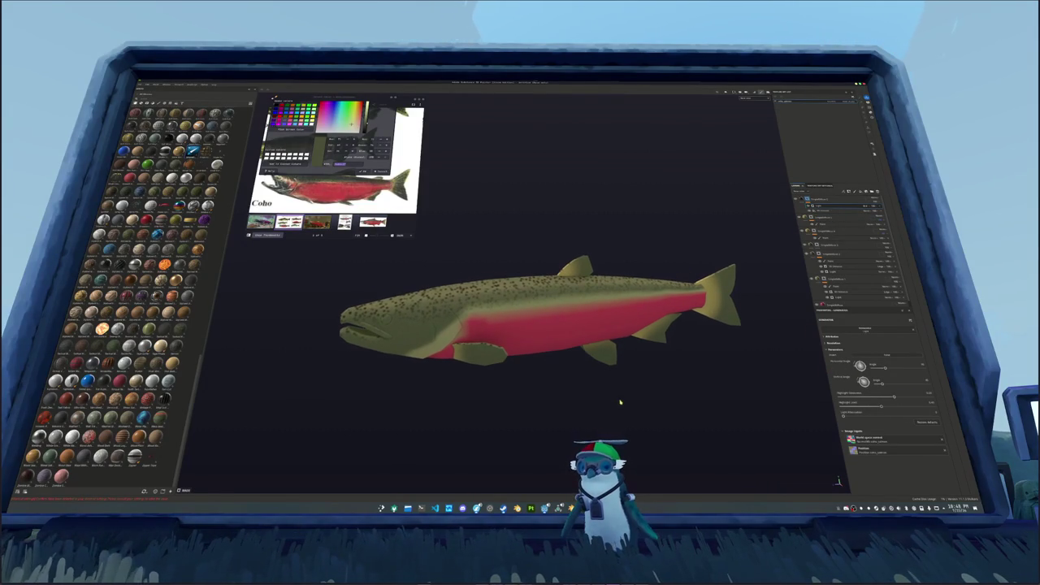
right_click(832, 202)
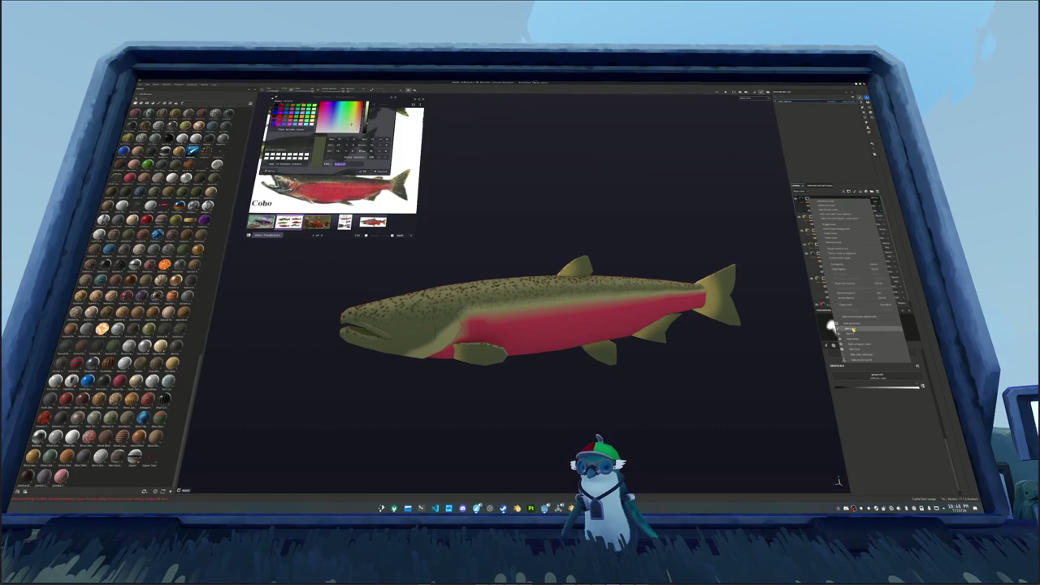
click(854, 329)
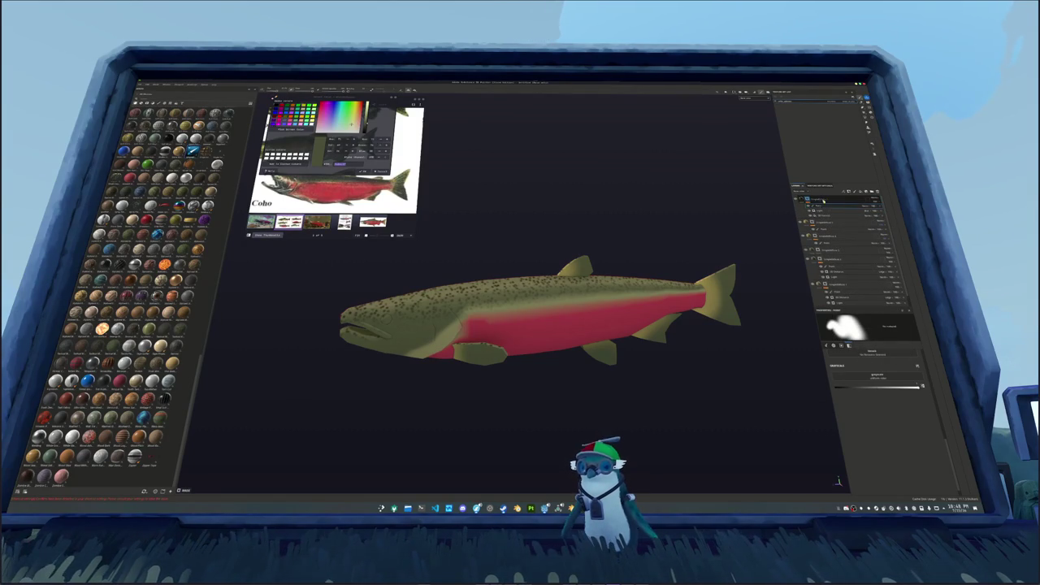
alt+drag(724, 249, 669, 226)
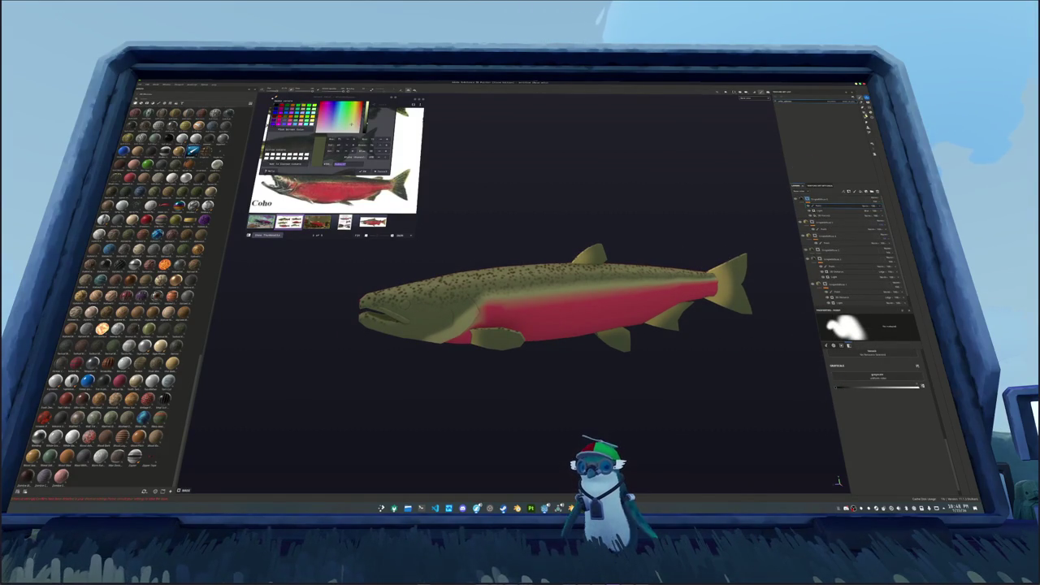
Switch to polygon fill mode and frame the salmon side-on with its head centred.
key(4)
scroll(734, 346, up, 3)
alt+drag(577, 355, 413, 418)
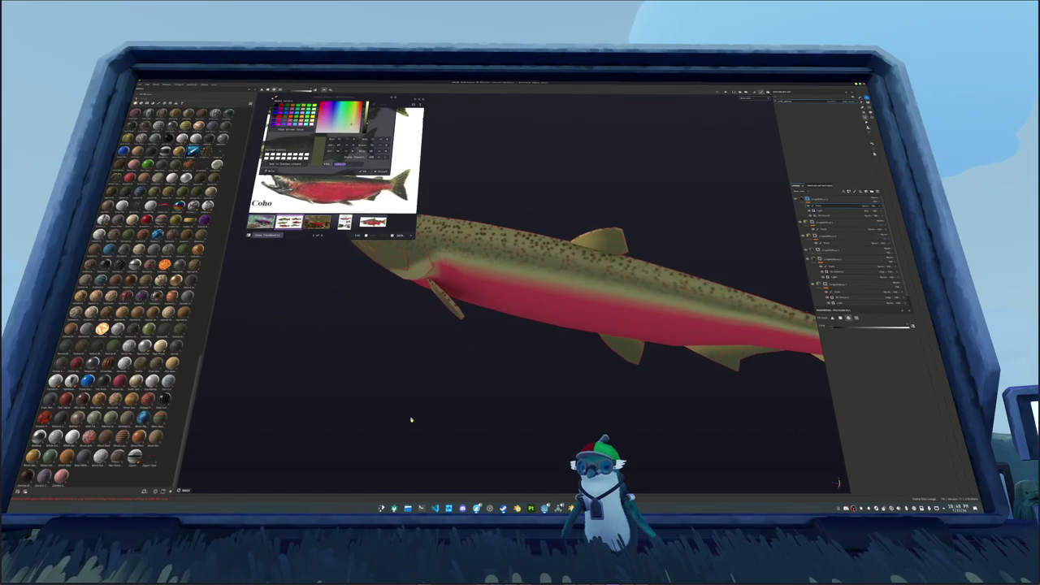
alt+drag(480, 349, 629, 351)
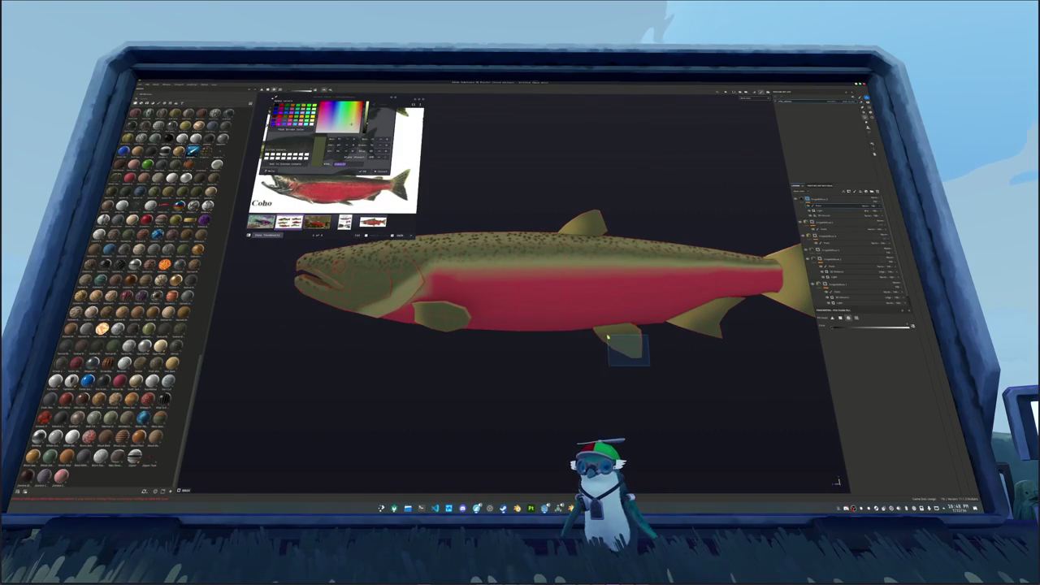
key(f)
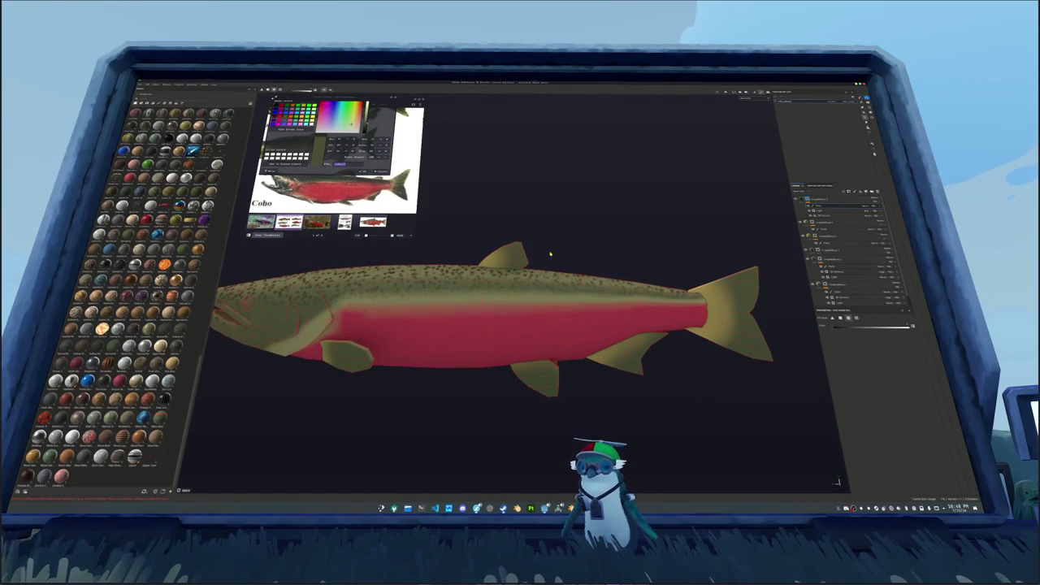
alt+middle_drag(550, 254, 659, 239)
alt+drag(473, 328, 487, 321)
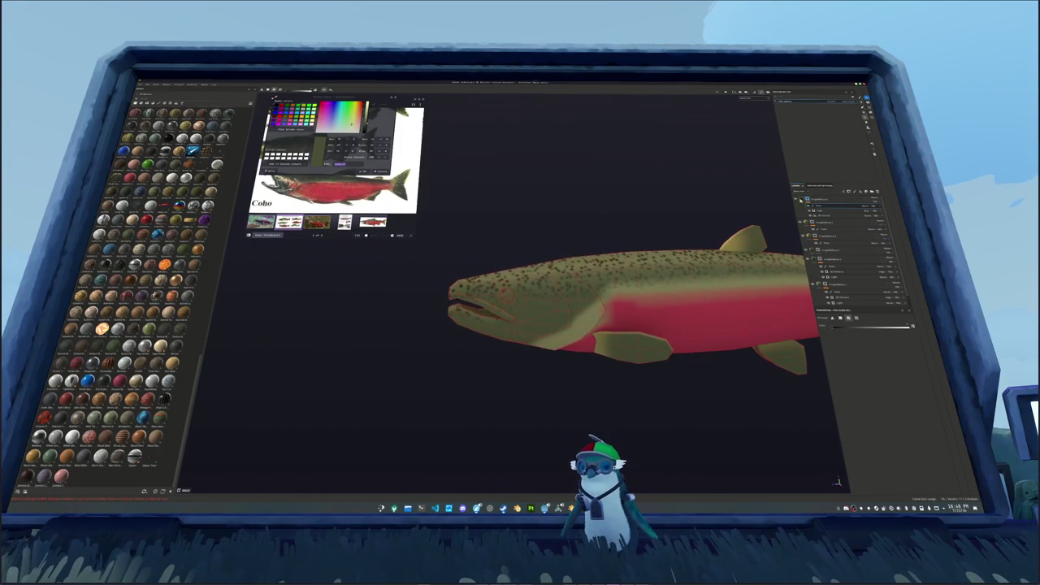
Switch to the brush and paint the mask in around the salmon's head.
key(1)
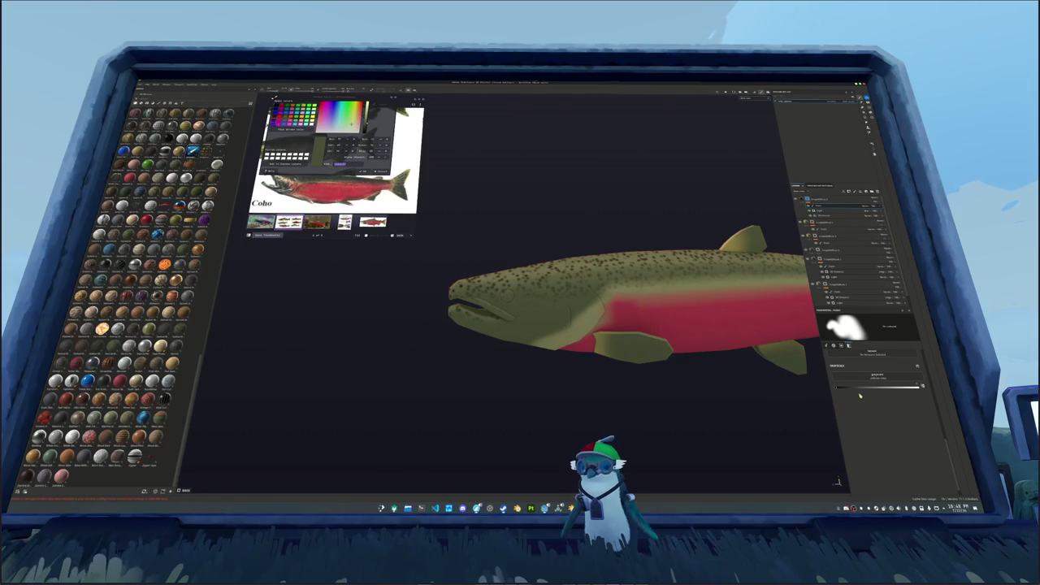
scroll(520, 369, up, 3)
scroll(597, 349, up, 3)
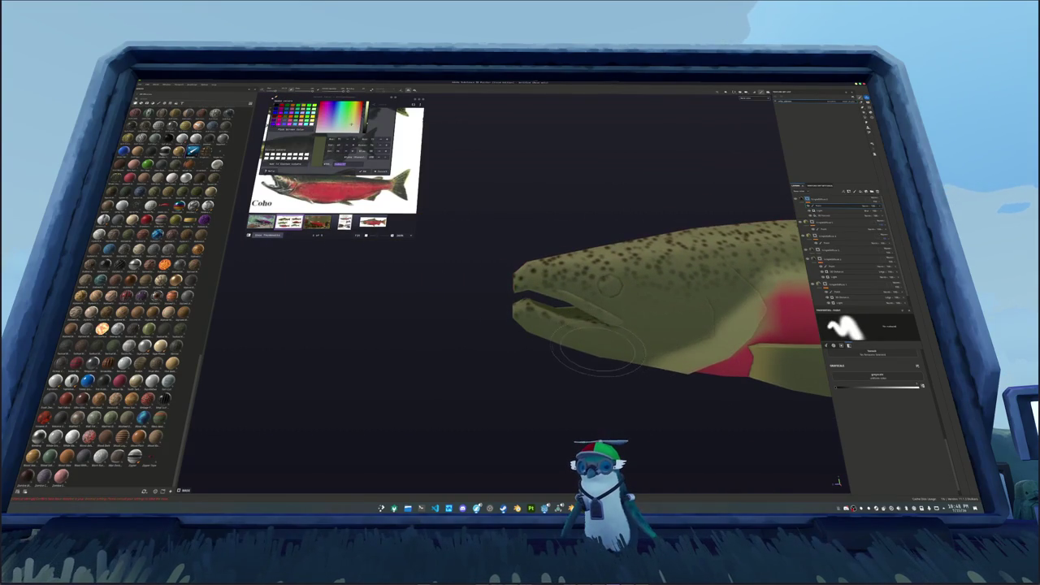
mouse_move(520, 315)
alt+mouse_down()
mouse_move(530, 301)
mouse_move(560, 304)
mouse_move(571, 276)
mouse_move(654, 266)
mouse_move(569, 333)
alt+mouse_up()
scroll(537, 303, up, 3)
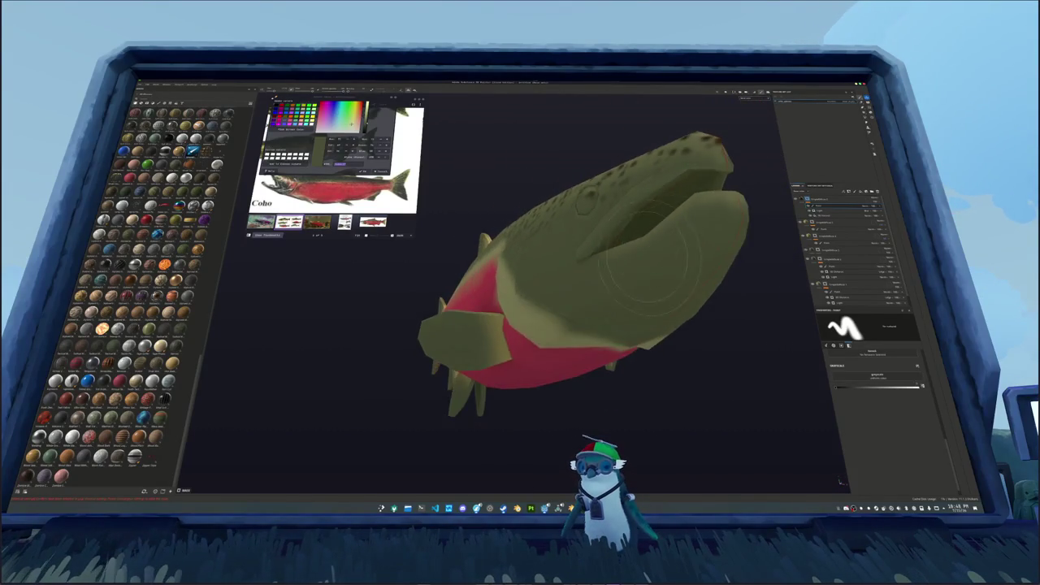
alt+right_drag(559, 323, 626, 283)
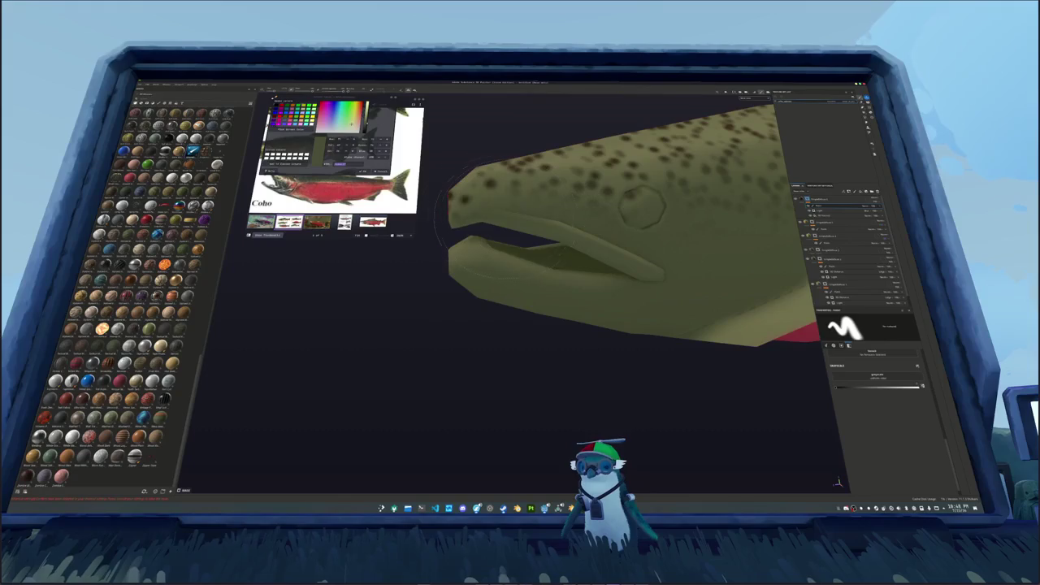
scroll(606, 313, down, 2)
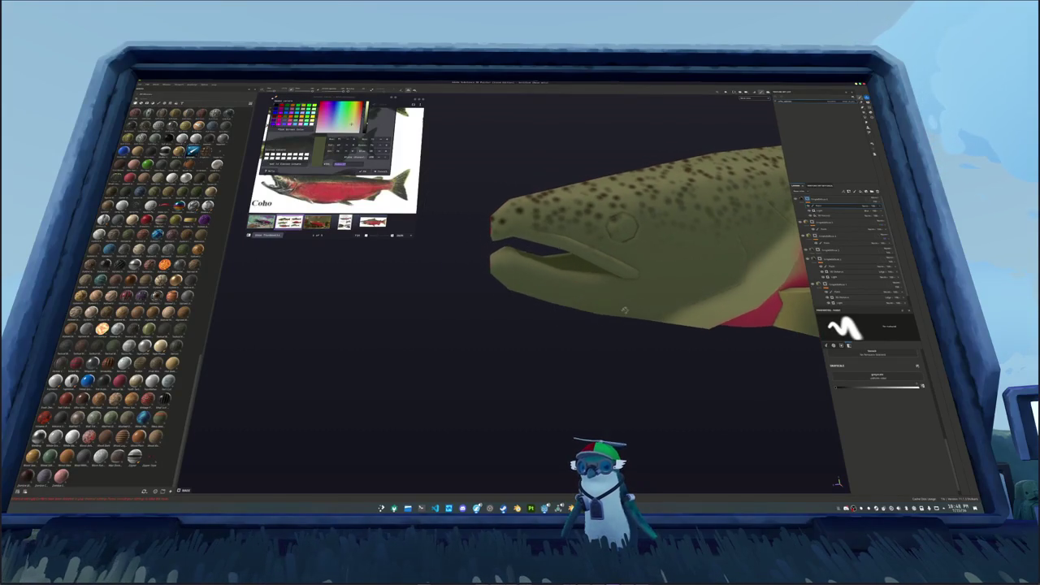
scroll(608, 313, down, 2)
scroll(536, 311, down, 3)
scroll(519, 307, down, 2)
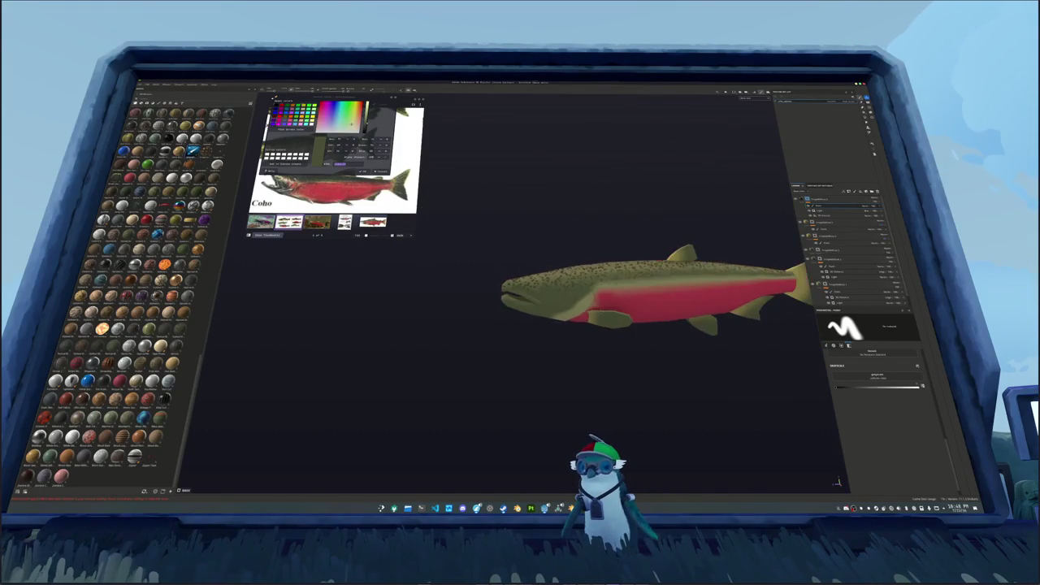
scroll(569, 316, down, 1)
scroll(617, 322, up, 2)
scroll(614, 325, up, 2)
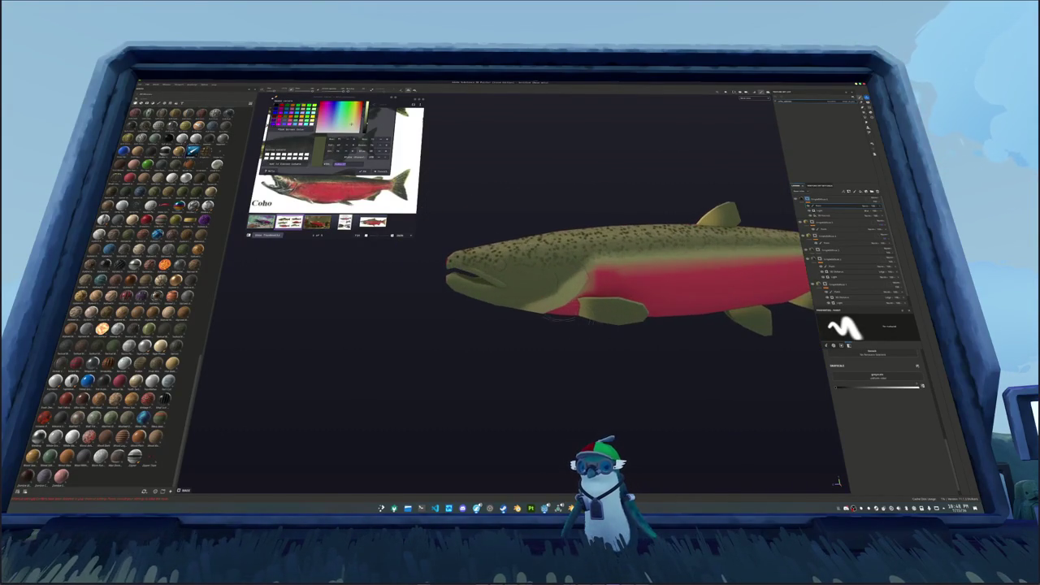
scroll(593, 337, up, 2)
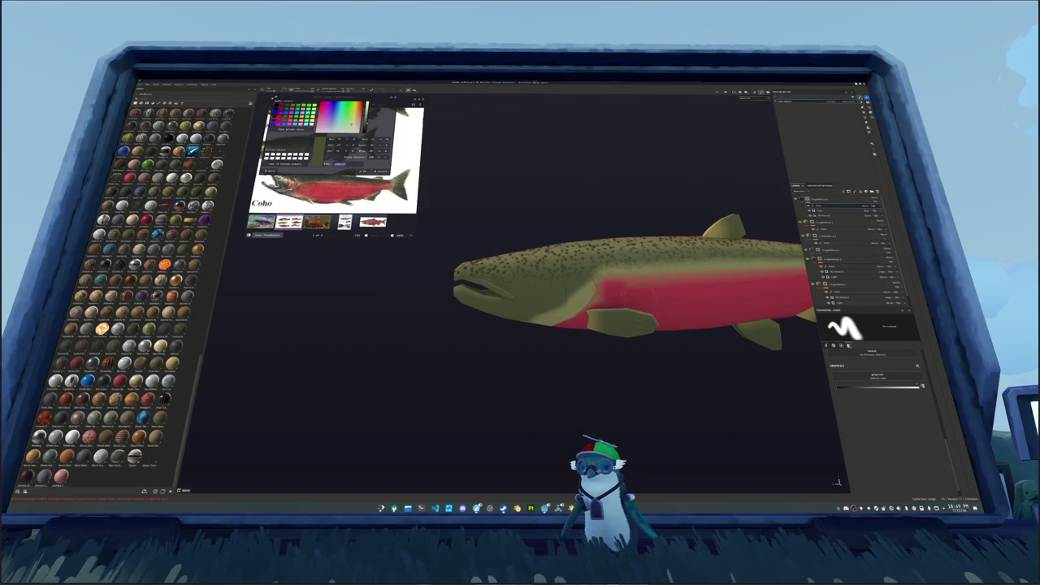
click(819, 199)
drag(825, 199, 833, 241)
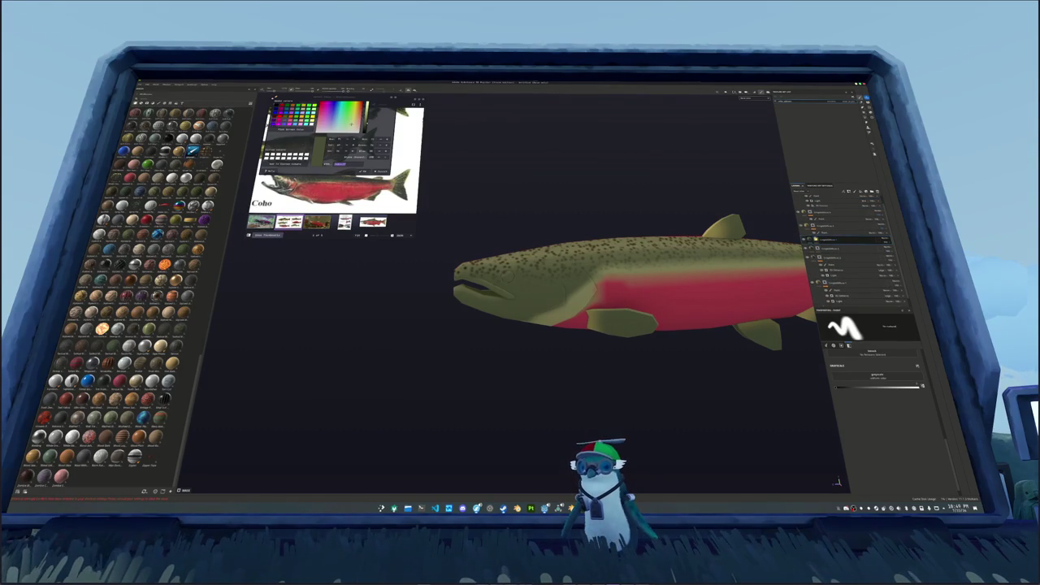
drag(836, 244, 845, 285)
click(855, 435)
click(887, 438)
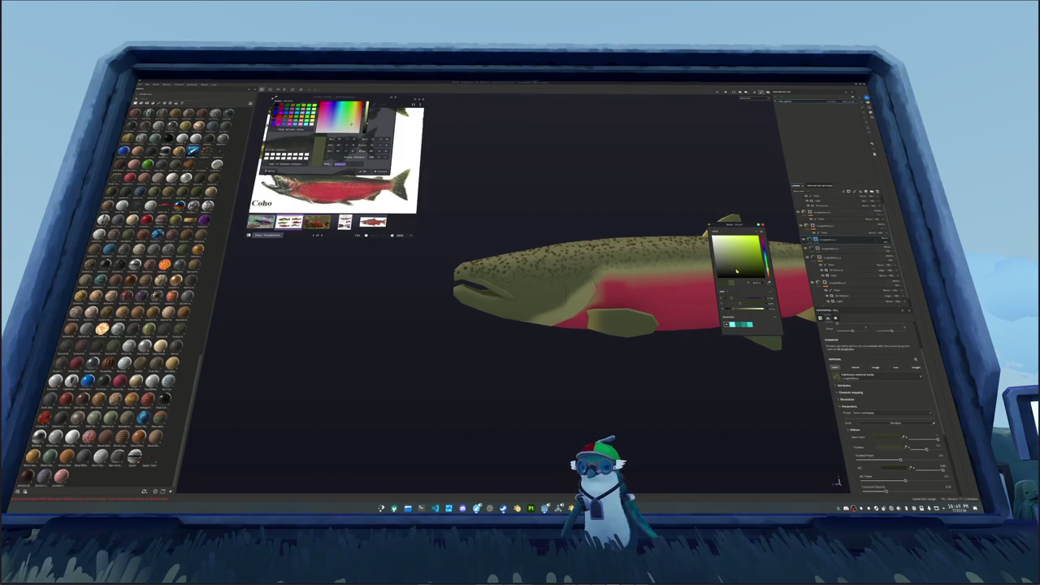
alt+drag(618, 284, 520, 285)
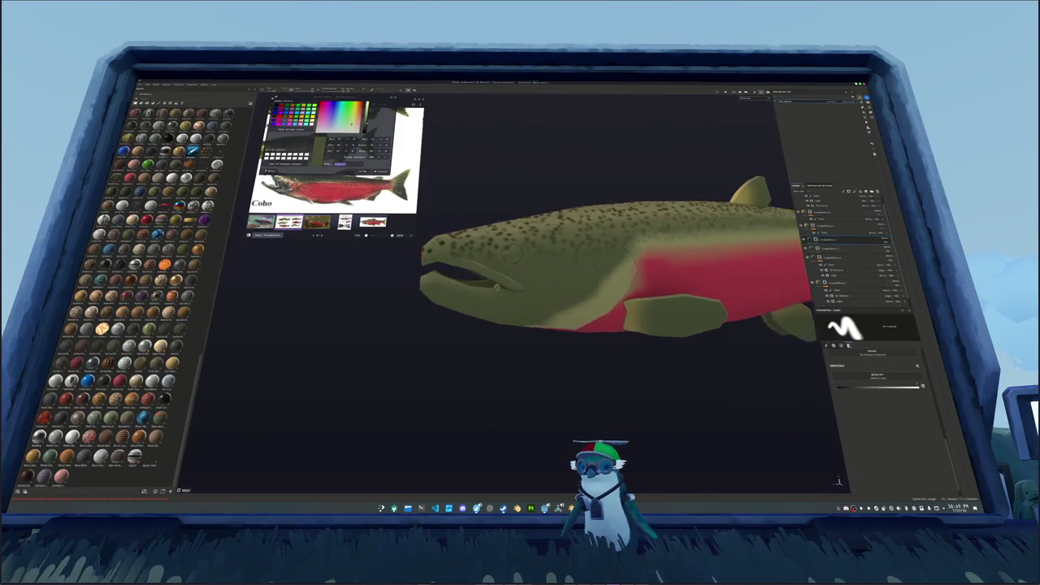
mouse_move(569, 308)
alt+mouse_down()
mouse_move(665, 309)
mouse_move(691, 335)
mouse_move(569, 357)
alt+mouse_up()
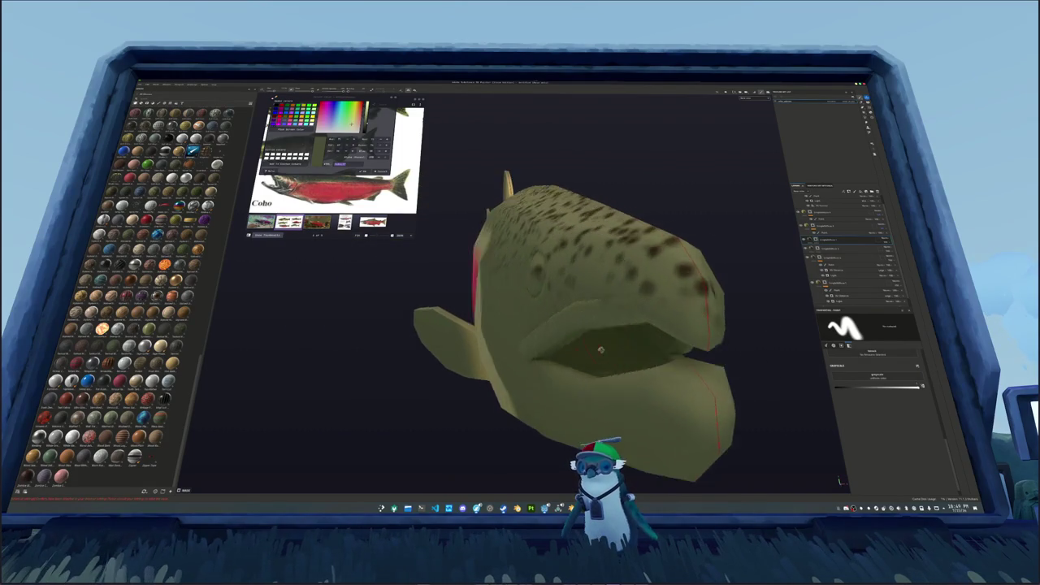
scroll(568, 358, up, 3)
mouse_move(630, 345)
alt+mouse_down()
mouse_move(536, 317)
mouse_move(492, 419)
mouse_move(505, 362)
alt+mouse_up()
scroll(520, 308, down, 3)
mouse_move(504, 406)
alt+mouse_down()
mouse_move(585, 366)
mouse_move(490, 276)
mouse_move(499, 341)
alt+mouse_up()
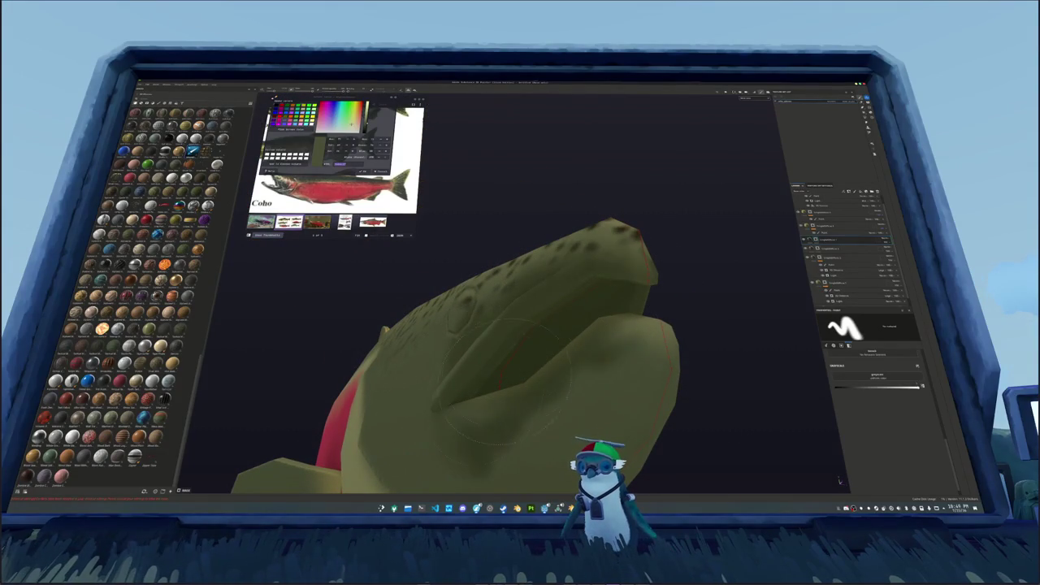
mouse_move(780, 386)
alt+mouse_down()
mouse_move(682, 390)
mouse_move(441, 372)
mouse_move(430, 290)
alt+mouse_up()
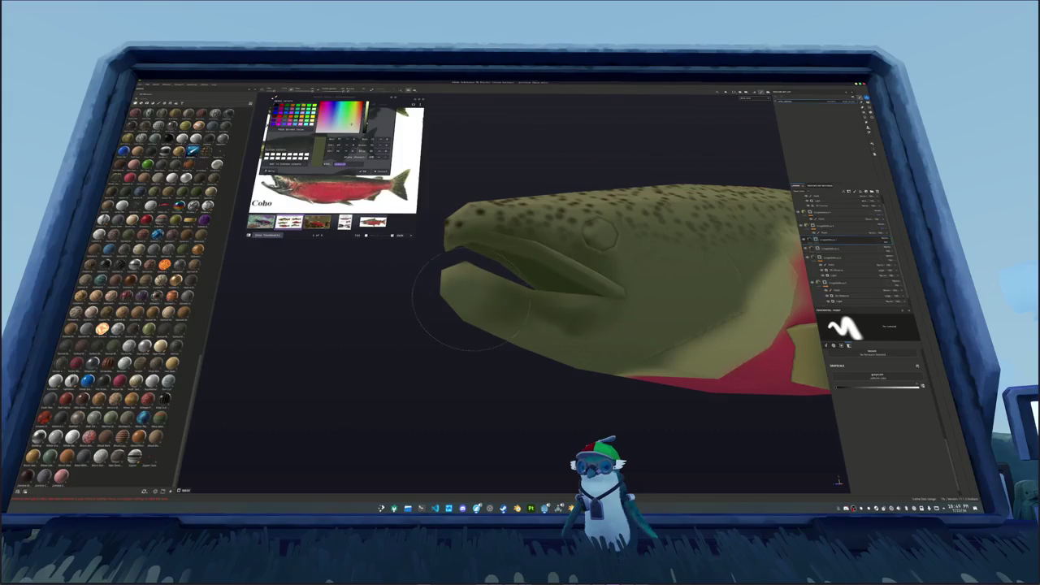
alt+drag(586, 297, 490, 230)
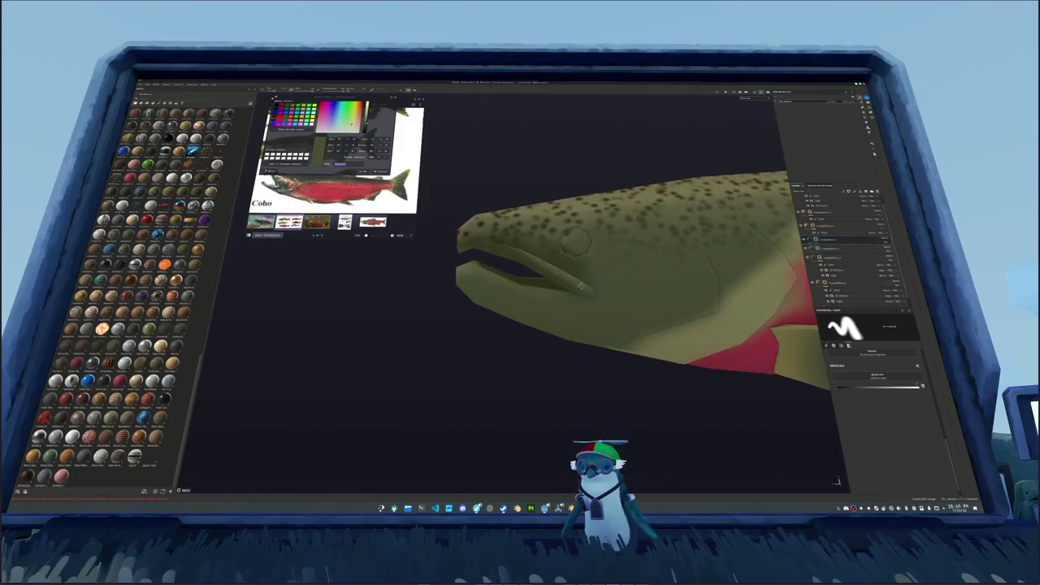
mouse_move(425, 290)
alt+mouse_down()
mouse_move(613, 309)
mouse_move(569, 325)
mouse_move(618, 333)
alt+mouse_up()
scroll(545, 342, down, 5)
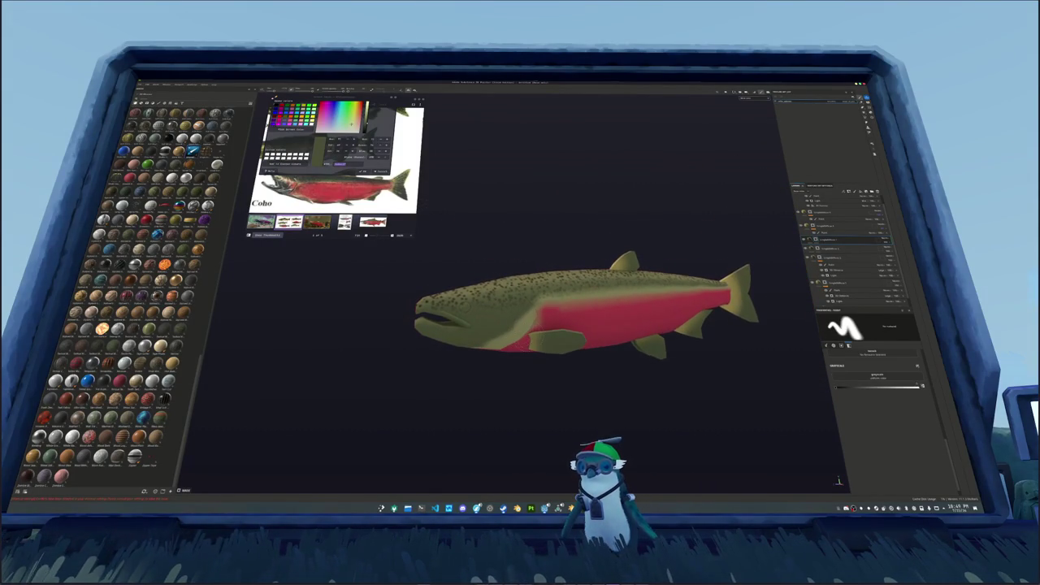
Add a new fill layer with a black base colour.
click(827, 213)
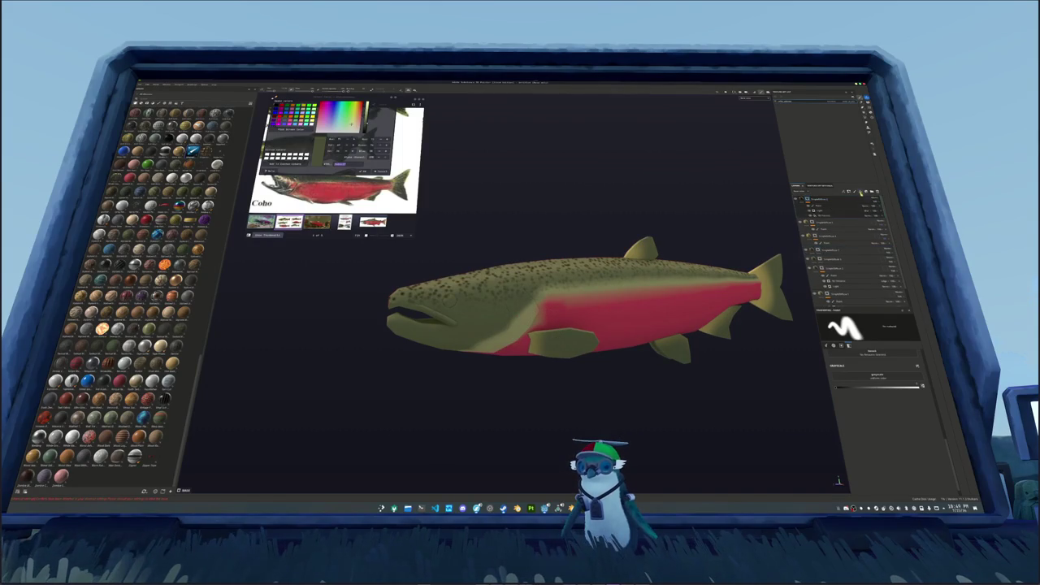
click(882, 400)
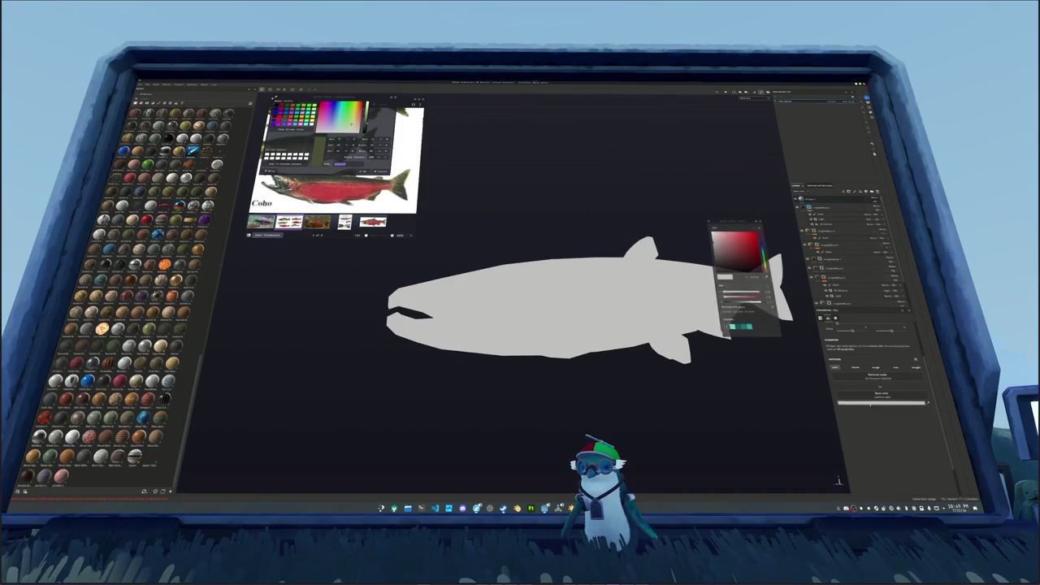
click(713, 270)
Give the black layer a black mask with a fill effect and bring up its grayscale choices.
click(873, 201)
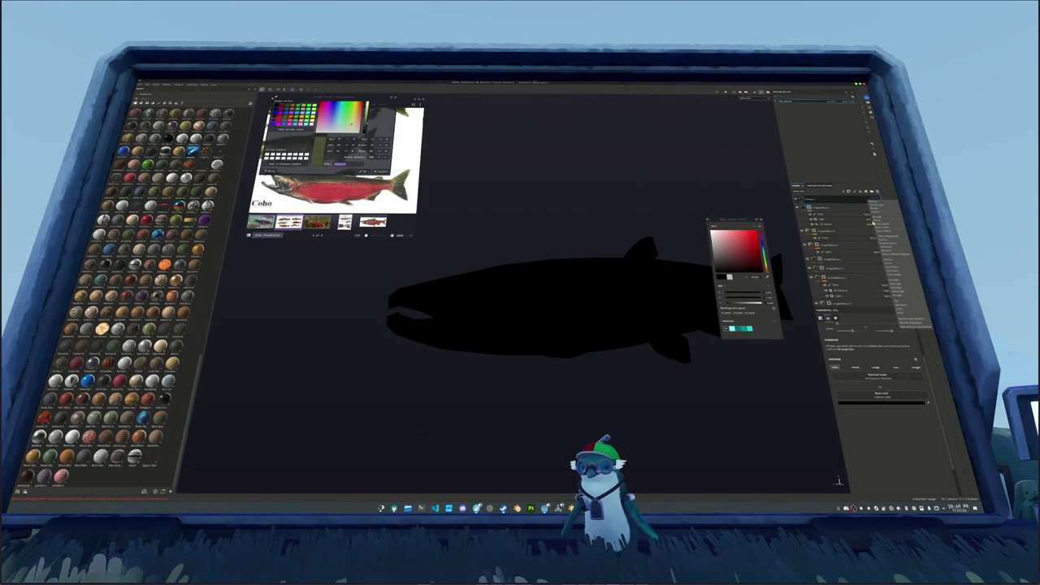
click(892, 261)
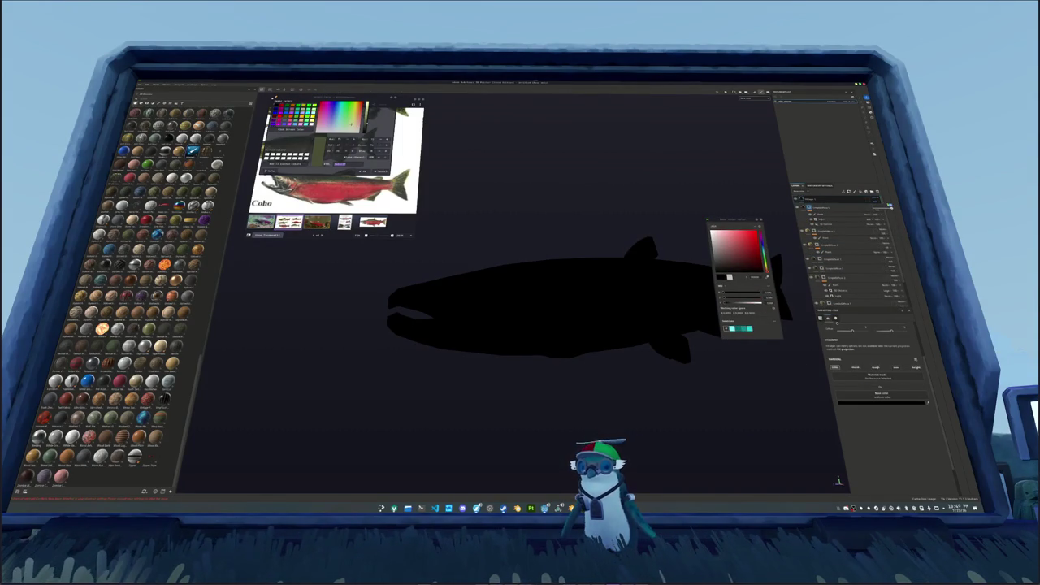
click(815, 199)
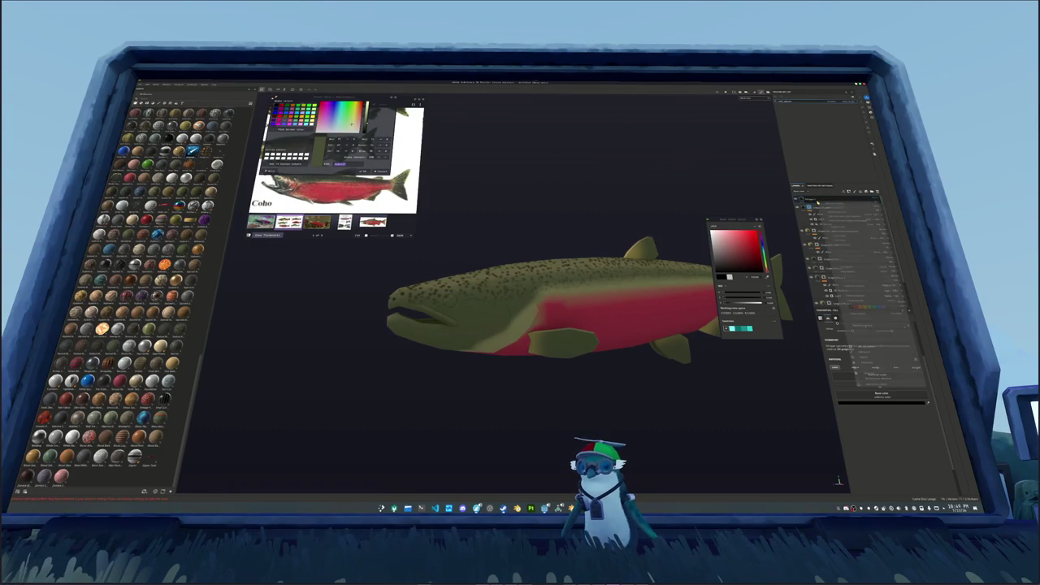
click(833, 325)
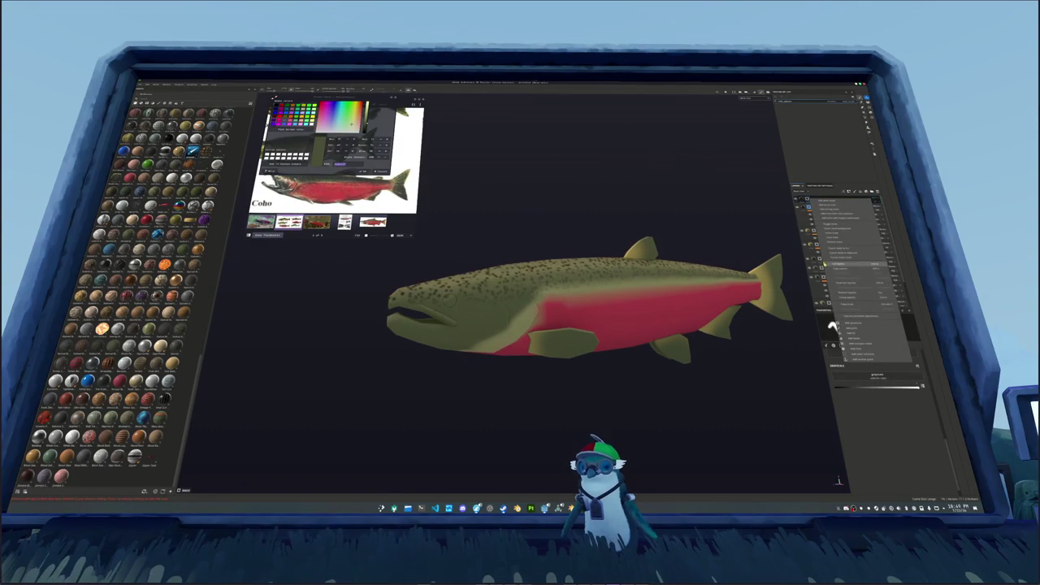
click(868, 325)
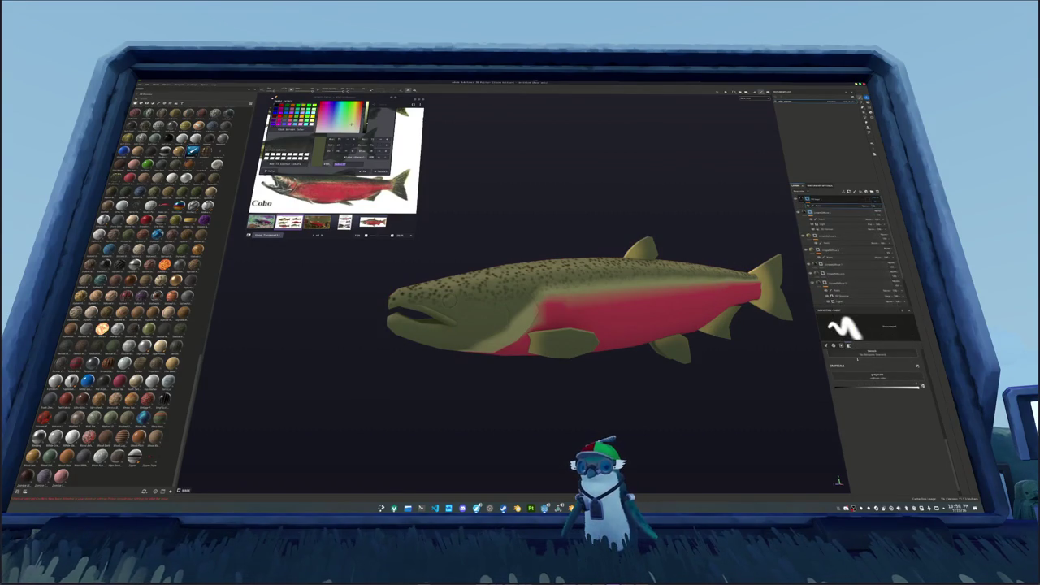
click(871, 376)
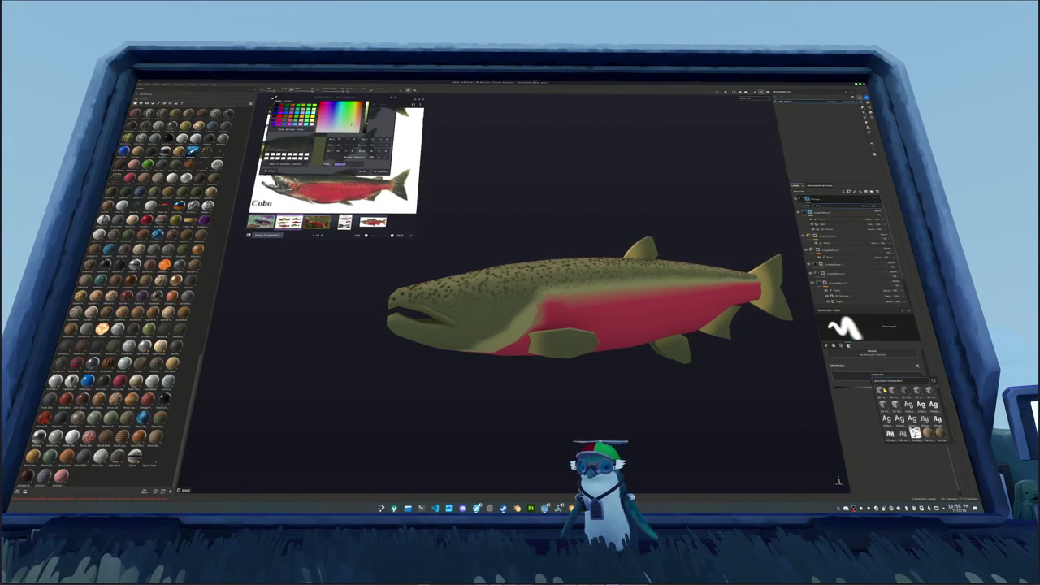
mouse_move(884, 403)
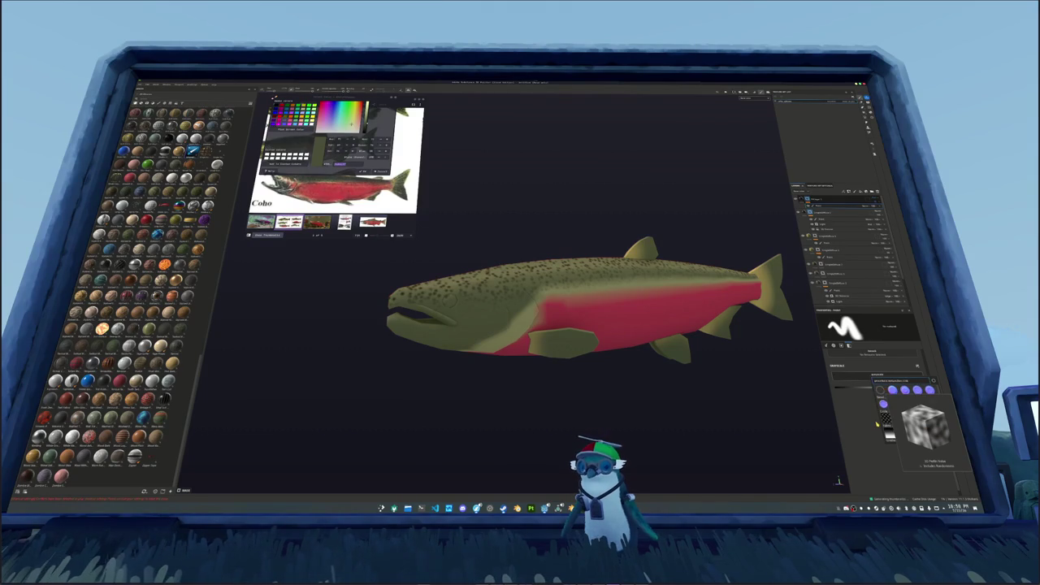
Apply a grayscale noise texture to the mask fill and select the top layer.
click(887, 419)
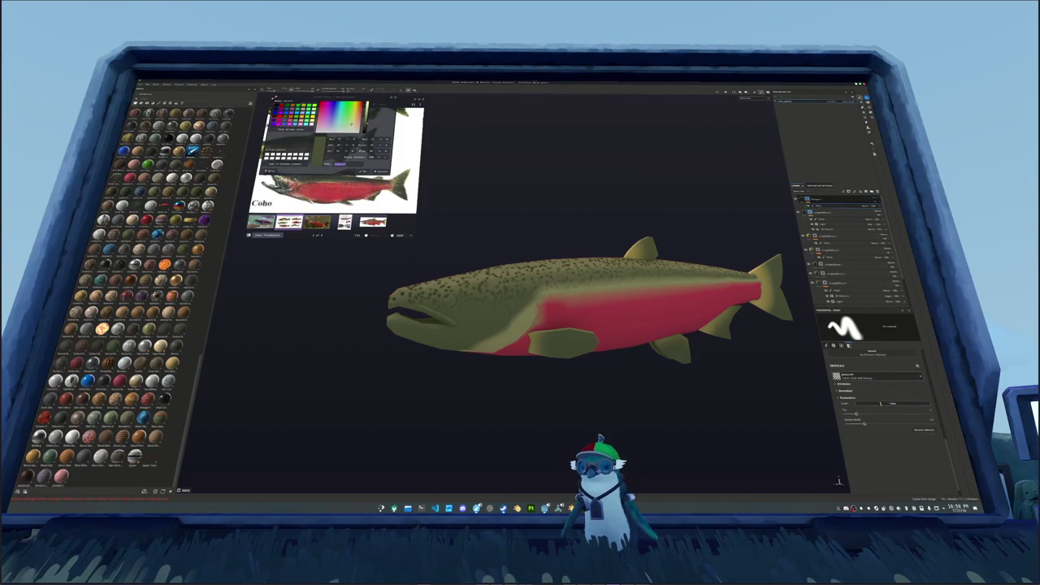
click(934, 467)
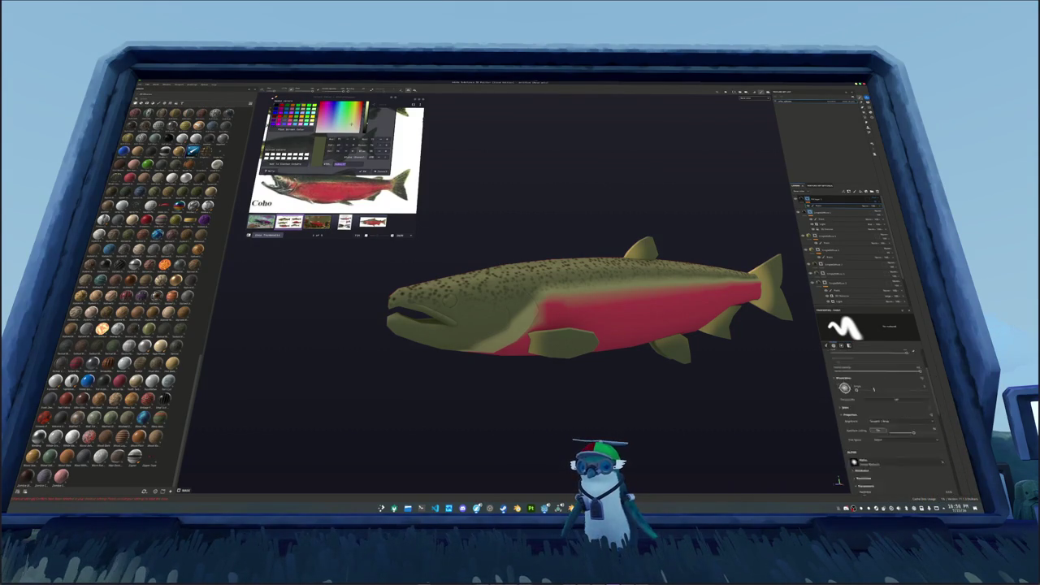
click(839, 262)
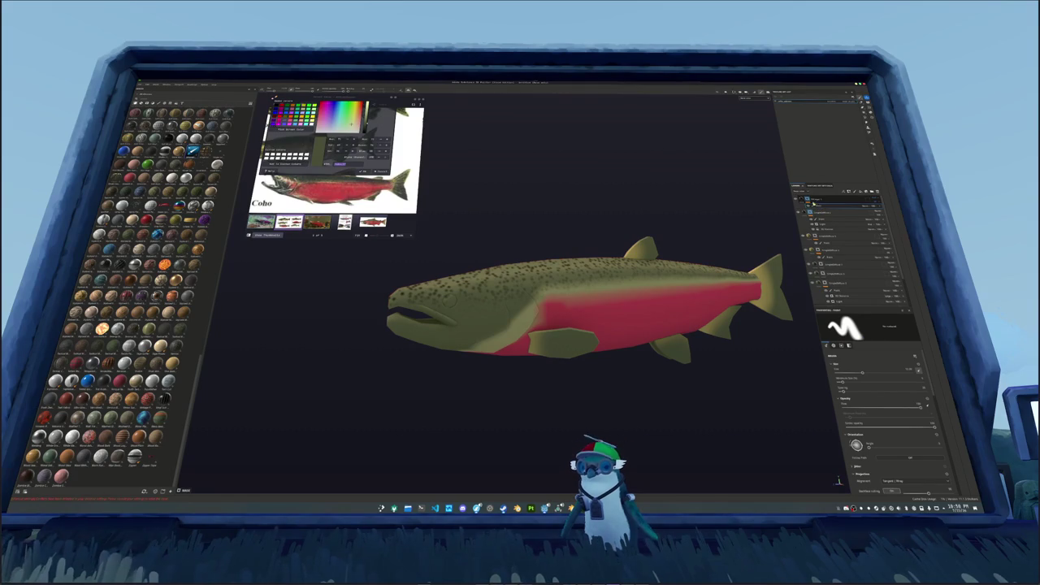
click(880, 204)
Add a mask fill using the checker grayscale pattern with Tri-planar projection, settings expanded.
right_click(880, 204)
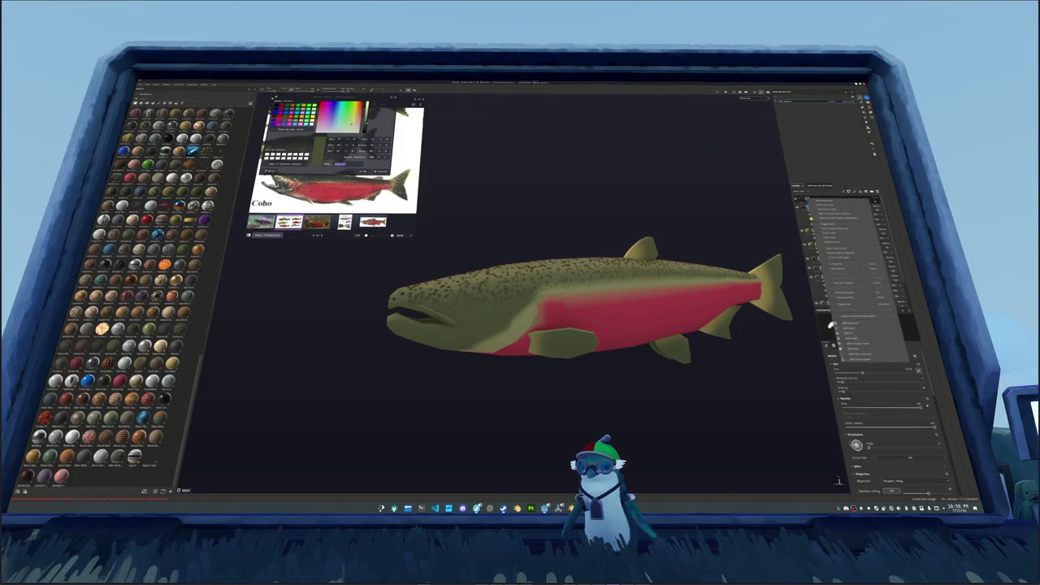
click(850, 333)
click(872, 370)
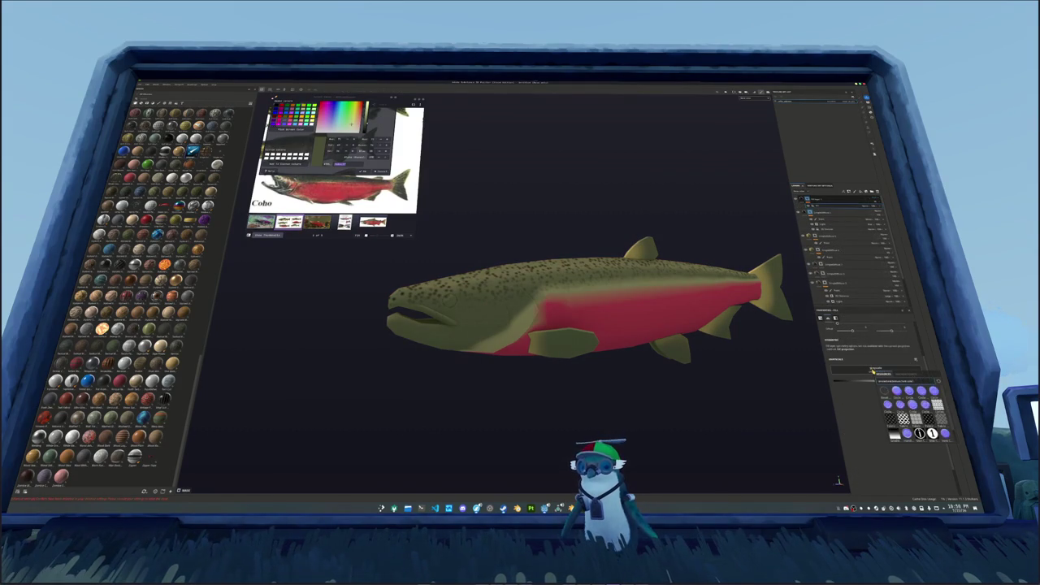
click(903, 424)
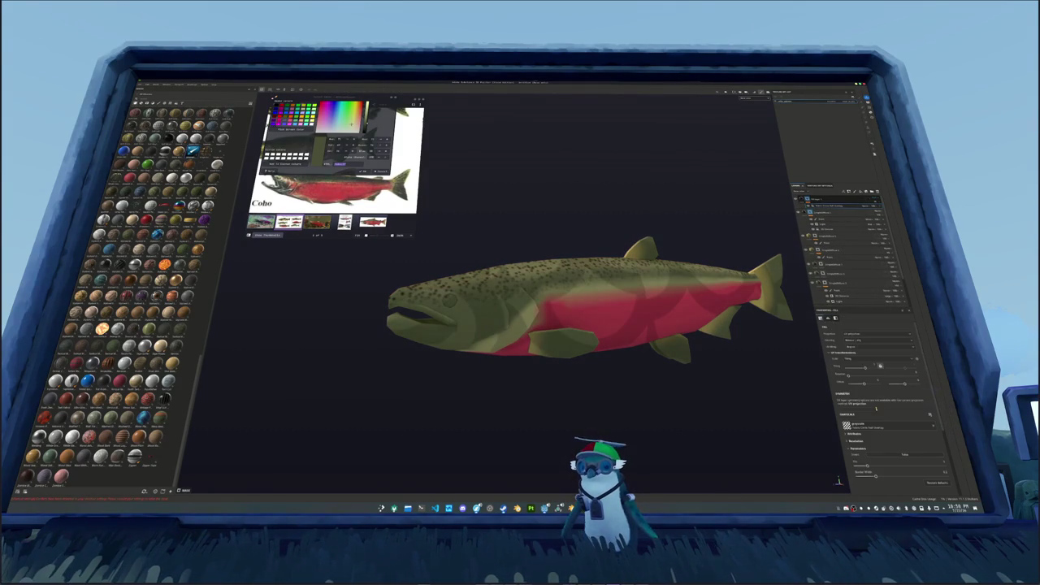
click(851, 333)
click(863, 349)
click(835, 364)
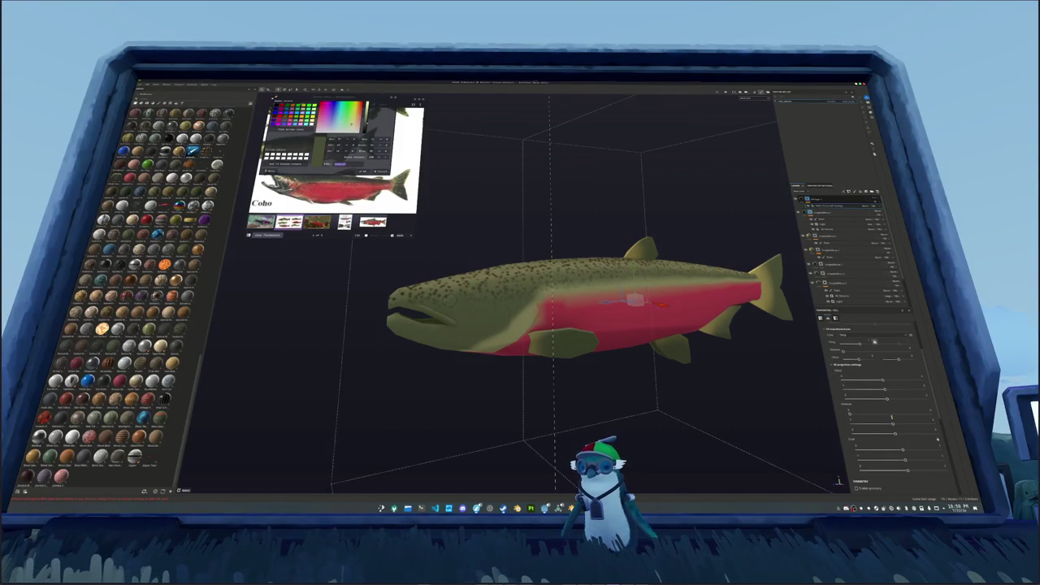
Fit the tri-planar projection box to the fish and raise Scale so the scale pattern tiles finely.
drag(849, 413, 927, 412)
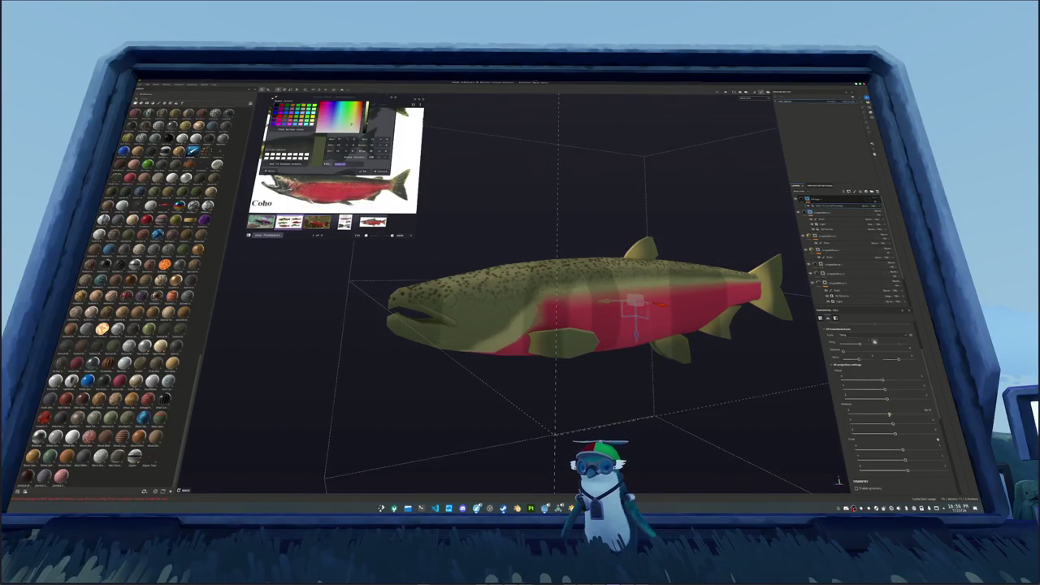
drag(927, 412, 871, 422)
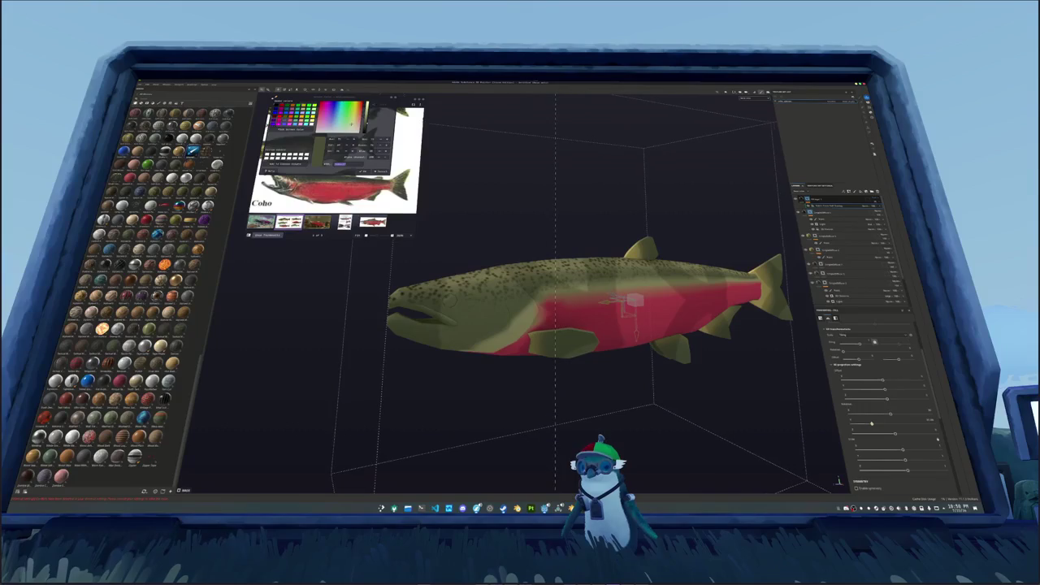
drag(871, 424, 936, 437)
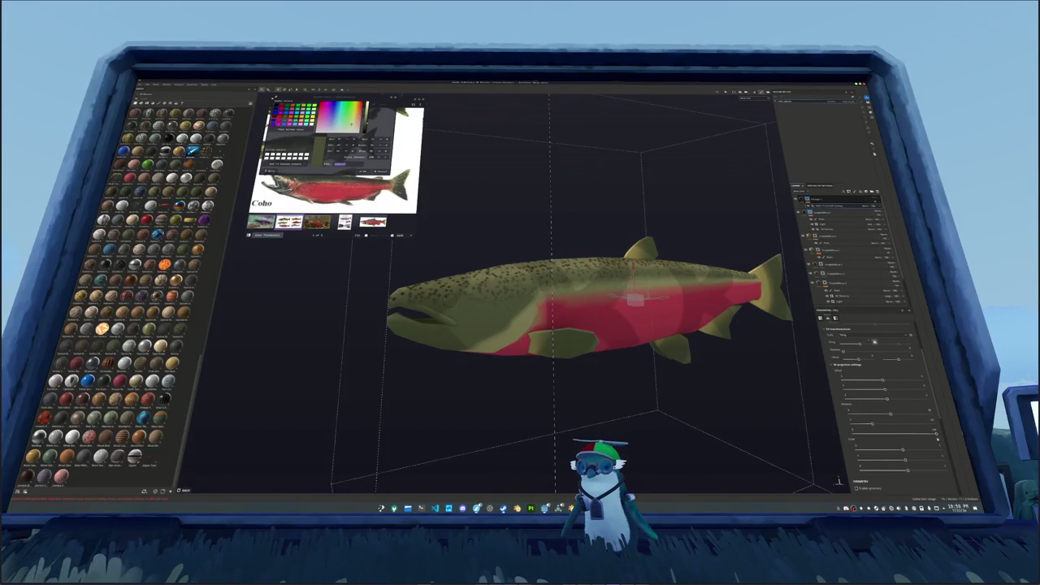
scroll(882, 403, up, 1)
drag(871, 383, 883, 382)
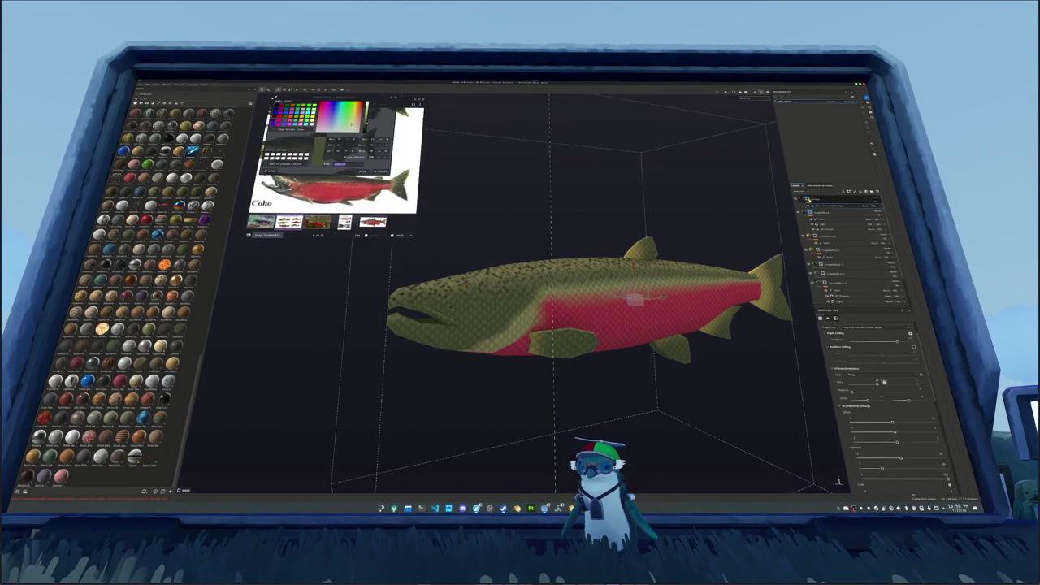
right_click(833, 327)
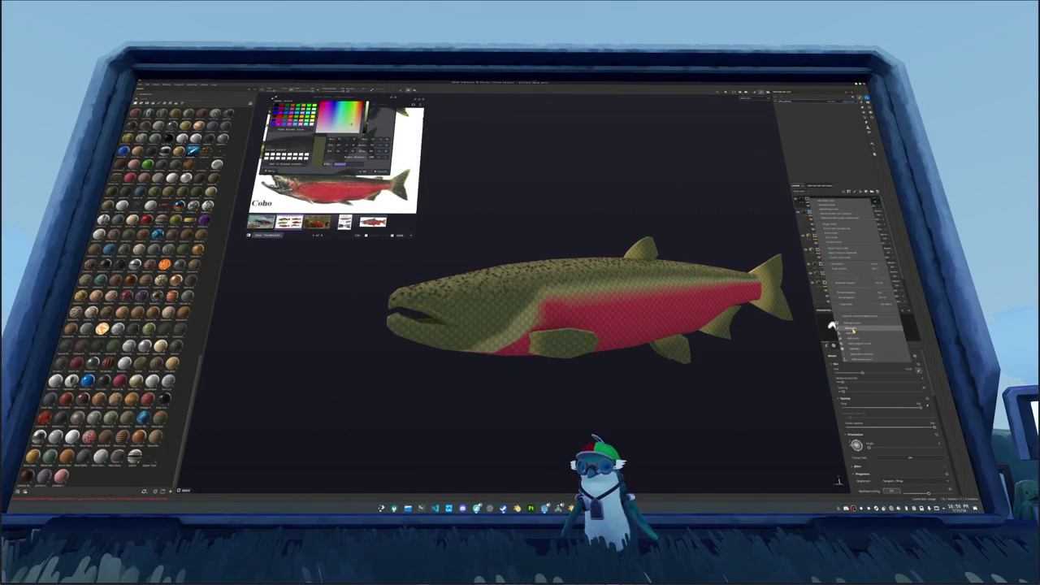